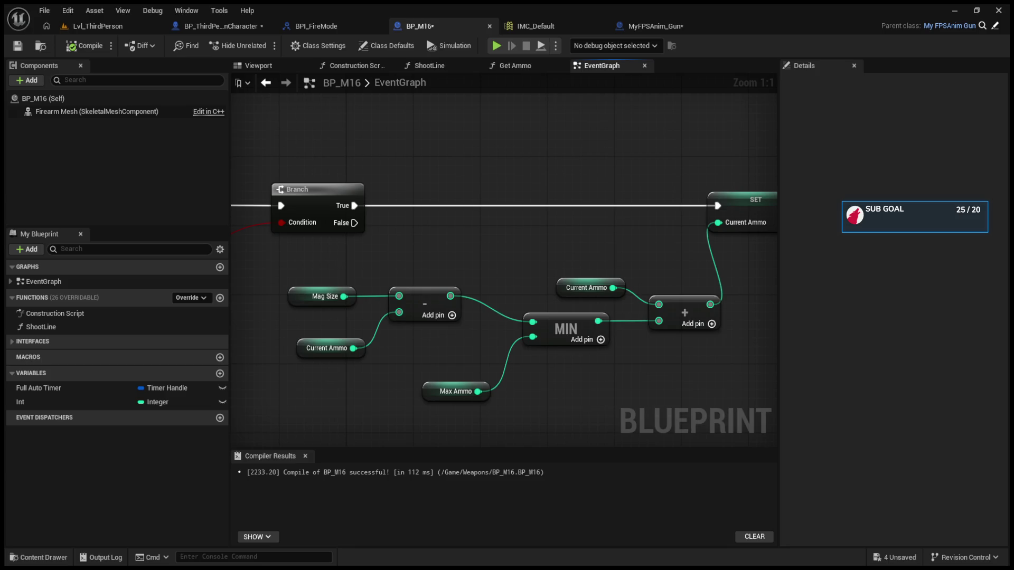
- Add a SET Max Ammo node and chain its execution after SET Current Ammo
left_click_drag(455, 360, 419, 353)
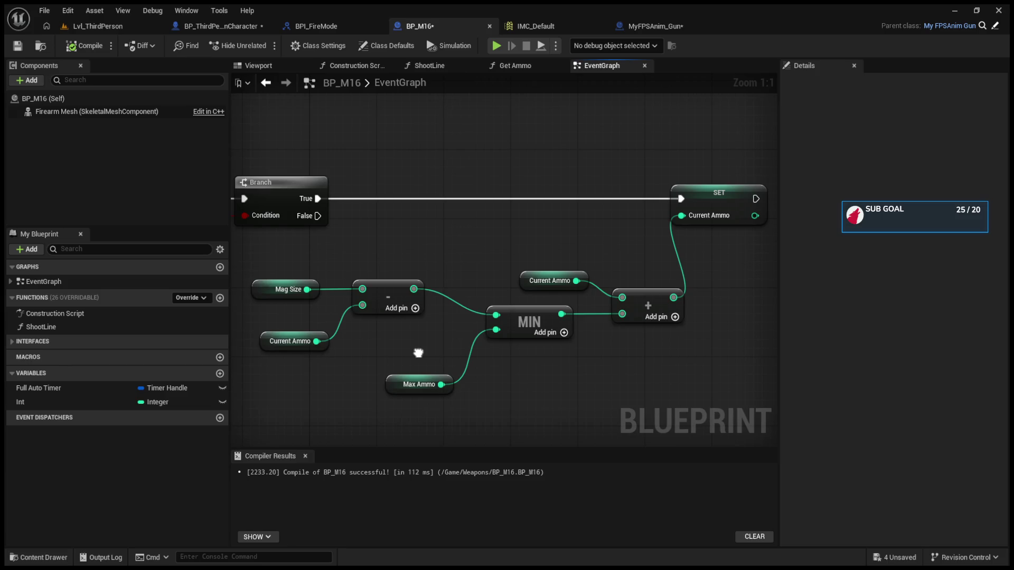
left_click_drag(418, 353, 343, 360)
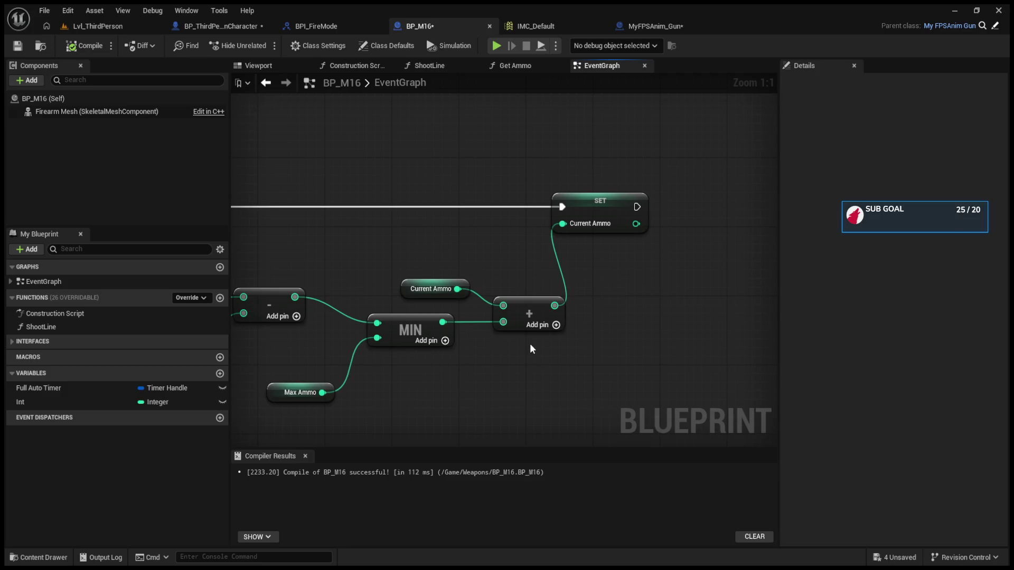
key("ctrl+v")
left_click_drag(580, 366, 748, 213)
left_click_drag(637, 206, 705, 208)
left_click_drag(652, 284, 625, 292)
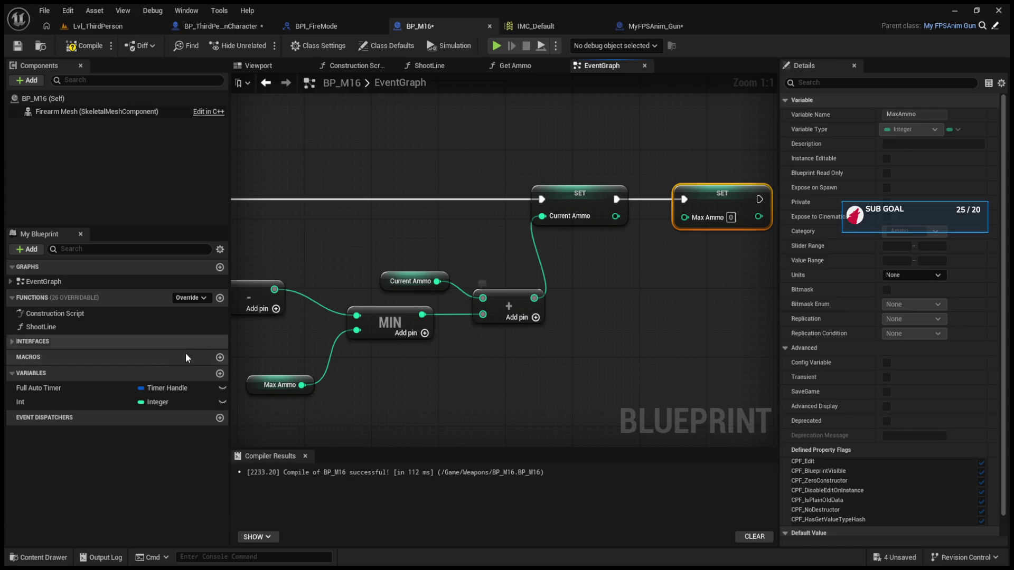
- Feed SET Max Ammo with Max Ammo minus the summed Current Ammo result
left_click(420, 410)
left_click(269, 385)
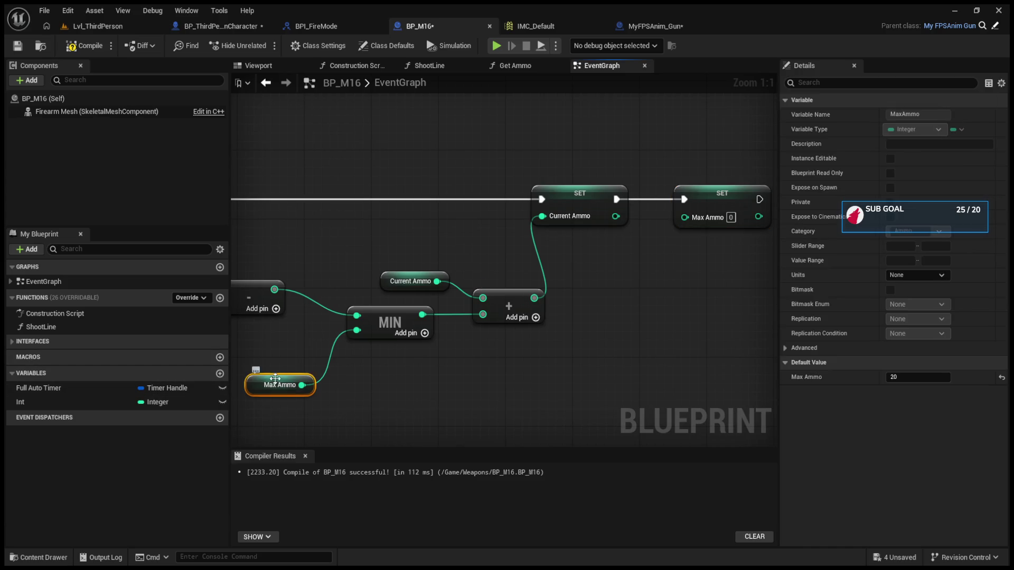
key("ctrl+c")
key("ctrl+v")
left_click_drag(534, 299, 585, 344)
mouse_move(503, 402)
left_mouse_down()
mouse_move(587, 367)
mouse_move(477, 358)
left_mouse_up()
mouse_move(551, 348)
left_mouse_down()
mouse_move(559, 321)
mouse_move(538, 331)
left_mouse_up()
mouse_move(472, 296)
left_mouse_down()
mouse_move(537, 347)
mouse_move(621, 217)
left_mouse_up()
left_click_drag(356, 255, 720, 284)
scroll(720, 283, "down", 2)
left_click(118, 28)
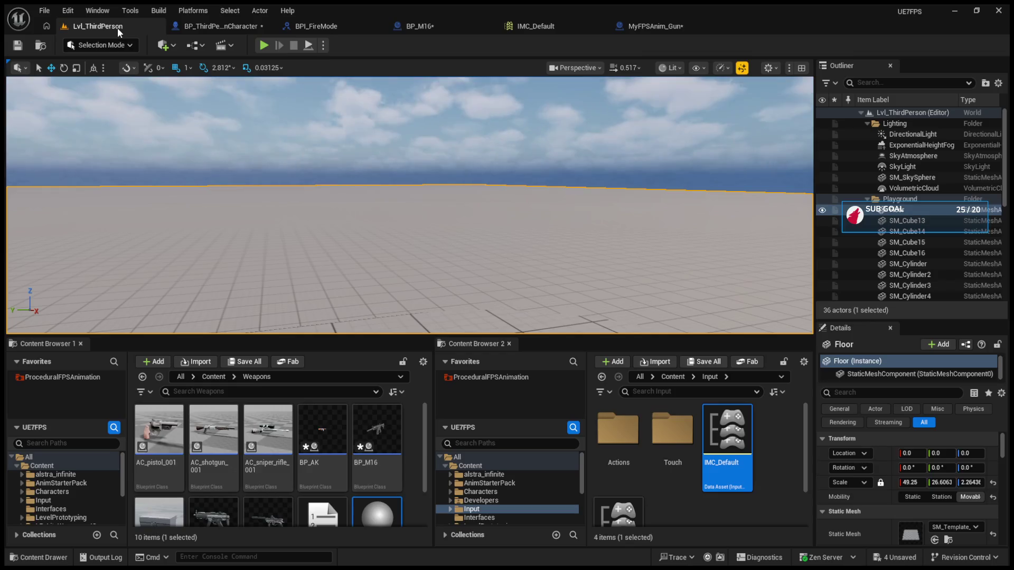
- Play-test the level, raising the M16 and firing a couple of shots
left_click(267, 45)
scroll(471, 261, "up", 1)
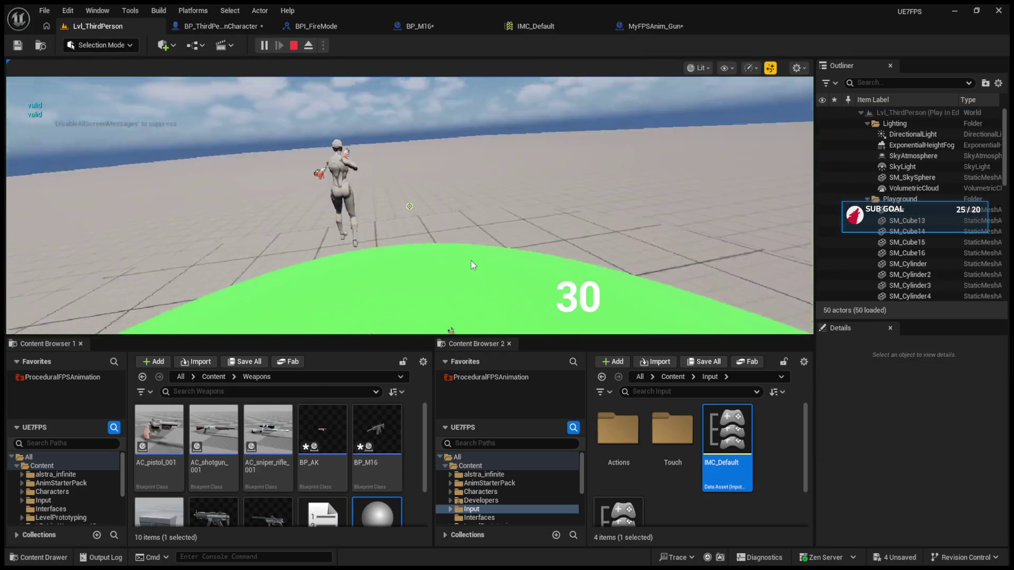
left_click(489, 265)
left_click(489, 265)
left_click(489, 265)
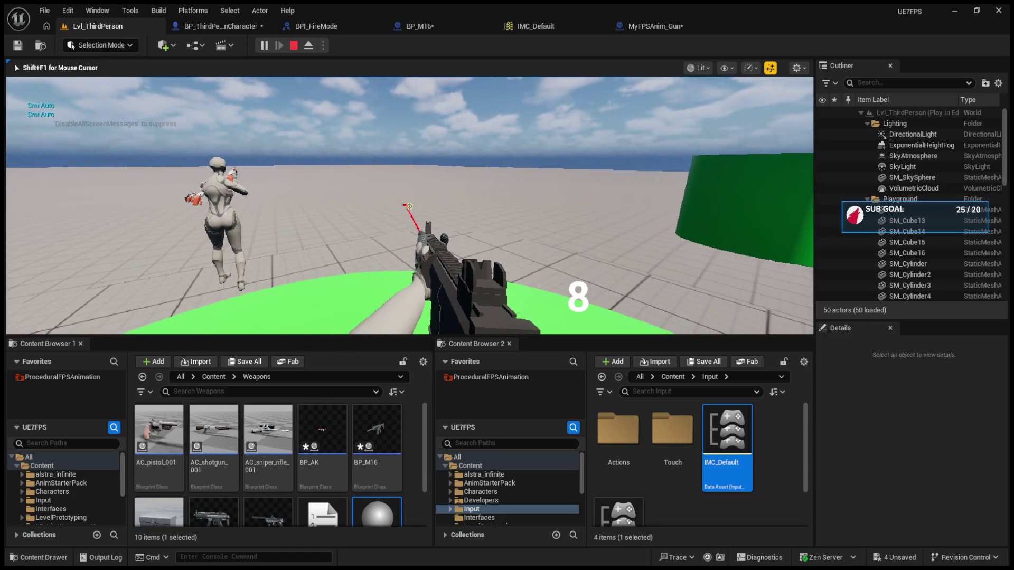
key("Escape")
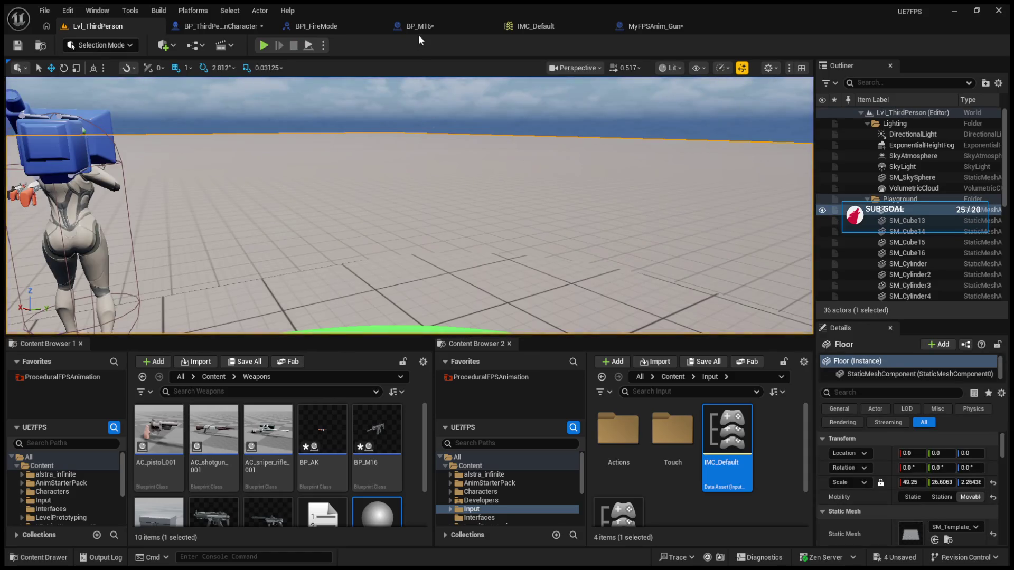
- View the BP_ThirdPersonCharacter event graph around the IA_Reload nodes
left_click(660, 27)
left_click(249, 25)
scroll(405, 221, "down", 5)
scroll(436, 305, "up", 3)
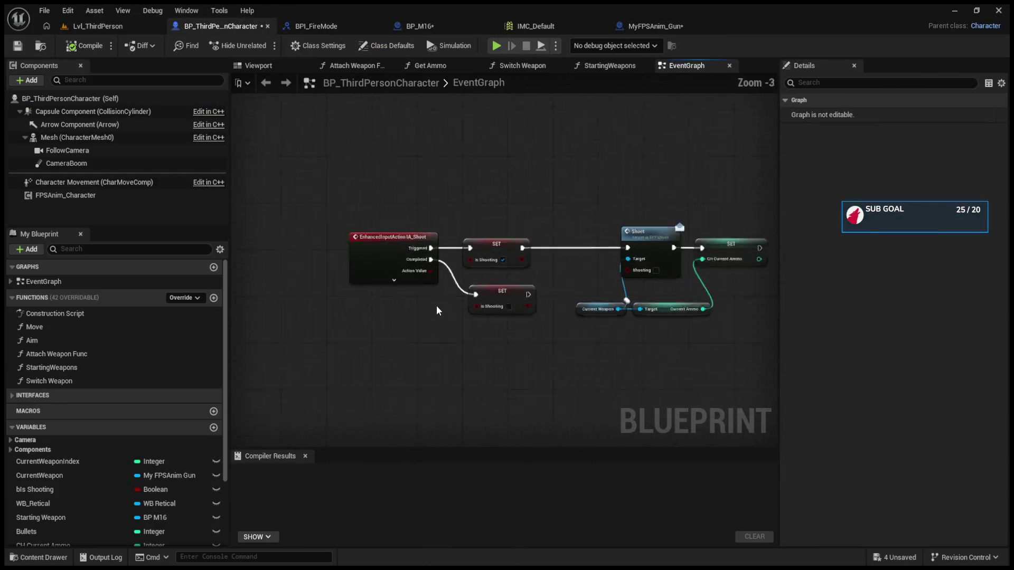
scroll(436, 305, "down", 5)
scroll(451, 285, "up", 4)
scroll(446, 297, "down", 4)
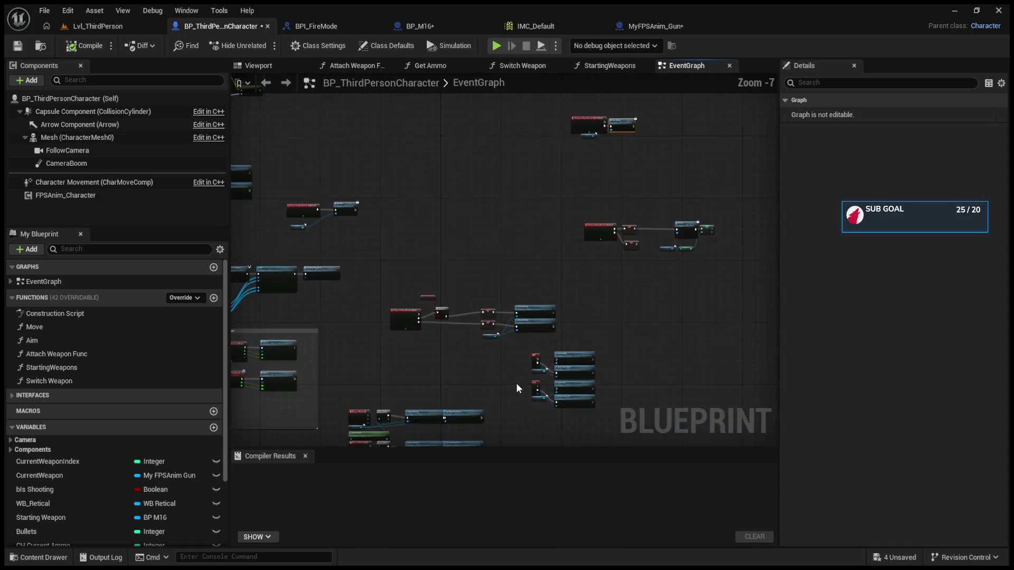
scroll(516, 383, "up", 4)
scroll(509, 414, "down", 2)
scroll(401, 198, "up", 4)
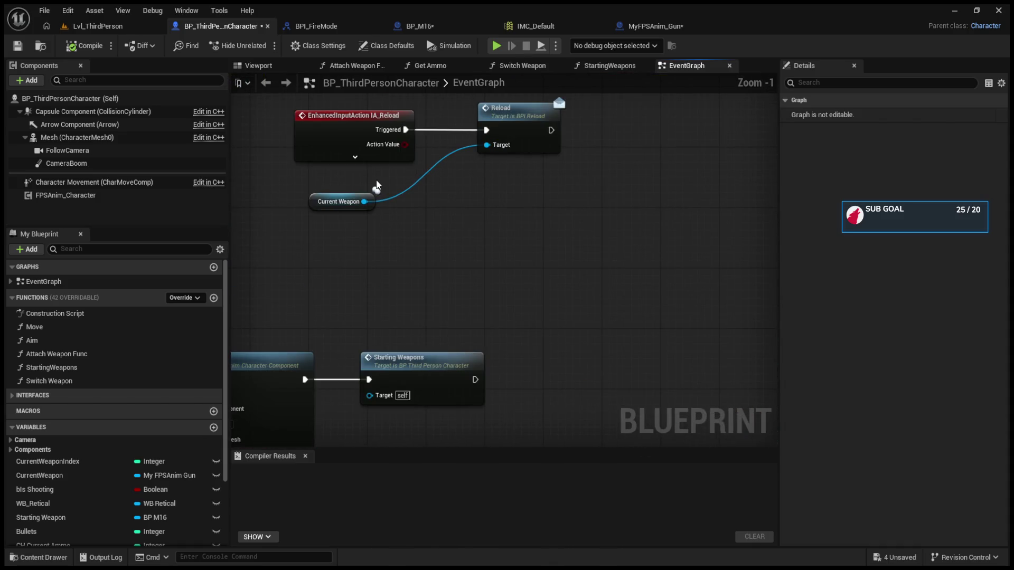
left_click(116, 30)
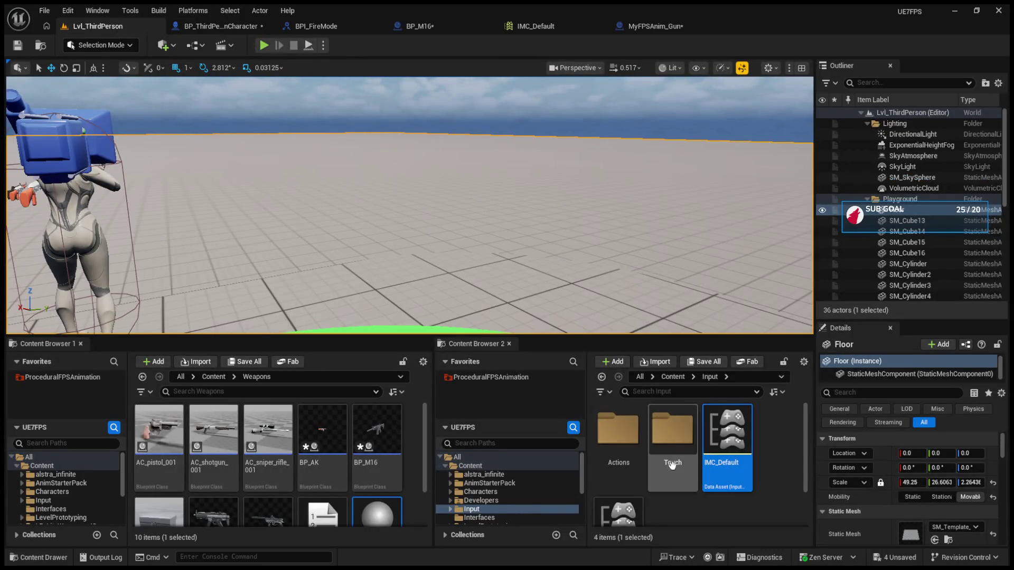
- Browse the Input/Actions folder in Content Browser 2
scroll(631, 468, "down", 1)
double_click(632, 469)
scroll(756, 472, "down", 3)
scroll(752, 469, "down", 2)
scroll(746, 506, "up", 3)
scroll(766, 491, "down", 2)
scroll(768, 490, "up", 1)
scroll(768, 482, "down", 2)
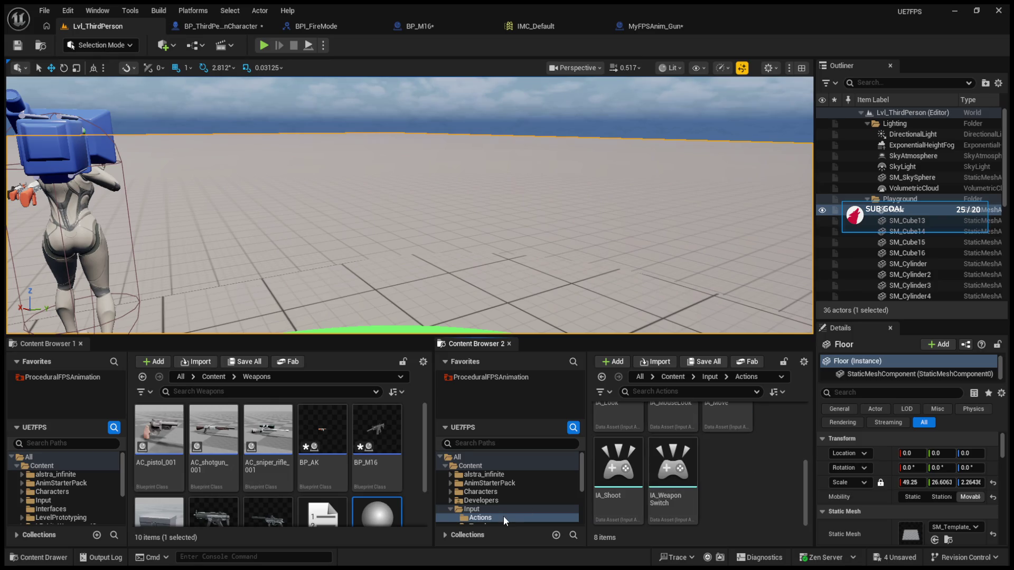
scroll(503, 515, "down", 3)
left_click(453, 477, "ctrl")
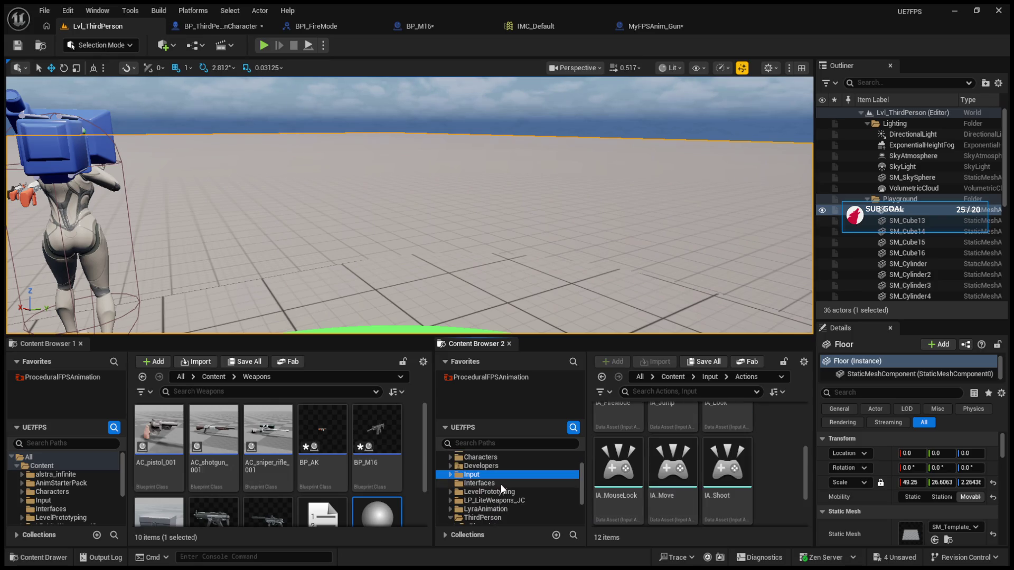
- Open the ProceduralFPSAnimation Assets folder and look through Curves, Level and C++ Public classes
left_click(473, 378)
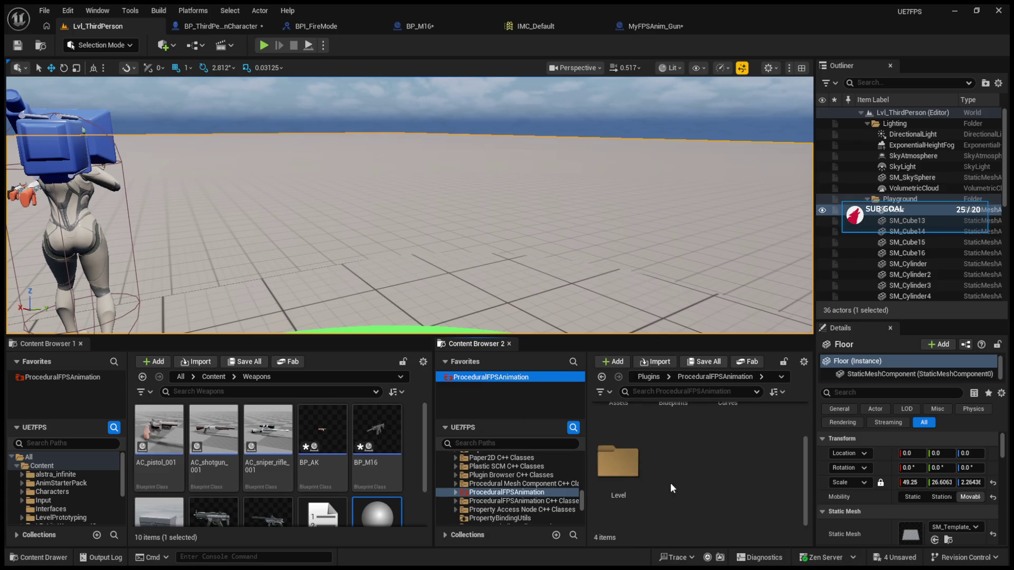
double_click(618, 433)
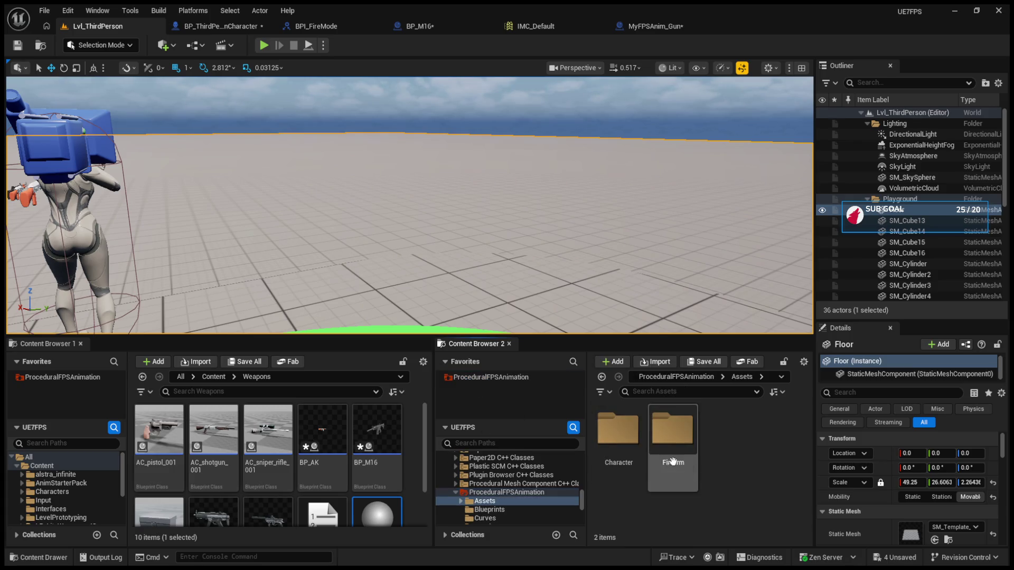
scroll(499, 512, "down", 2)
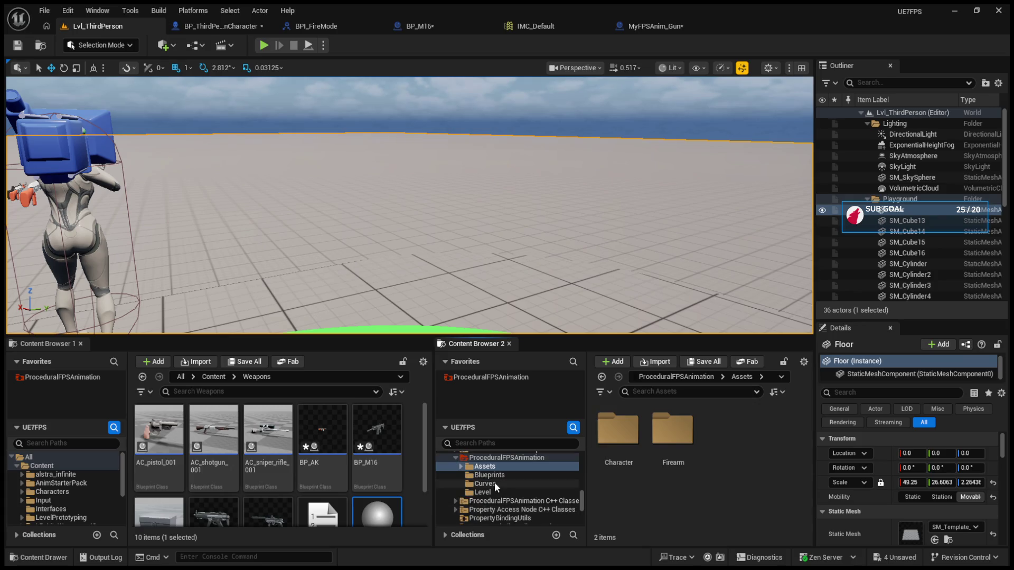
left_click(495, 482)
left_click(499, 493)
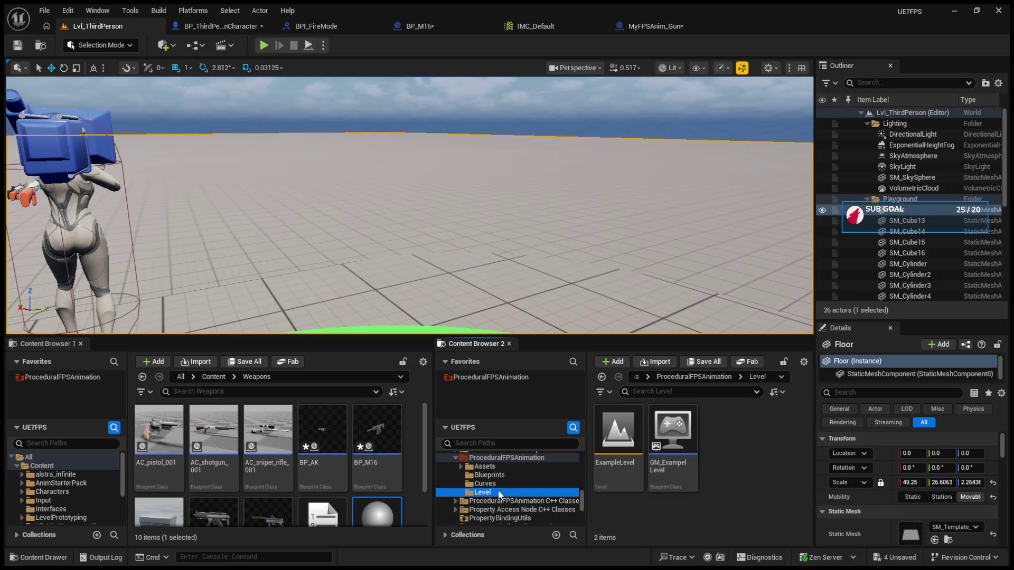
key("Up")
key("Up")
key("Up")
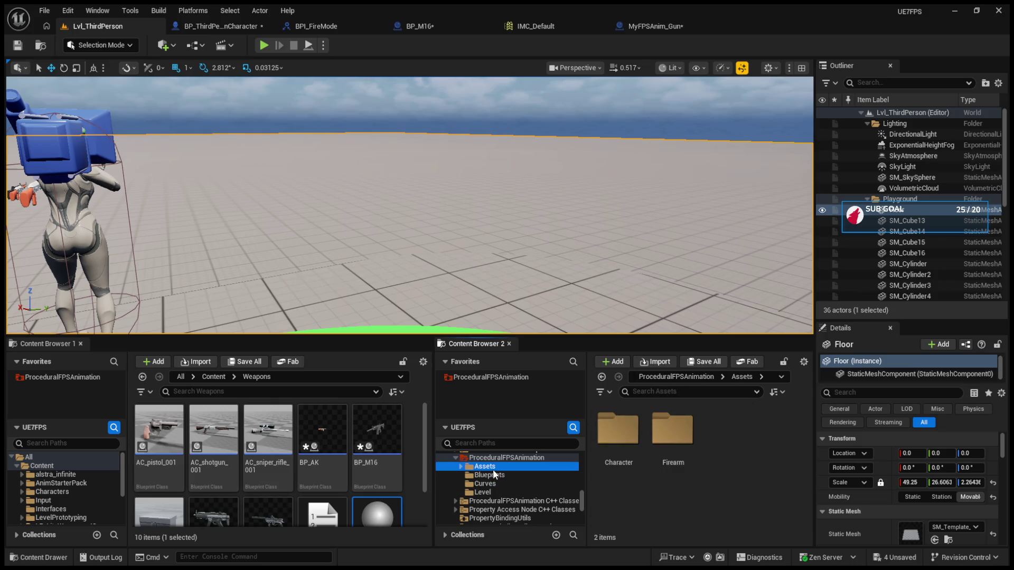
left_click(498, 500)
double_click(618, 438)
left_click(618, 457)
double_click(618, 457)
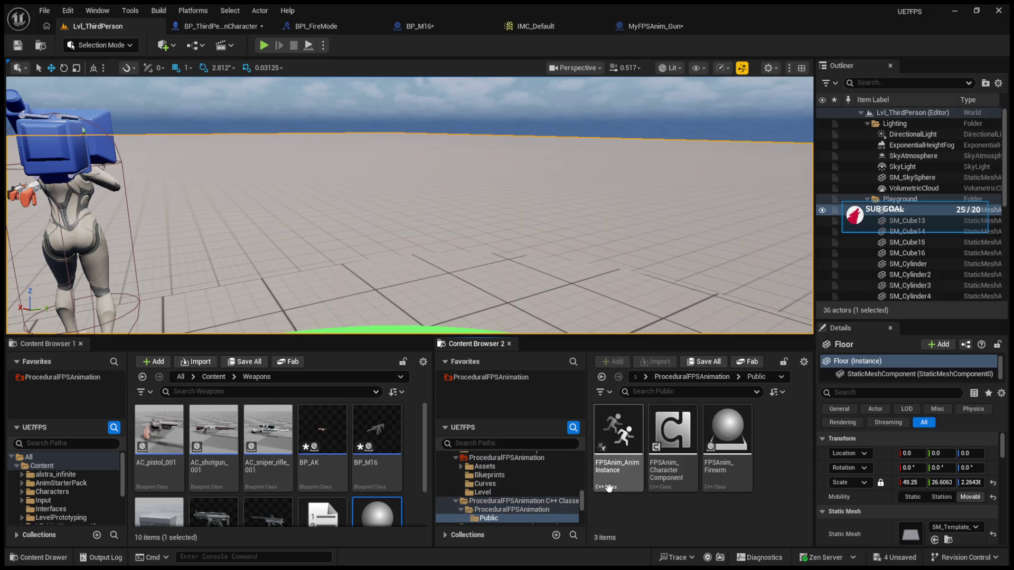
- Check the Character, Firearm and C_M4 curve folders, ending on the plugin's Blueprints folder
left_click(504, 493)
left_click(502, 484)
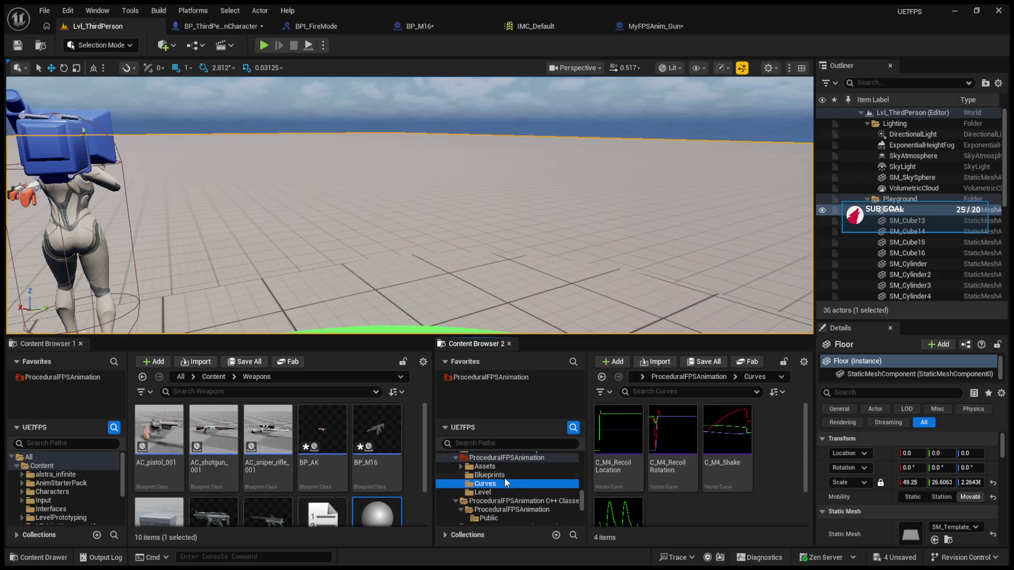
left_click(505, 477)
left_click(507, 468)
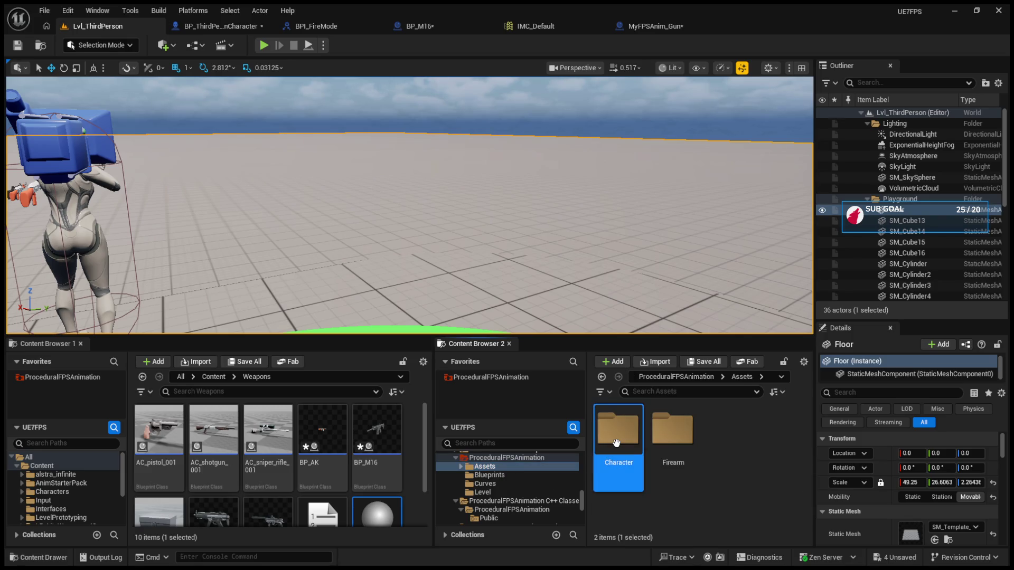
double_click(616, 448)
scroll(748, 462, "down", 2)
scroll(748, 461, "up", 2)
left_click(481, 467)
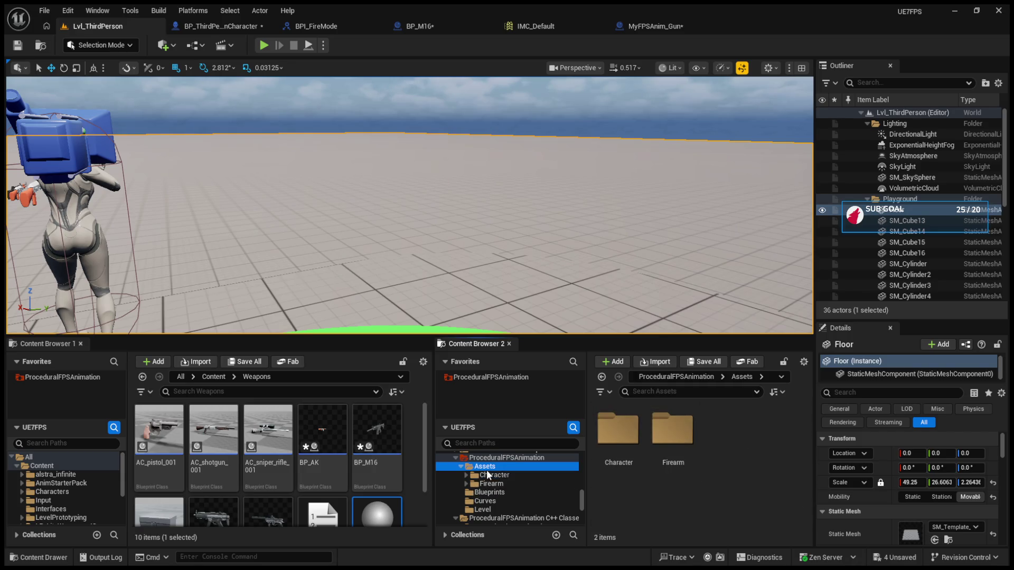
left_click(489, 476)
left_click(490, 483)
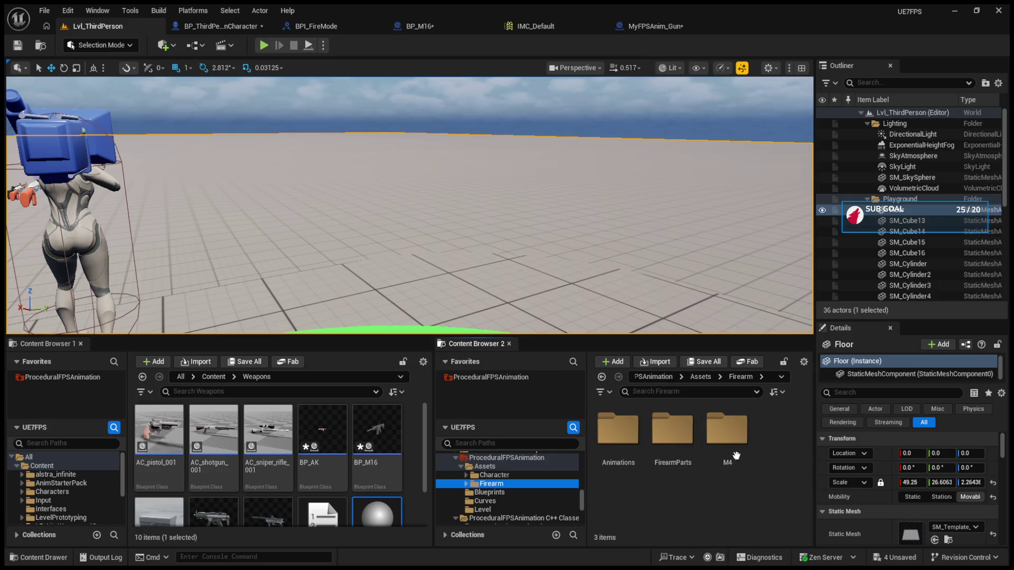
left_click(506, 492)
left_click(500, 502)
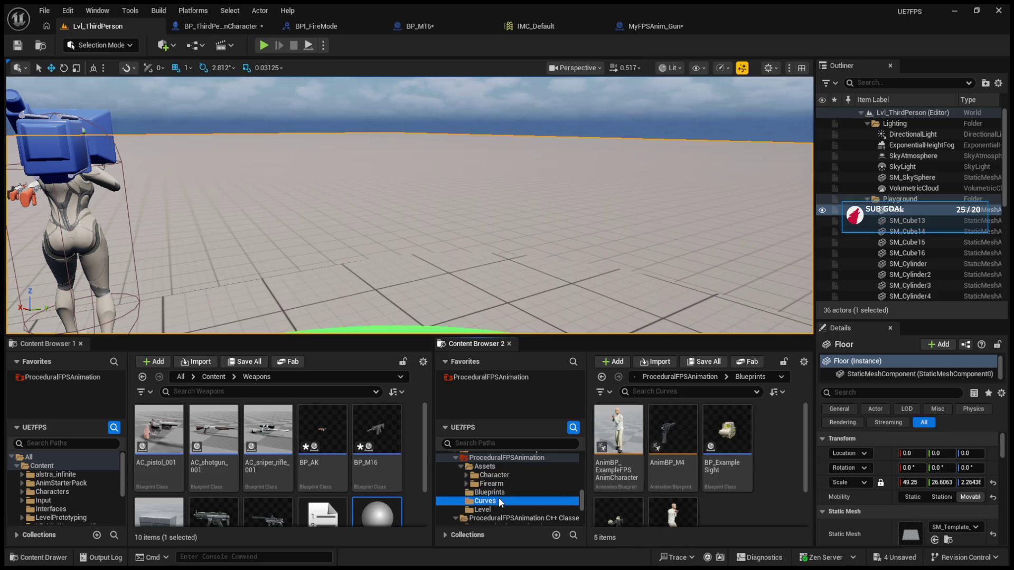
left_click(496, 493)
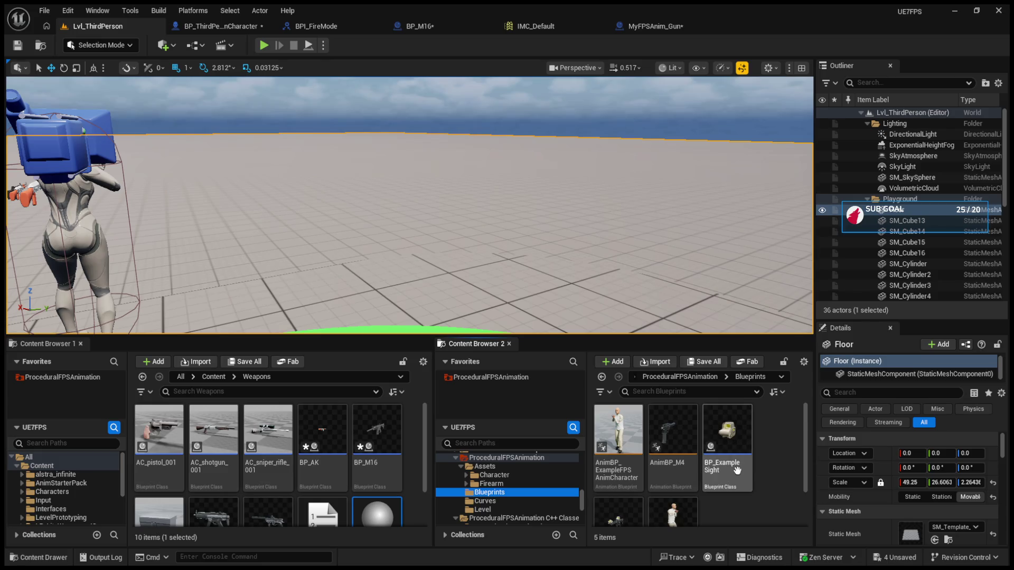
scroll(693, 484, "down", 1)
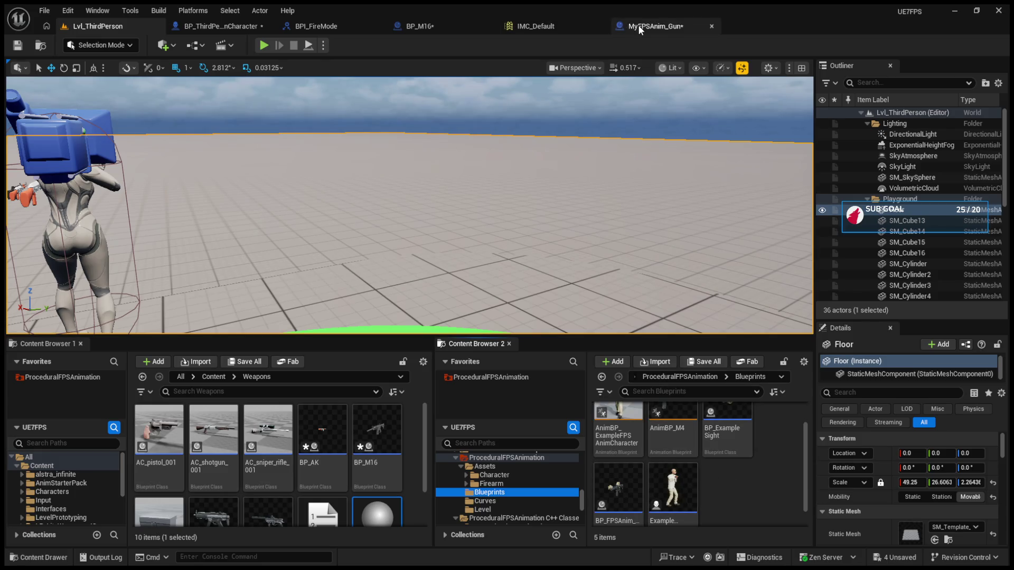
- Inspect the IMC_Default mappings and open the IA_Reload input action
left_click(515, 24)
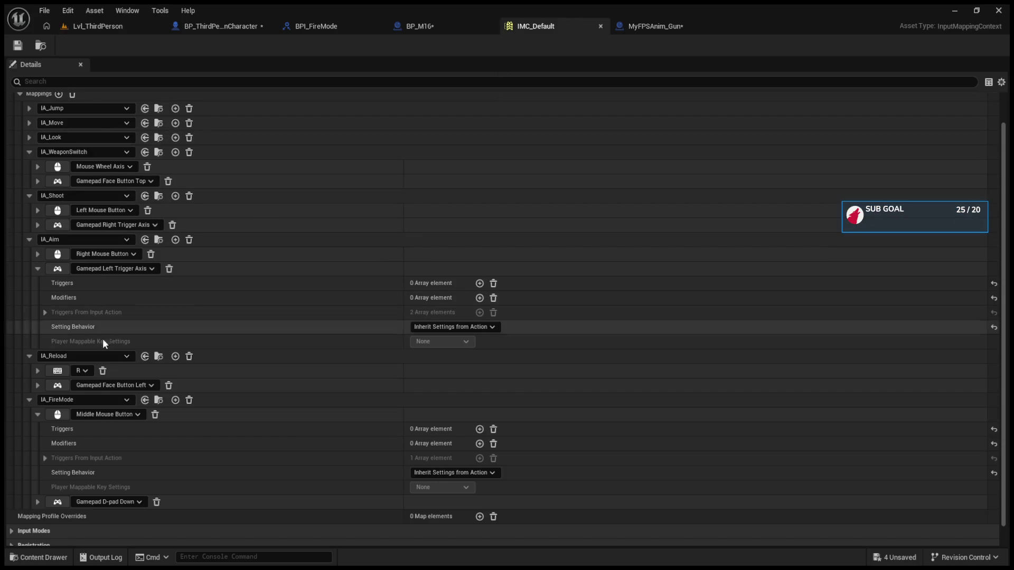
left_click(29, 401)
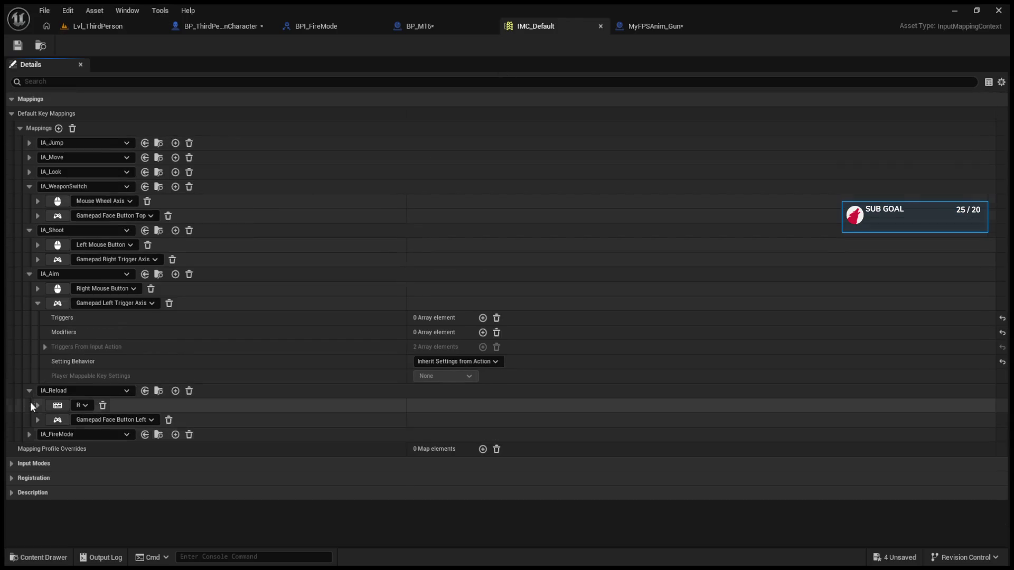
left_click(160, 391)
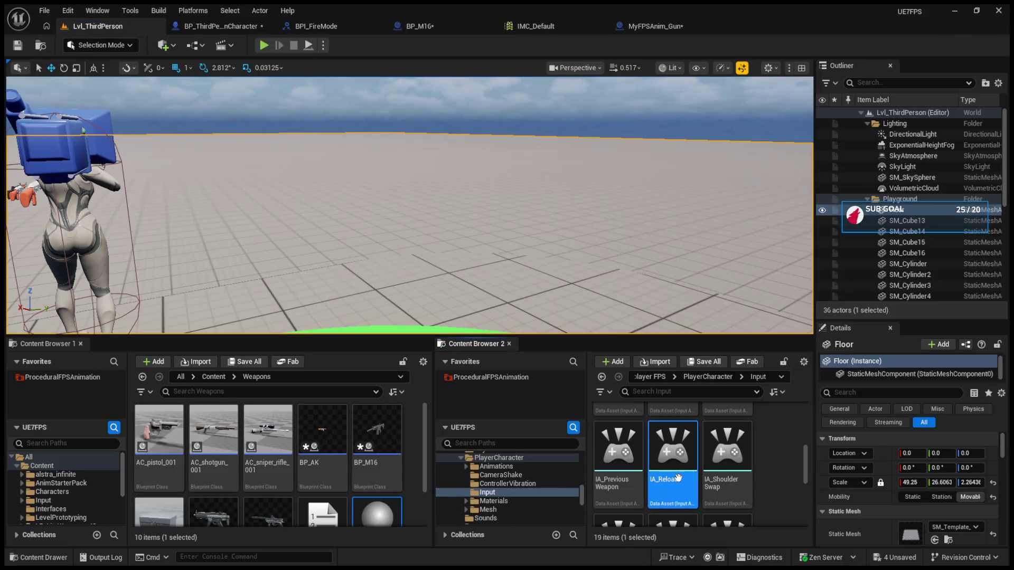
double_click(660, 452)
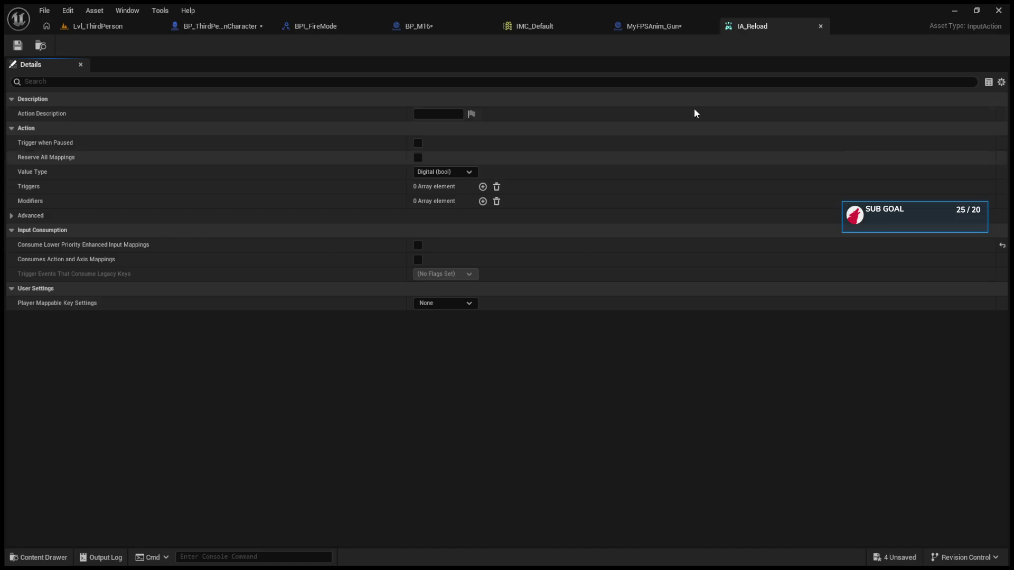
left_click(530, 25)
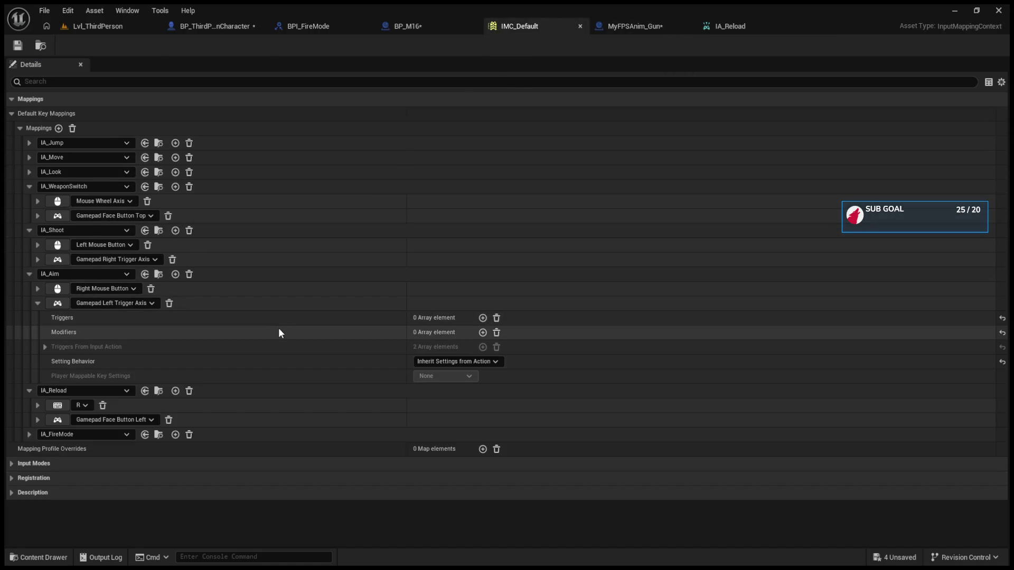
- In the third-person character's event graph, move the IA_Reload event node up-left
left_click(82, 30)
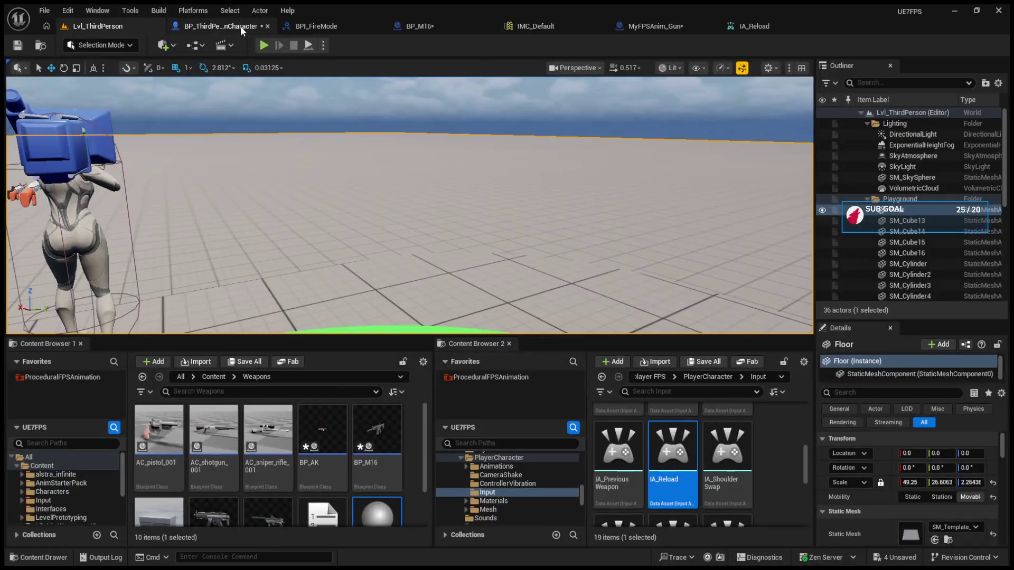
left_click(236, 27)
mouse_move(342, 198)
left_mouse_down()
mouse_move(297, 190)
mouse_move(329, 209)
mouse_move(398, 166)
left_mouse_up()
- Insert a Print String reading 'REALOD' between IA_Reload Triggered and Reload
left_click(318, 229)
left_click(318, 333)
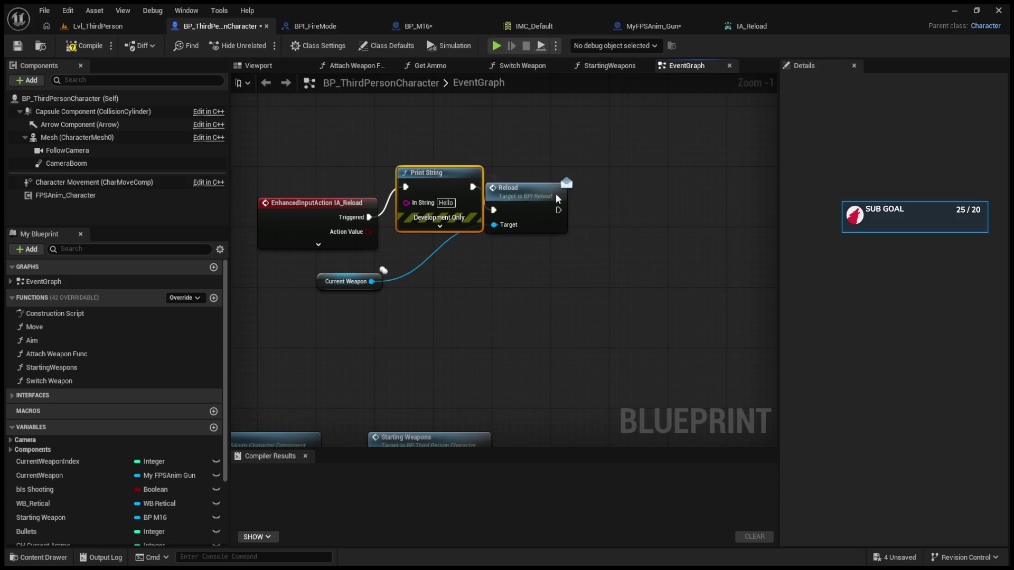
left_click_drag(548, 193, 643, 177)
double_click(446, 203)
type("R")
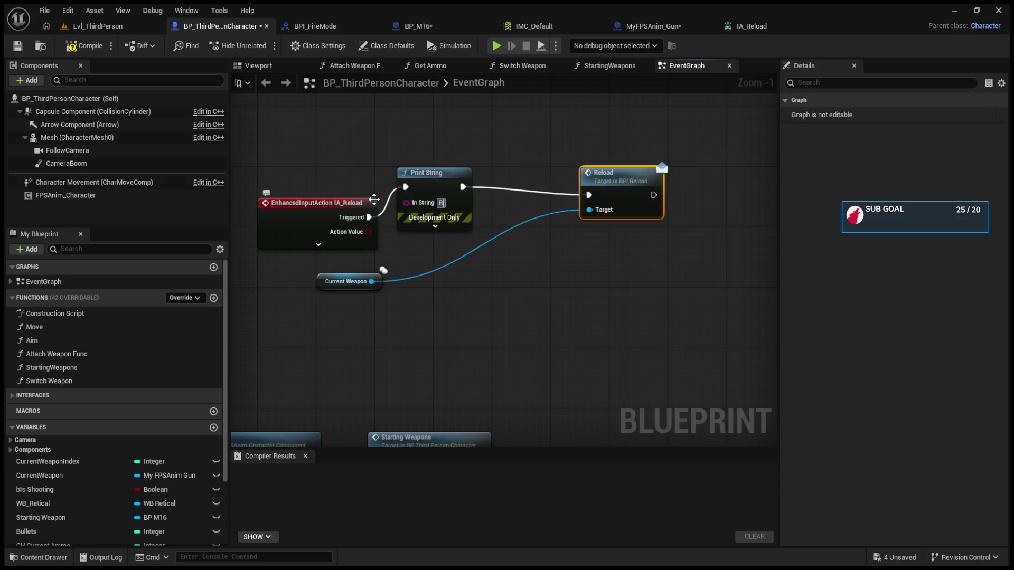
type("EALOD")
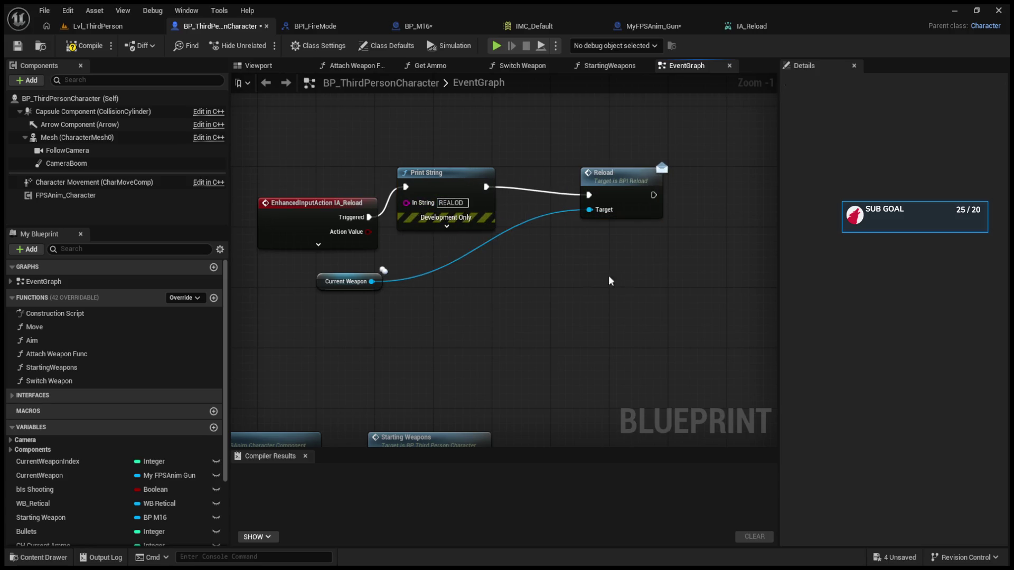
- Play-test the level and press R to see the REALOD message
left_click(95, 26)
left_click(264, 45)
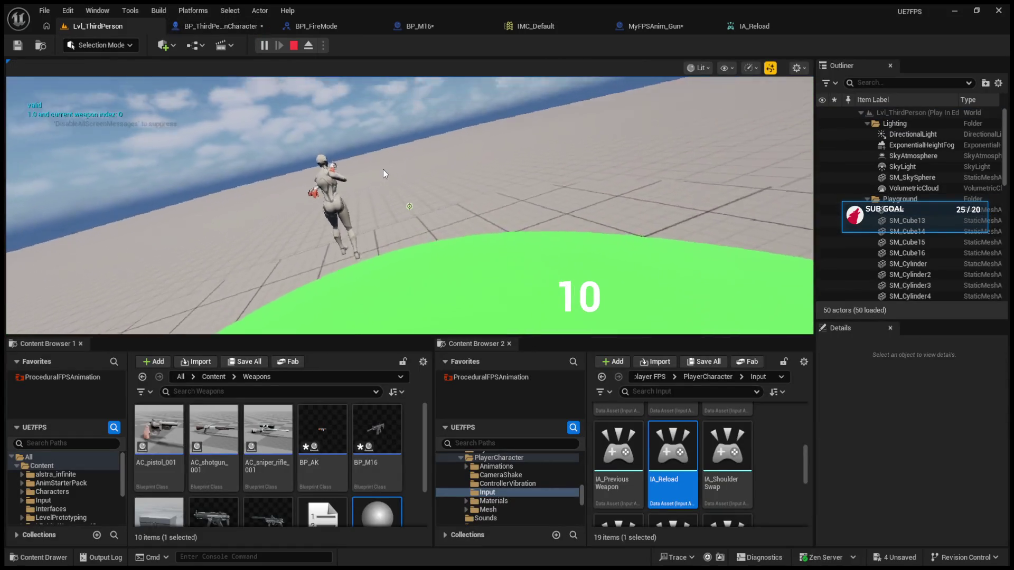
left_click(382, 169)
key("r")
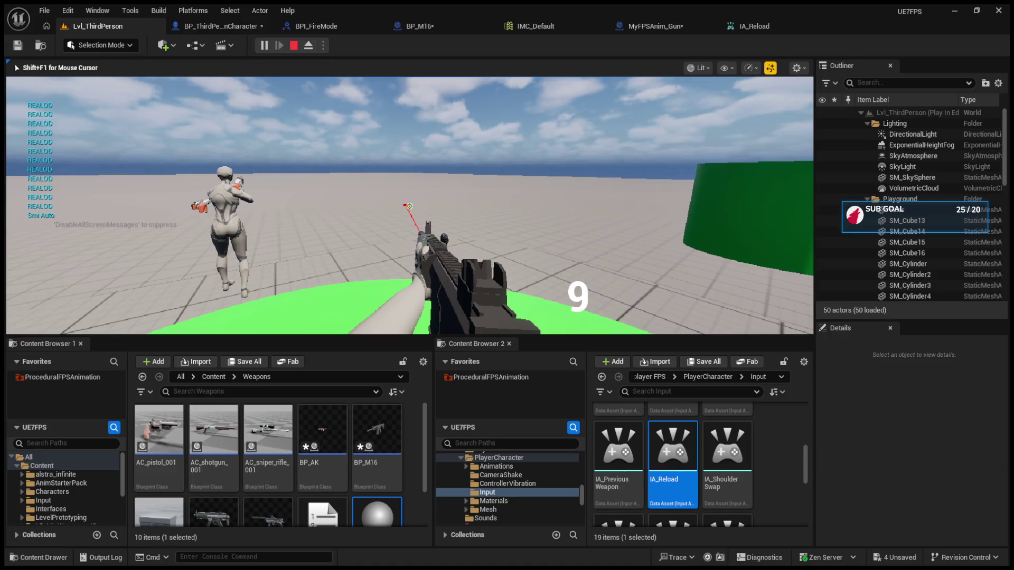
key("shift+F1")
left_click(301, 26)
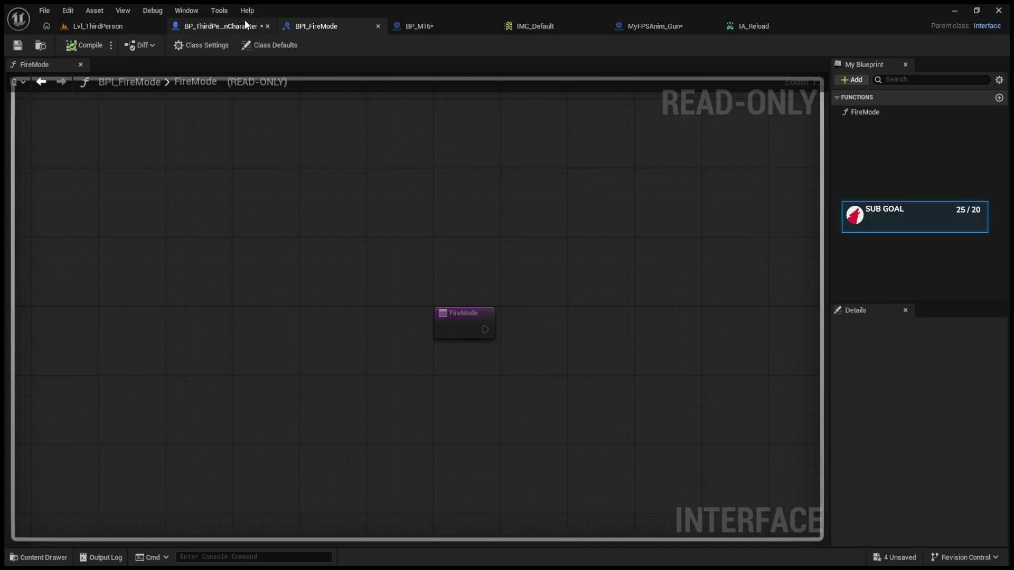
- Drive the Print String from IA_Reload's Started pin instead of Triggered
left_click(247, 25)
left_click(343, 241)
mouse_move(370, 235)
left_mouse_down()
mouse_move(340, 186)
mouse_move(405, 187)
left_mouse_up()
left_click(340, 164, "alt")
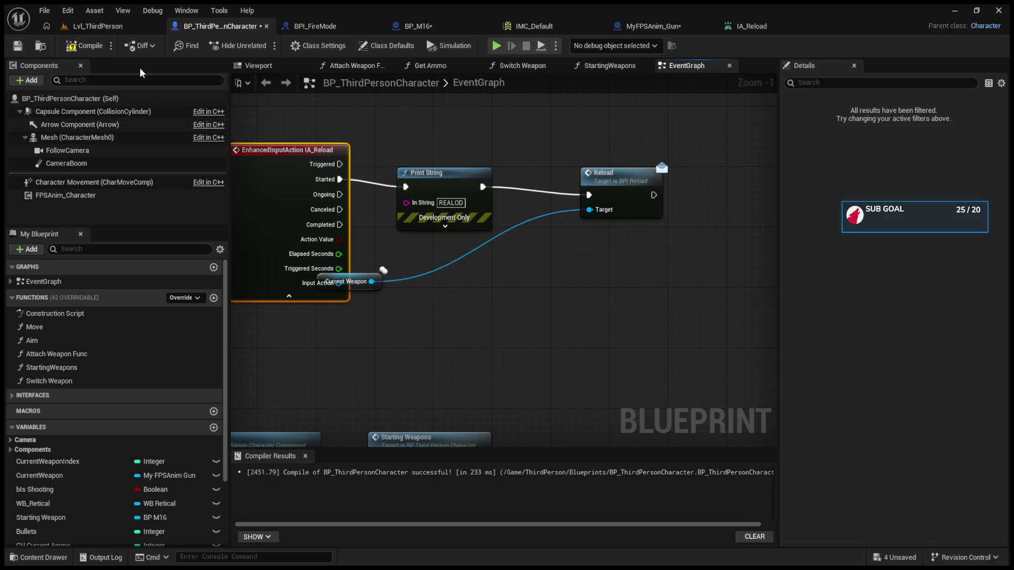
- Play-test by firing the rifle and pressing R to reload
left_click(99, 28)
left_click(264, 46)
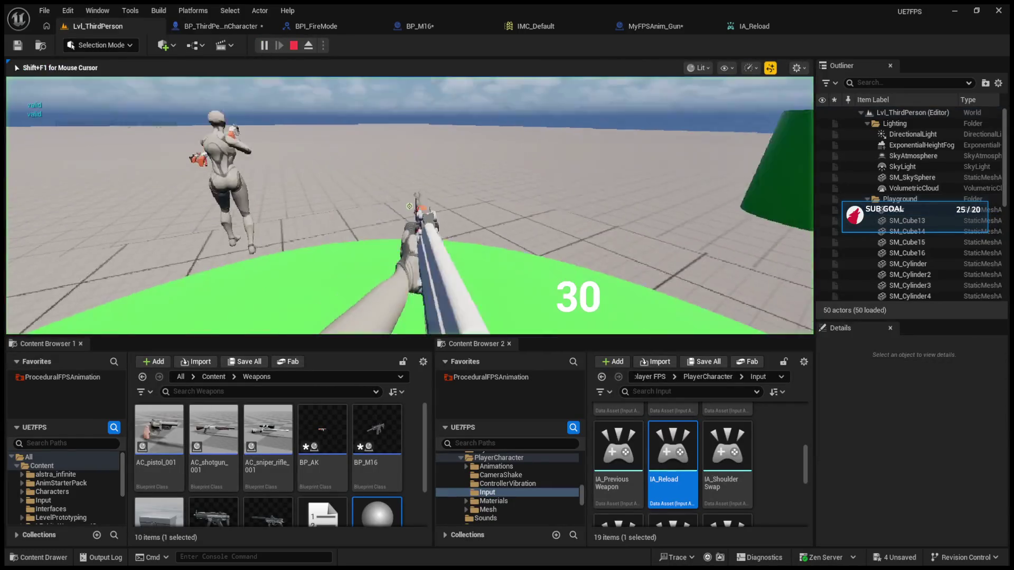
scroll(409, 206, "down", 1)
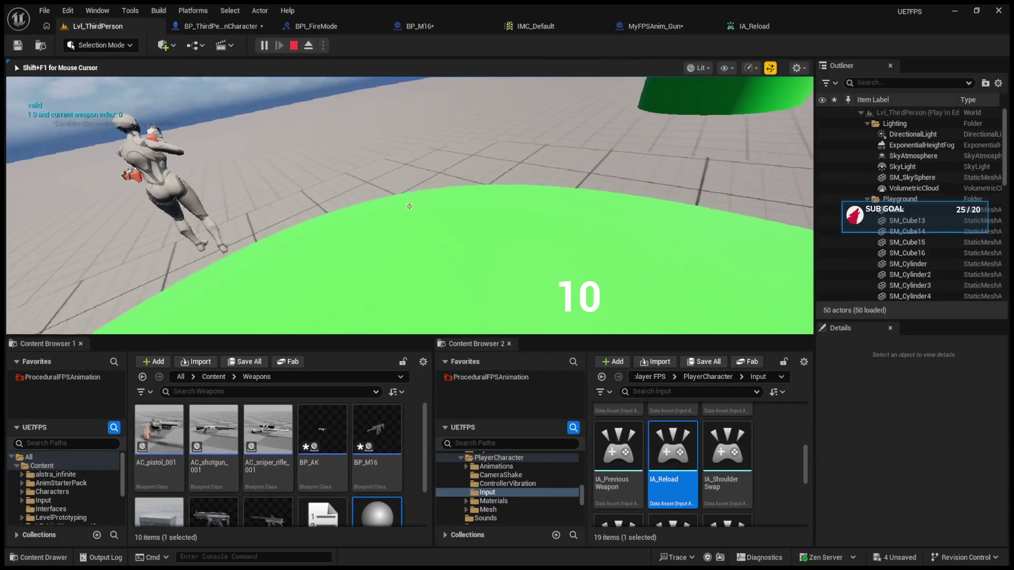
left_click(409, 206)
key("r")
left_click(409, 206)
key("Escape")
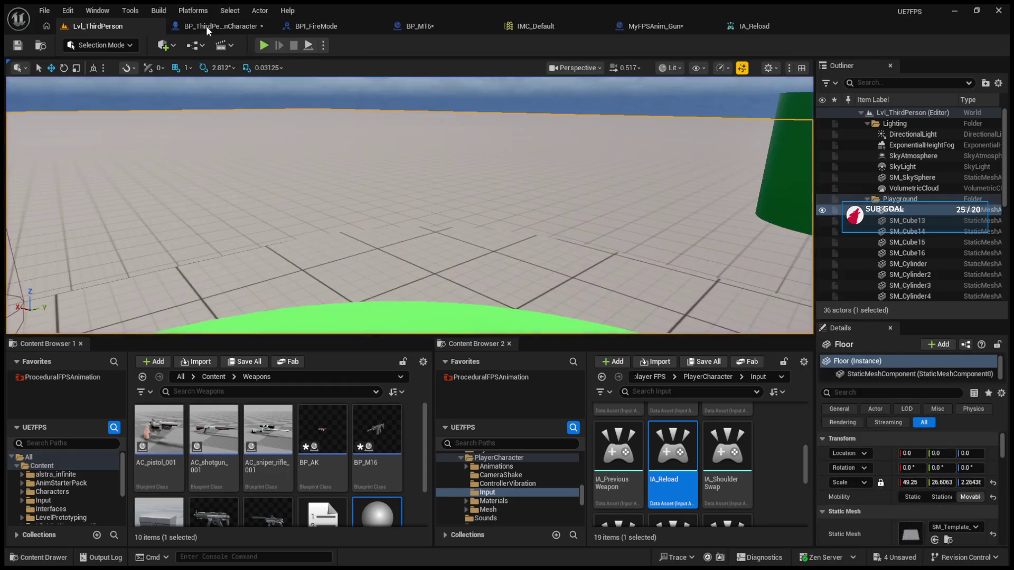
- Tidy the Print String, Current Weapon and Reload nodes, then start another play test and fire
left_click(216, 26)
left_click_drag(444, 173, 436, 158)
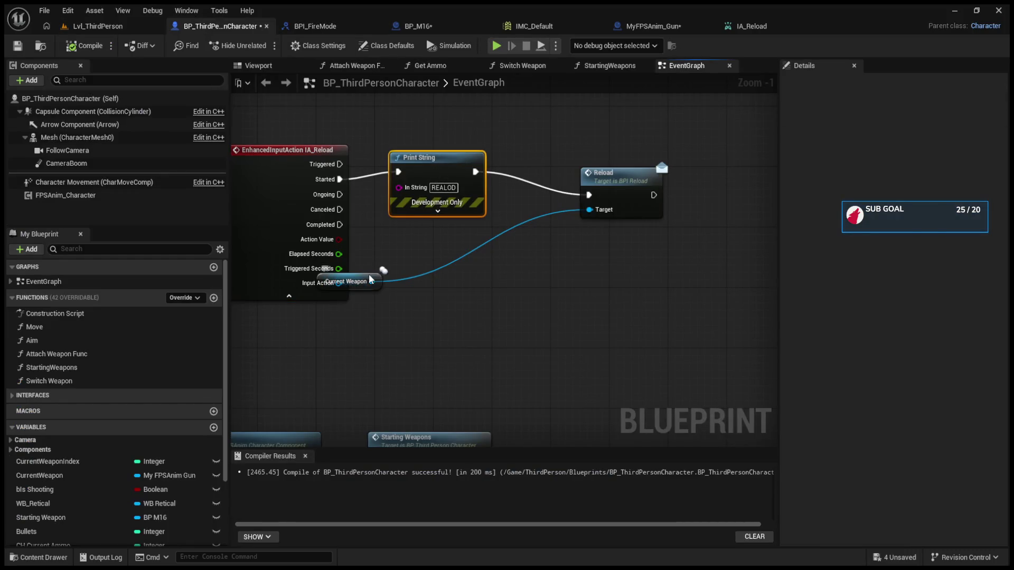
left_click_drag(349, 281, 467, 319)
left_click_drag(614, 193, 591, 172)
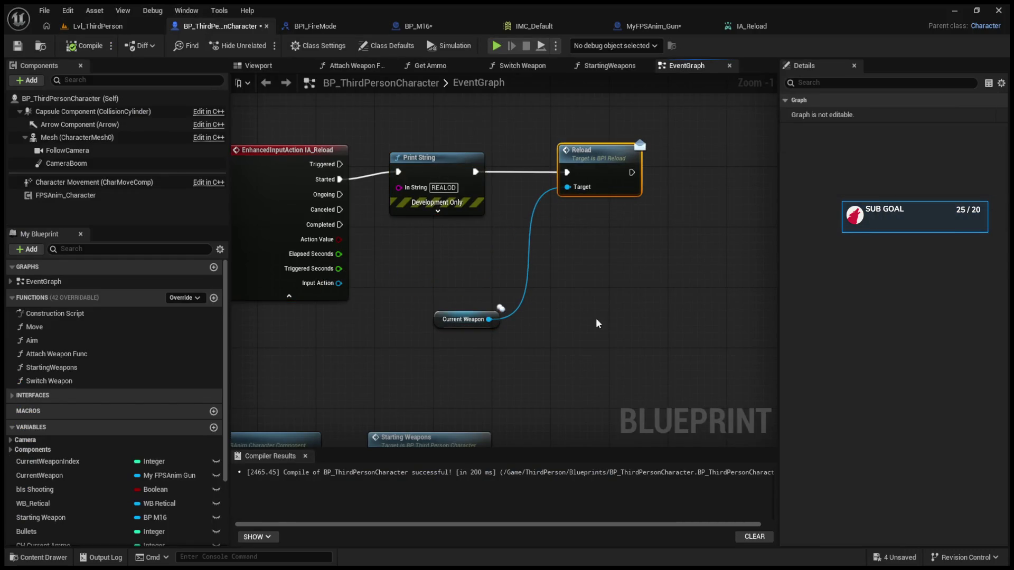
left_click(104, 25)
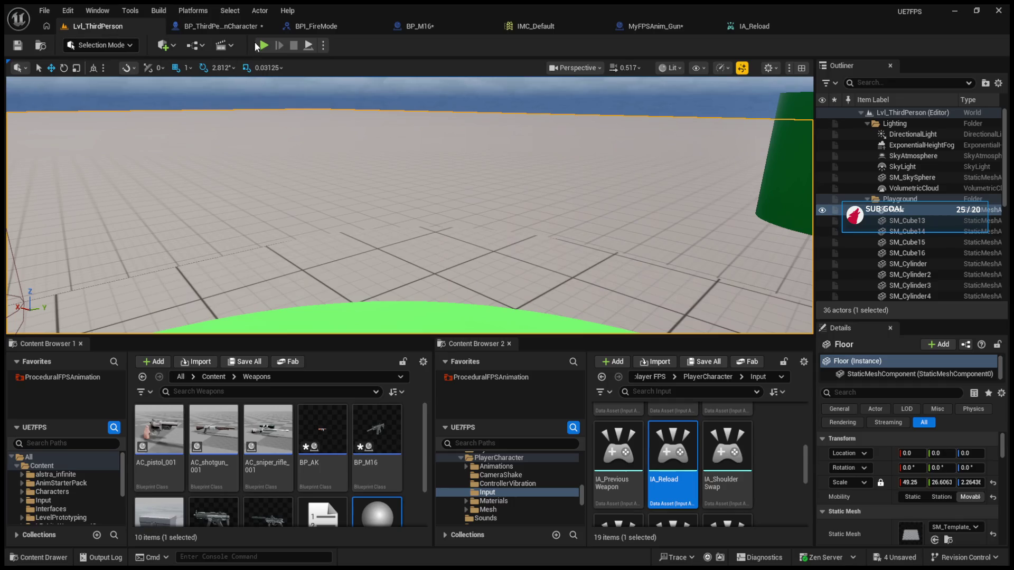
left_click(264, 46)
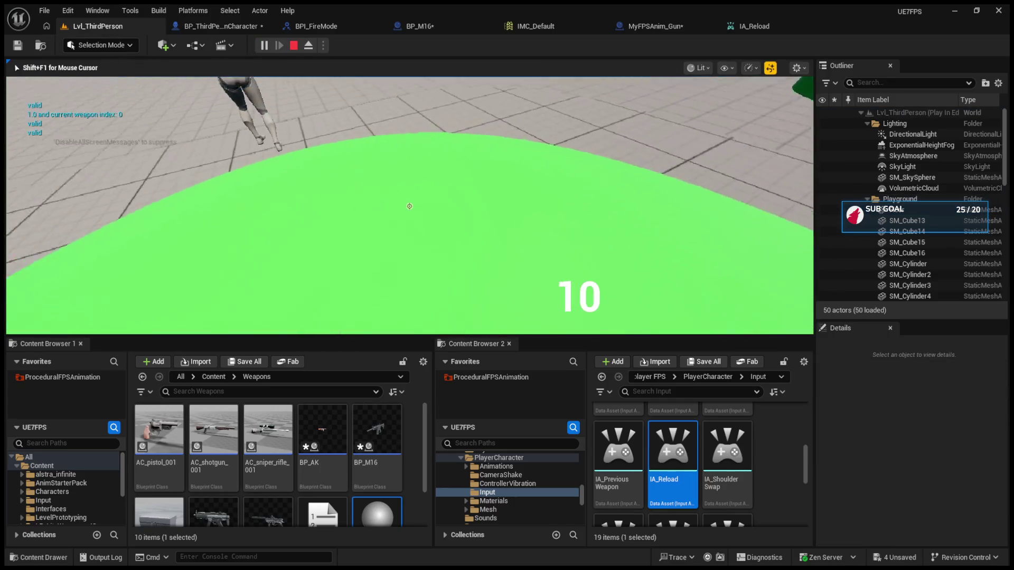
left_click(410, 206)
- Hit the Reload breakpoint and step into BP_M16's Event Reload up to the Branch
key("r")
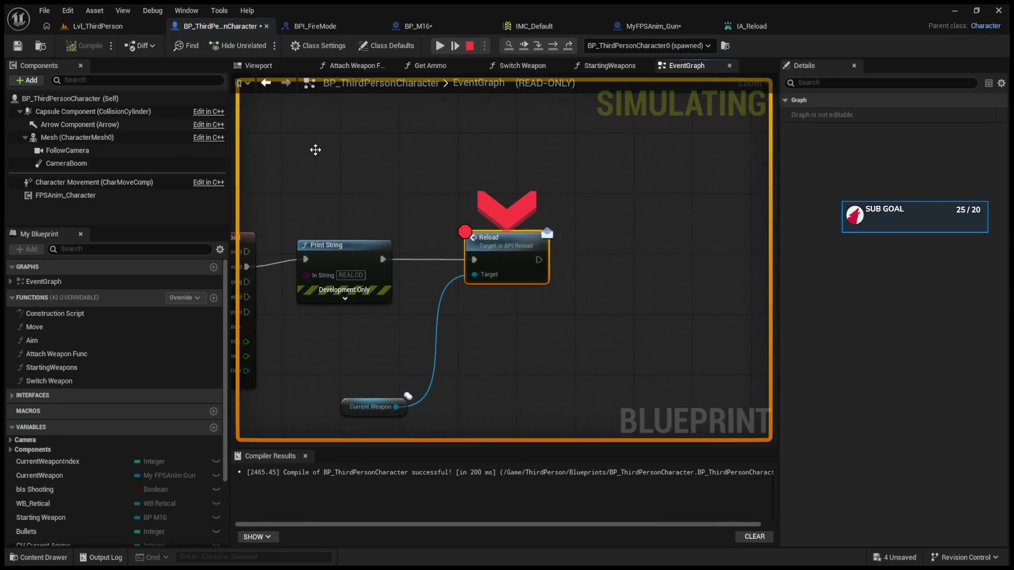
left_click(538, 46)
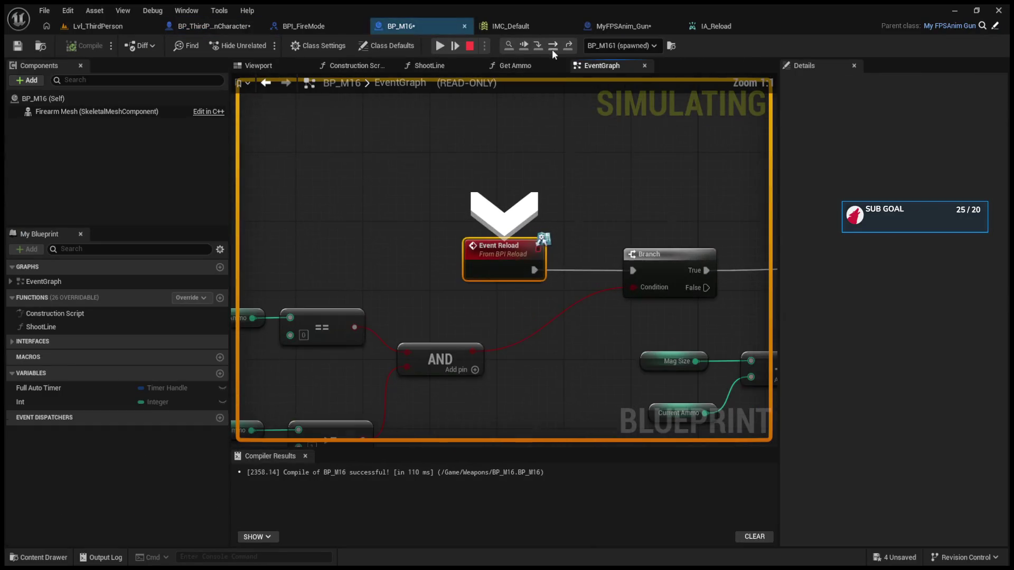
left_click(552, 46)
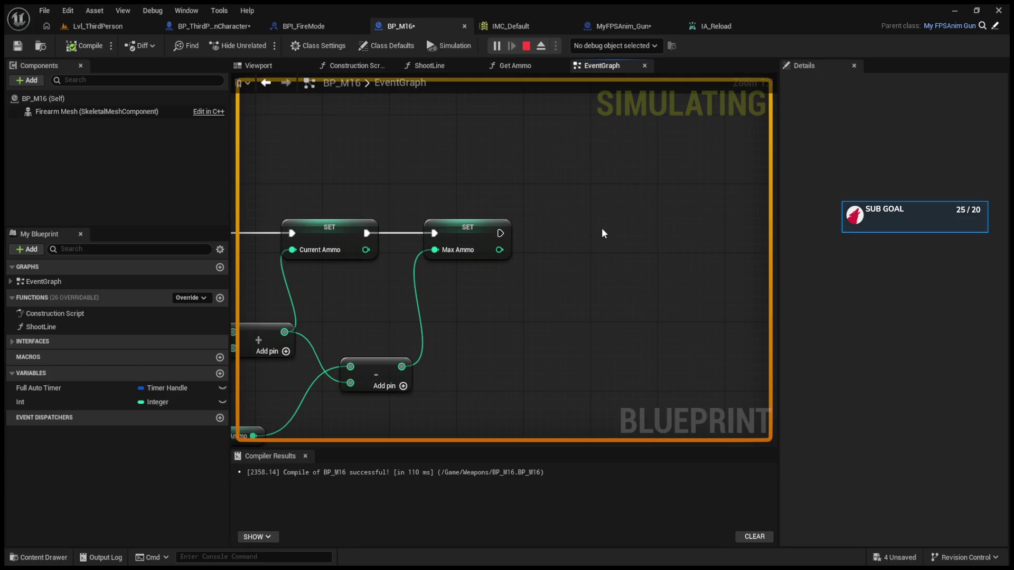
- End the debug session and pan BP_M16's graph to the Event Shoot logic
scroll(601, 227, "down", 7)
scroll(585, 220, "up", 7)
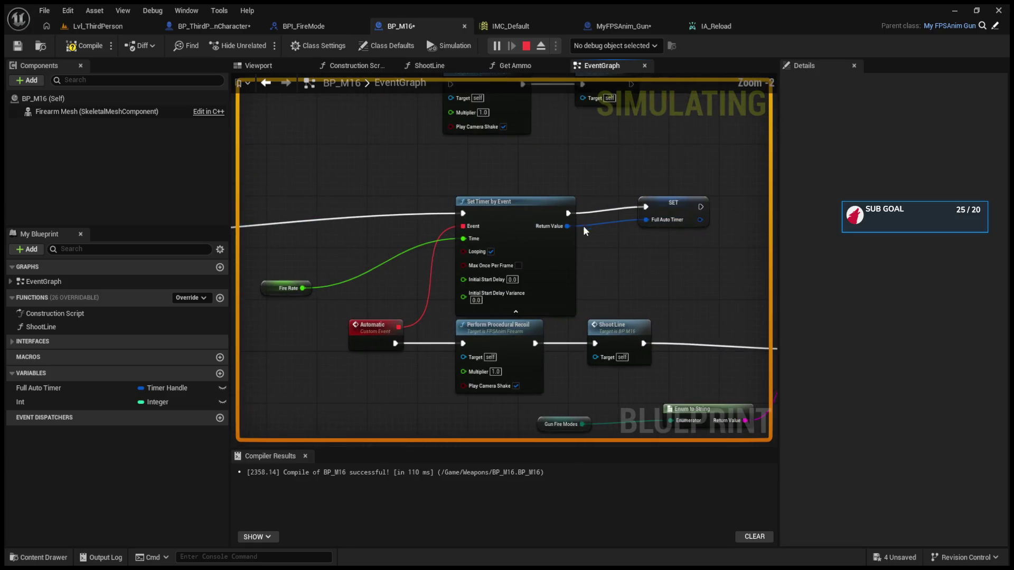
scroll(515, 219, "down", 5)
scroll(435, 249, "up", 4)
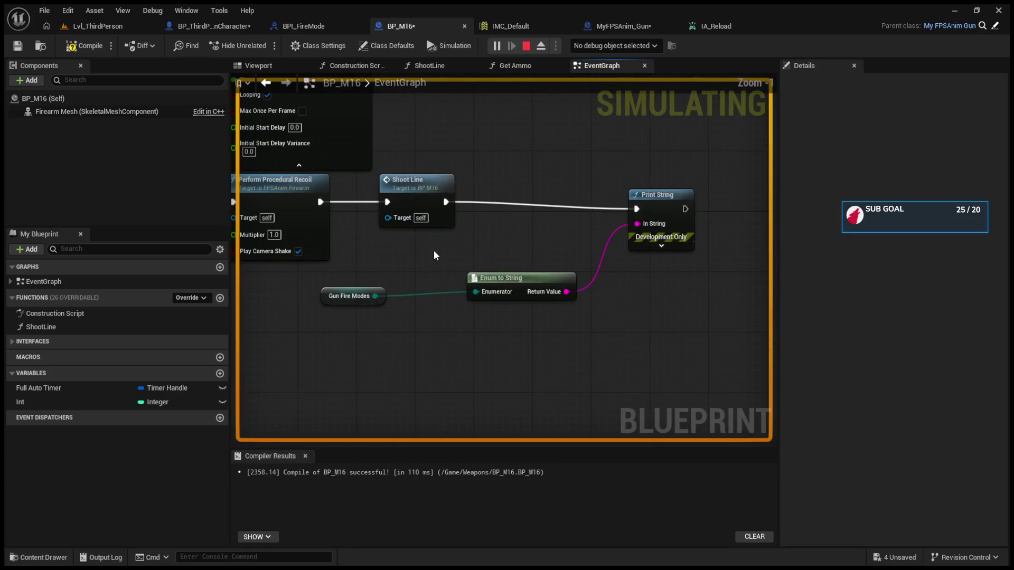
scroll(425, 246, "down", 2)
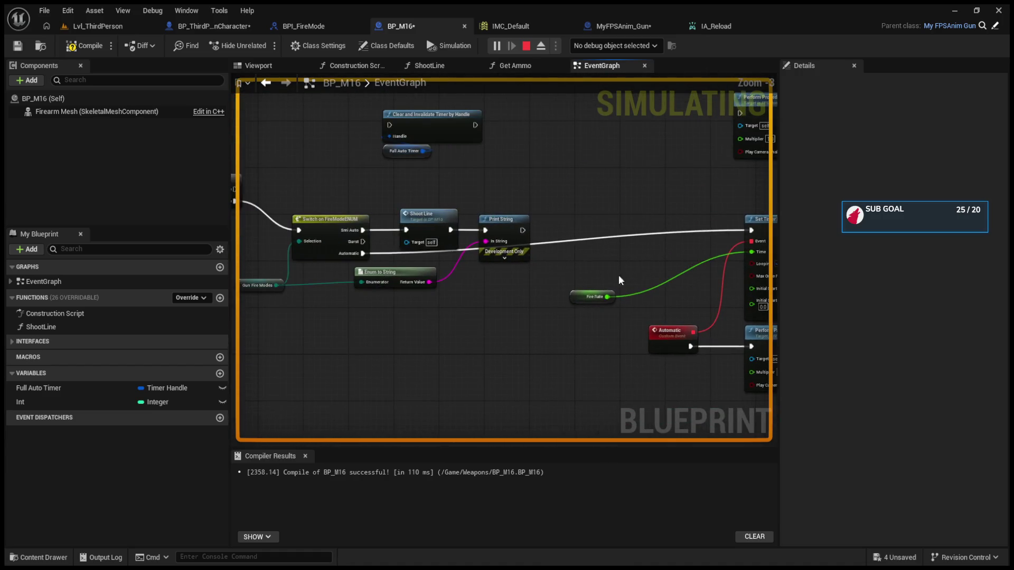
left_click(526, 45)
left_click_drag(563, 236, 491, 258)
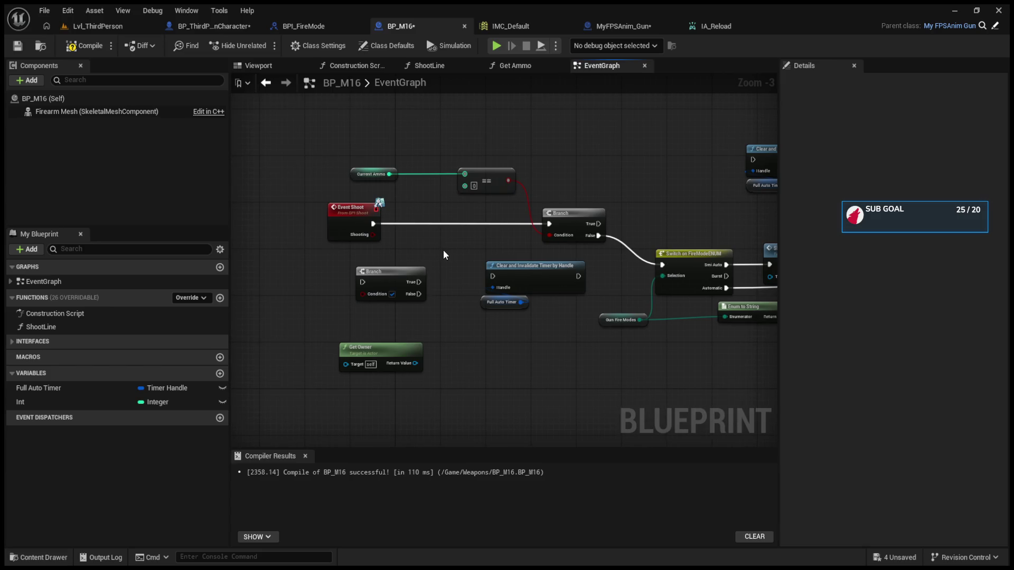
- Locate the IA_Shoot chain and select its SET CH Current Ammo and Current Ammo getter nodes
left_click(235, 26)
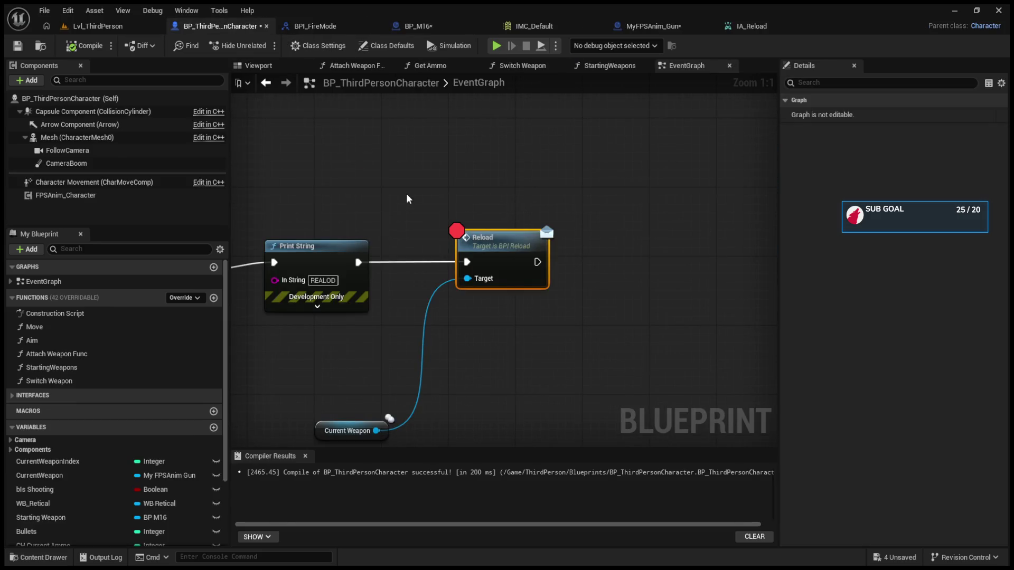
scroll(407, 193, "down", 6)
scroll(463, 214, "up", 3)
left_click_drag(668, 237, 372, 236)
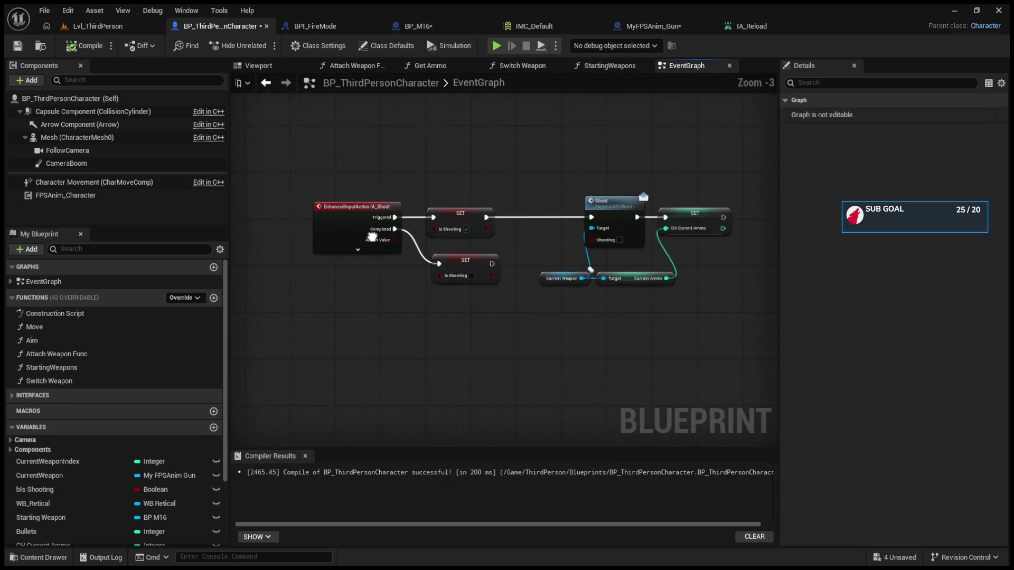
scroll(494, 219, "up", 3)
left_click_drag(556, 317, 413, 305)
left_click_drag(610, 172, 671, 322)
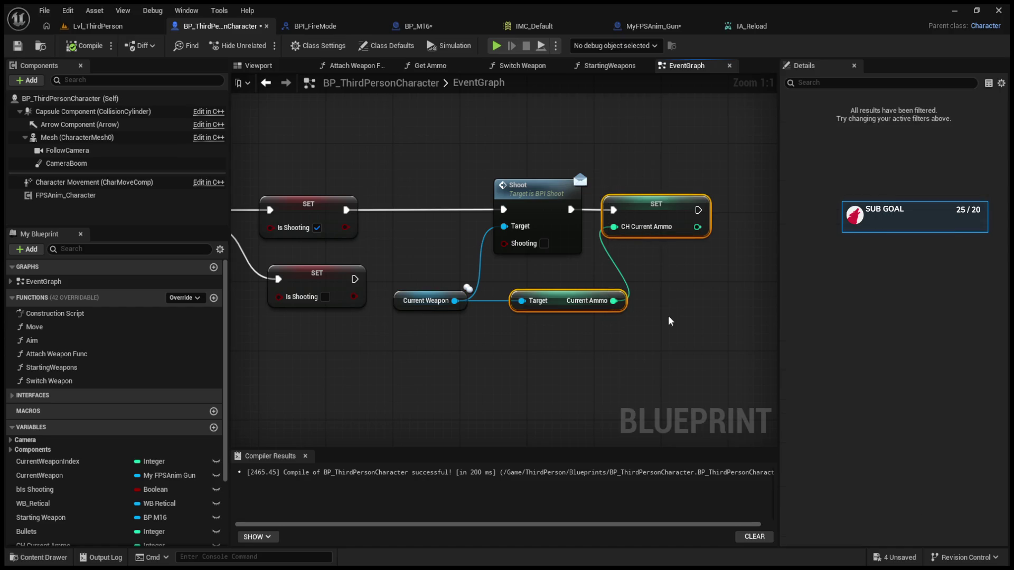
- Paste the ammo nodes after Reload, wire Current Weapon and execution, then compile and play
scroll(443, 284, "down", 5)
scroll(570, 296, "up", 4)
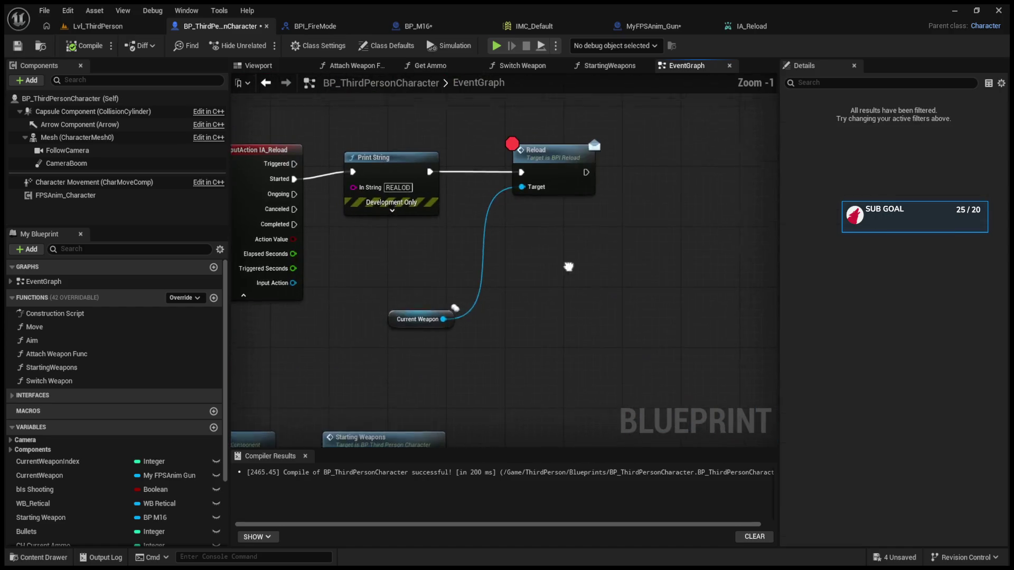
key("ctrl+v")
mouse_move(418, 337)
left_mouse_down()
mouse_move(552, 293)
mouse_move(547, 347)
mouse_move(552, 336)
left_mouse_up()
left_click(563, 284)
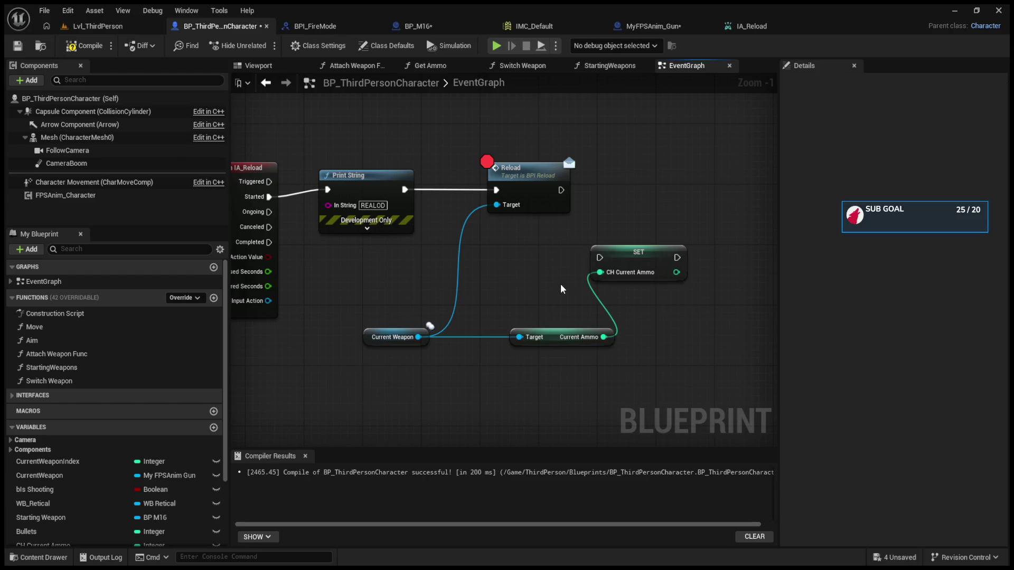
left_click_drag(562, 285, 515, 313)
left_click_drag(590, 281, 605, 213)
left_click_drag(517, 218, 570, 217)
left_click(75, 47)
key("alt+p")
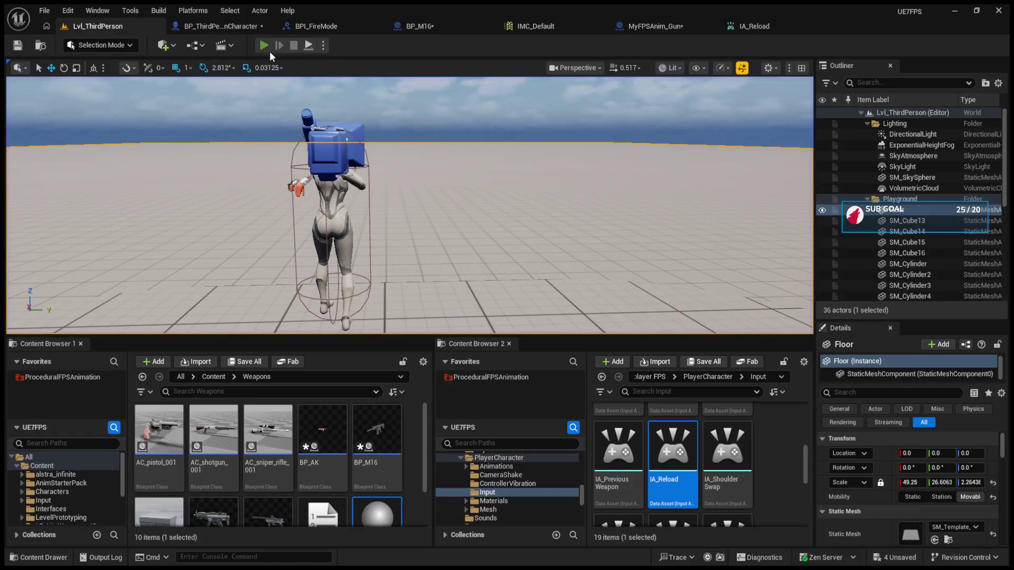
- Trigger the reload breakpoint with R, then resume the paused session and retake control of the player
left_click(454, 269)
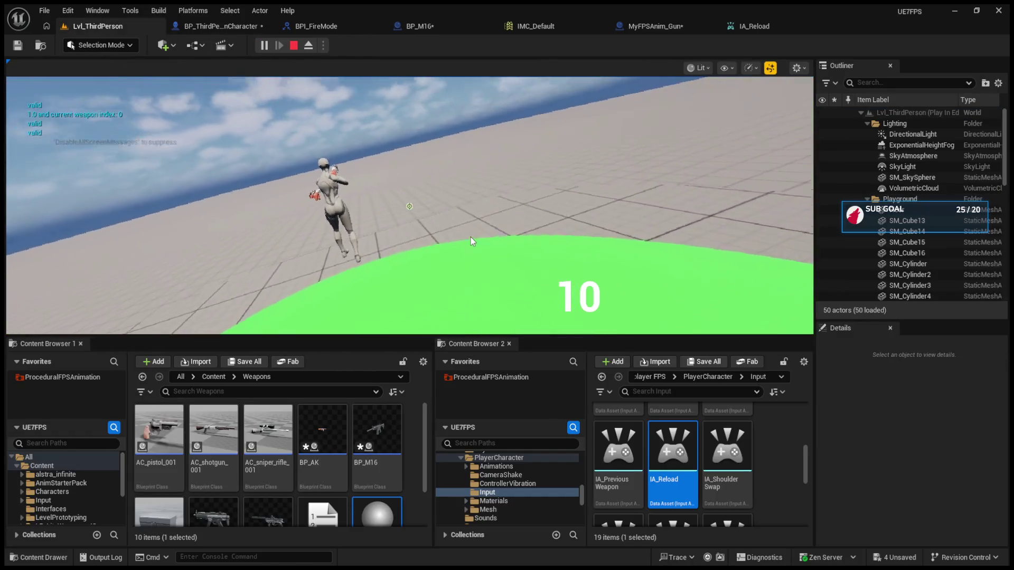
key("r")
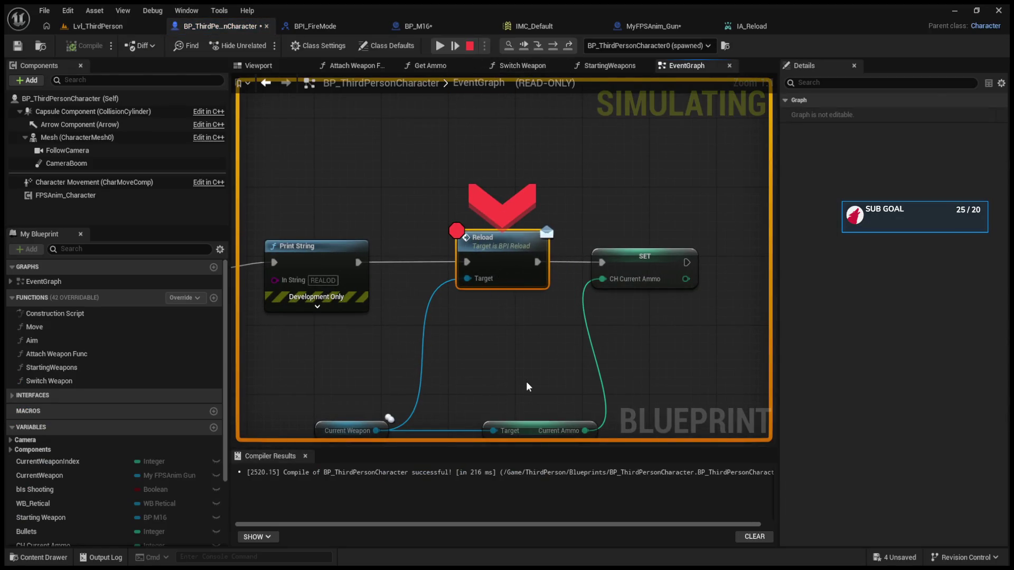
left_click(121, 32)
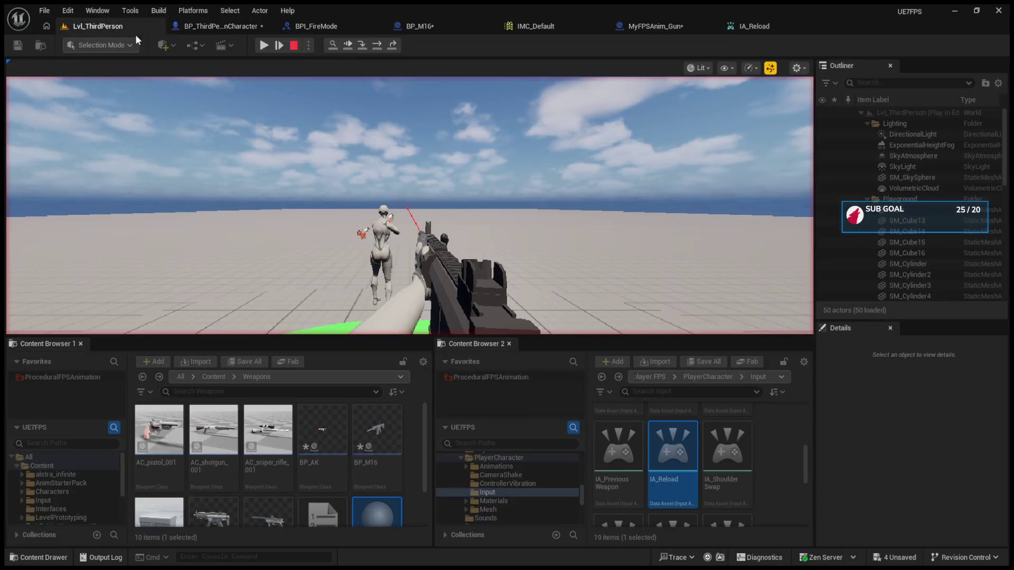
left_click(351, 45)
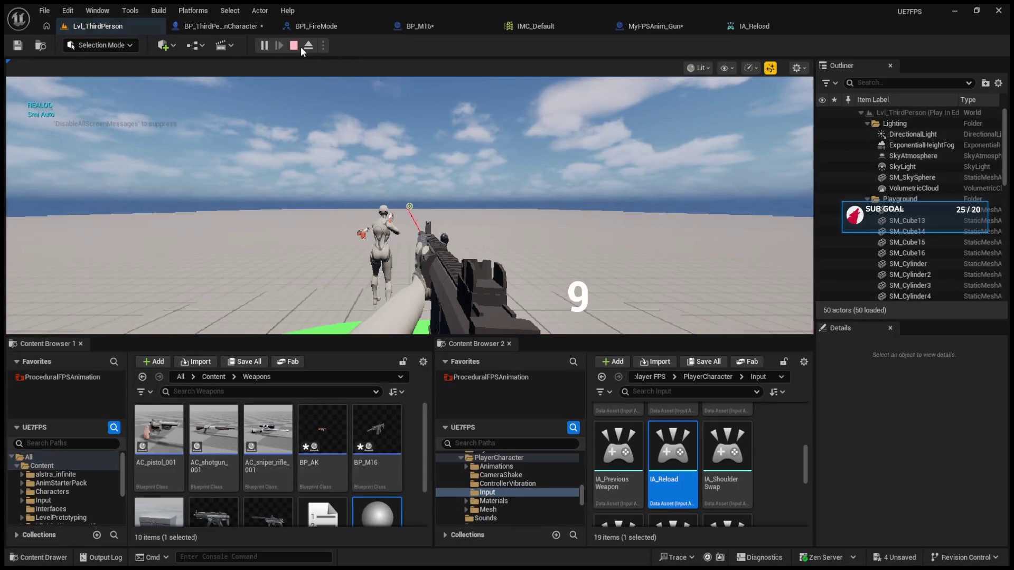
left_click(309, 45)
left_click(264, 46)
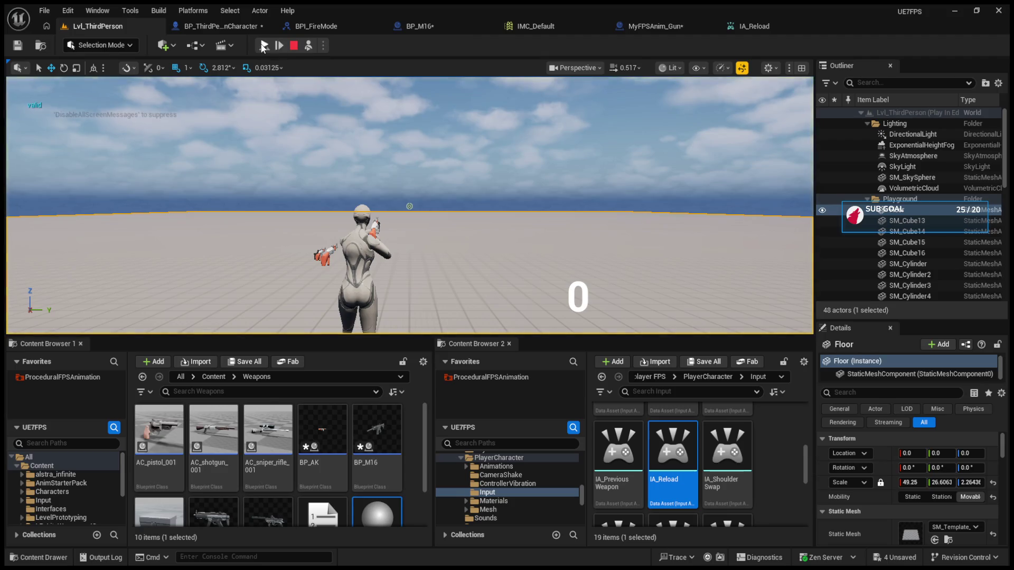
left_click(308, 46)
left_click(263, 45)
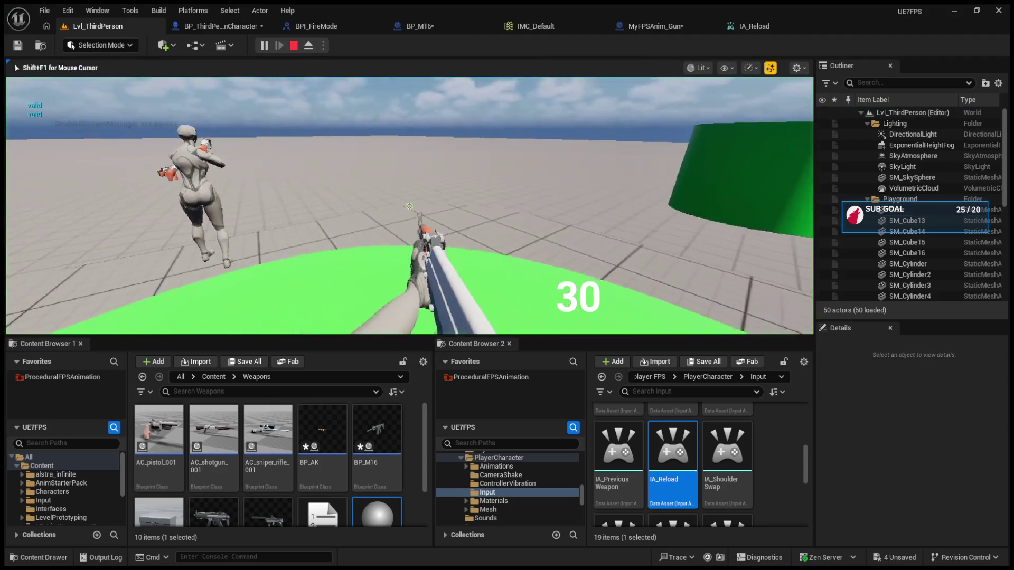
- Fire single M16 shots at the green cylinder and reload to test the fire rate
left_click(409, 206)
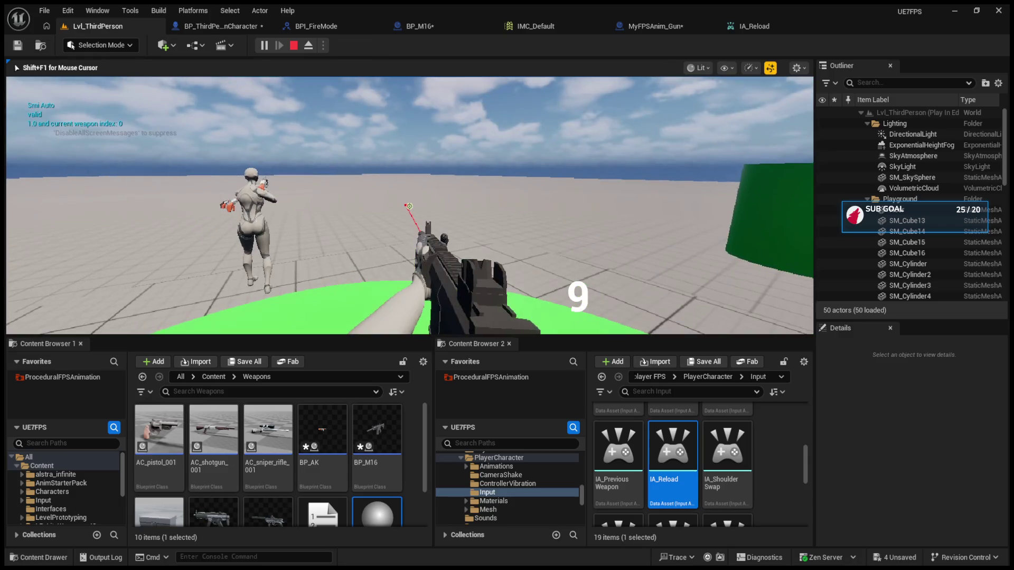
key("r")
left_click(409, 206)
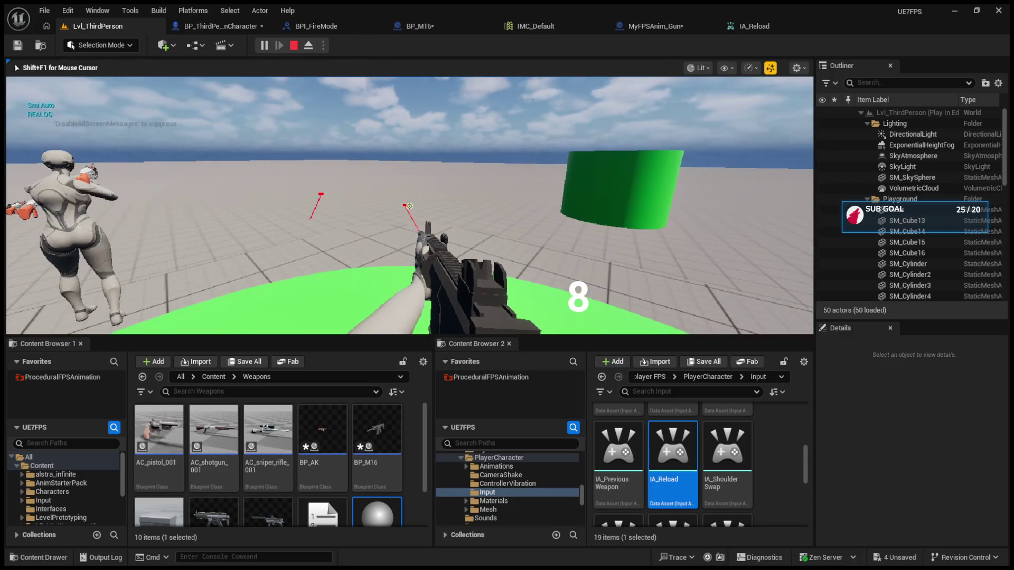
left_click(409, 206)
left_click(410, 206)
left_click(409, 206)
left_click(409, 206)
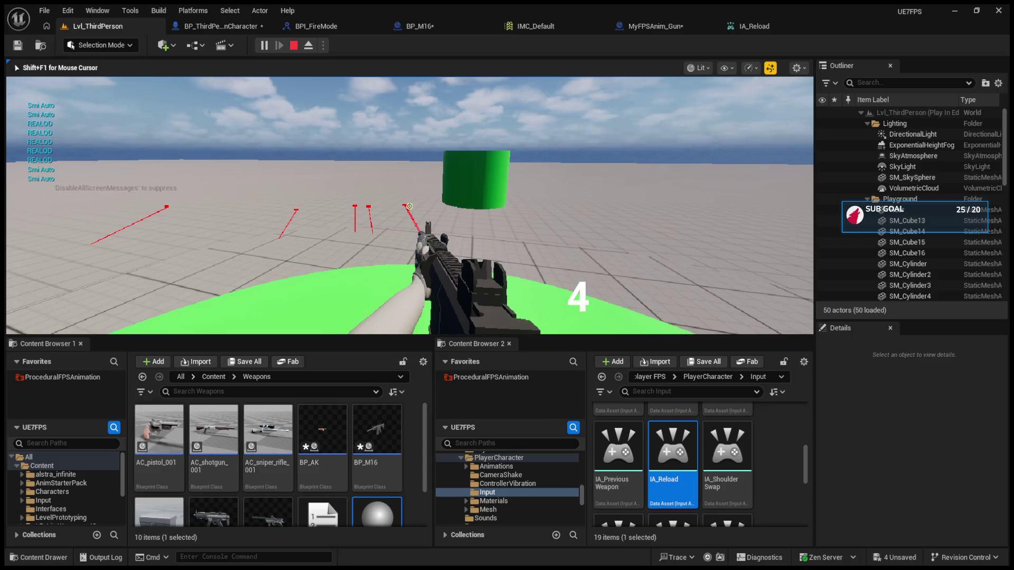
left_click(410, 206)
left_click(409, 206)
left_click(409, 206)
key("r")
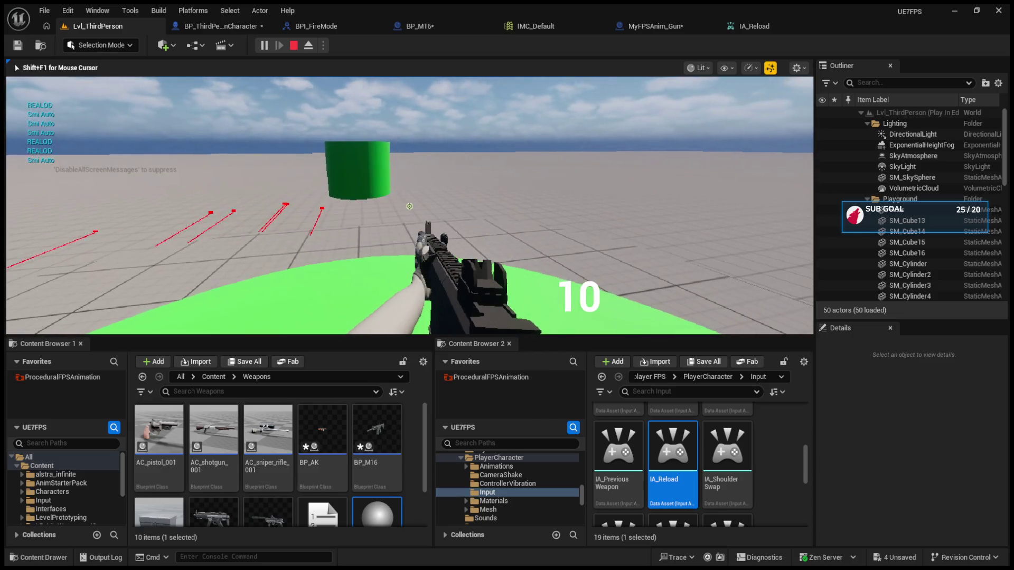
left_click(409, 206)
left_click(409, 206)
- Reload and empty another magazine in single shots, then end the session and switch to BPI_FireMode
left_click_drag(409, 206, 409, 206)
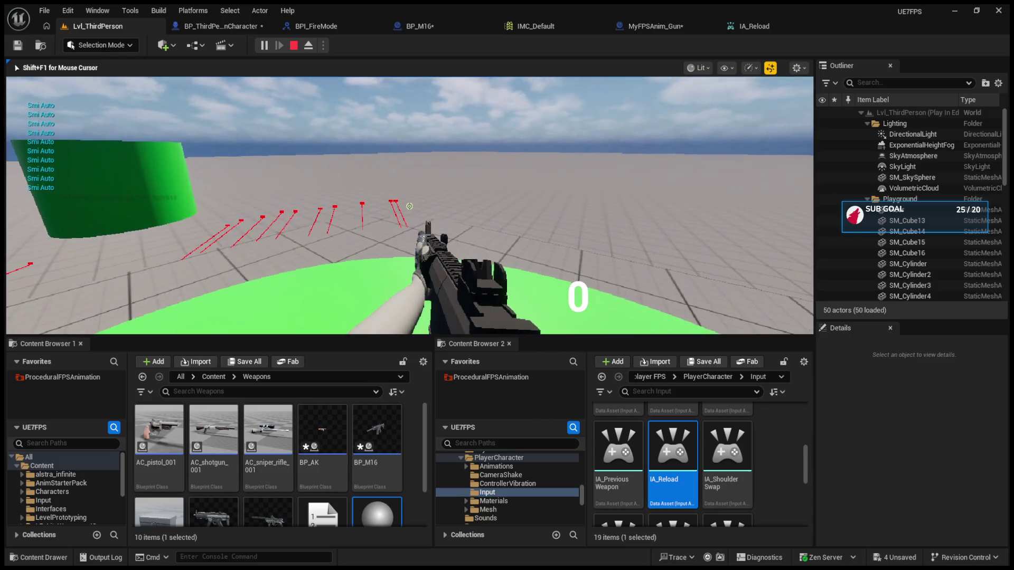
key("r")
left_click(409, 206)
left_click(409, 206)
left_click(409, 206)
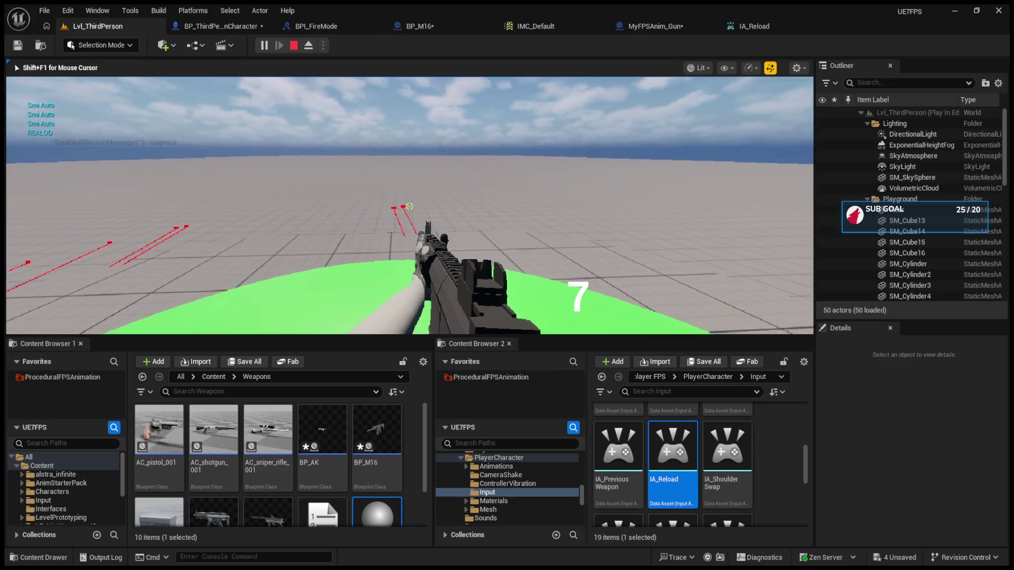
left_click(409, 206)
left_click(409, 206)
left_click(409, 206)
left_click(409, 206)
left_click(410, 206)
left_click(410, 206)
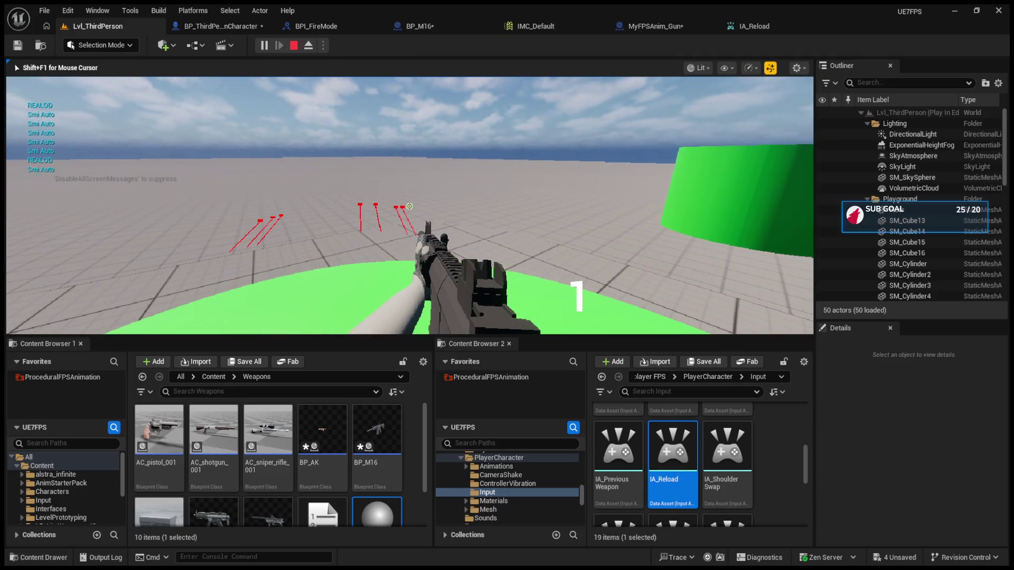
key("Escape")
left_click(344, 21)
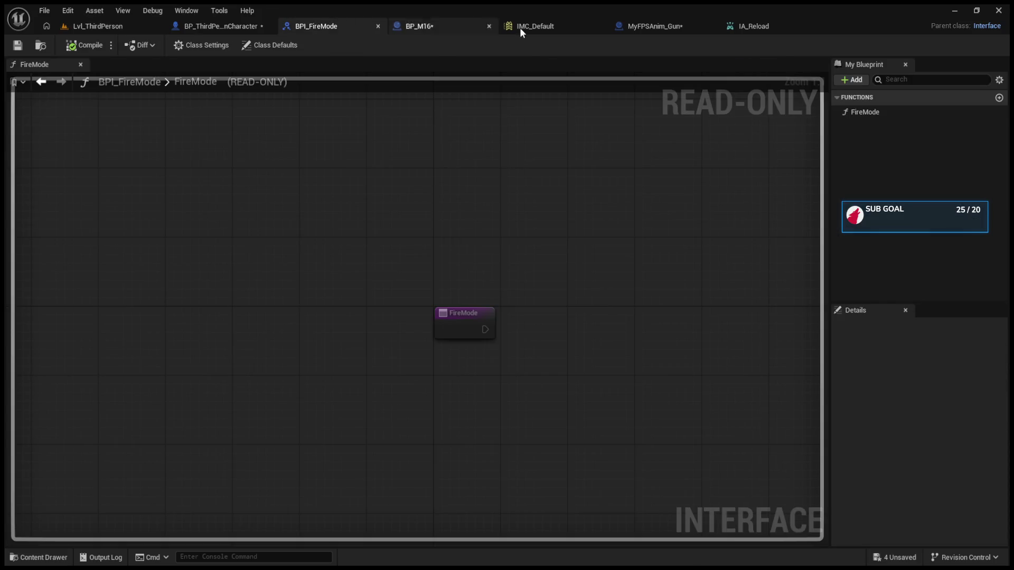
- In BP_M16, swap the Current Ammo == node for a >= comparison wired into the AND
left_click(686, 28)
left_click(186, 27)
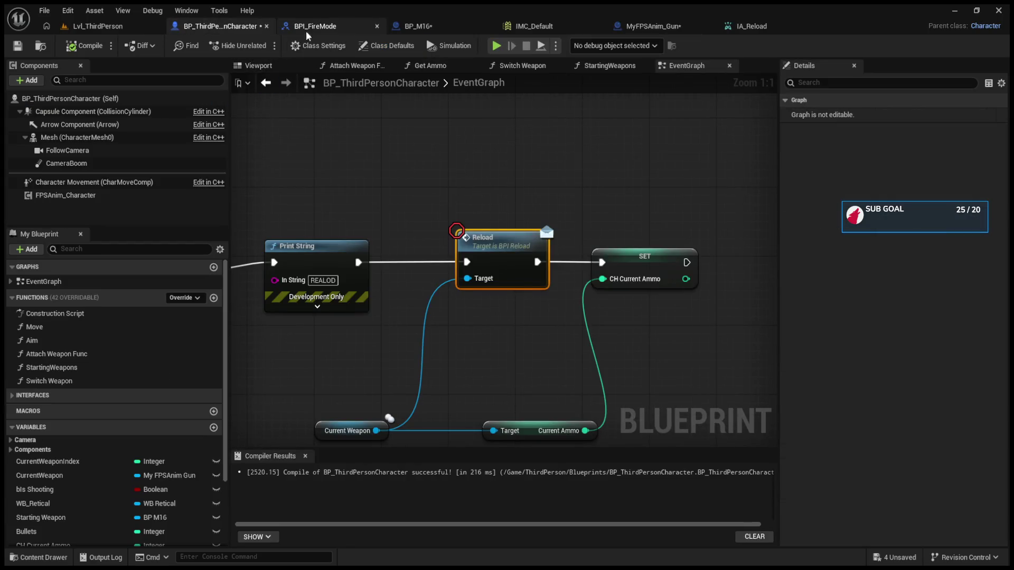
left_click(430, 27)
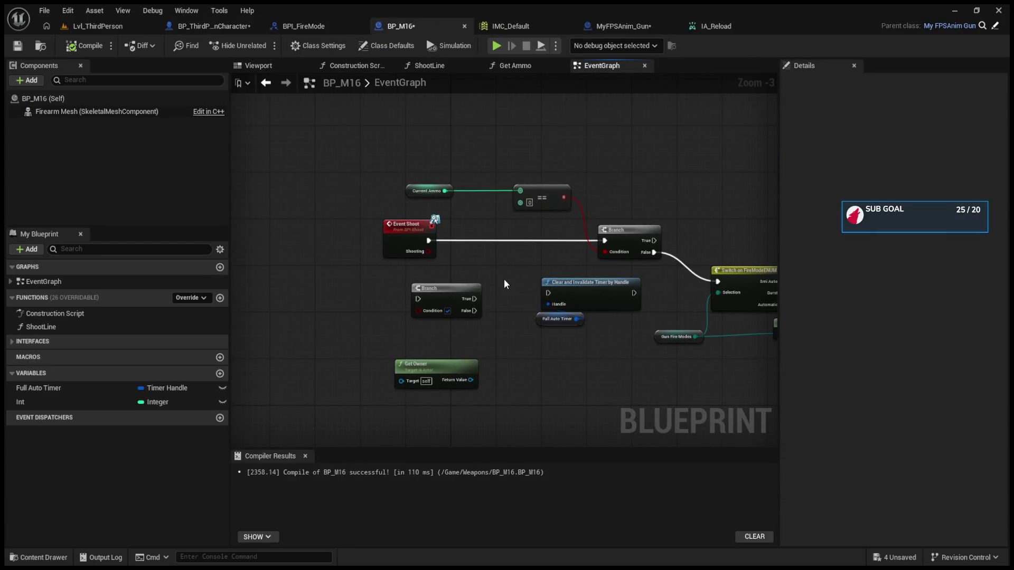
scroll(504, 278, "down", 7)
scroll(440, 322, "up", 9)
left_click_drag(411, 188, 429, 221)
key("Delete")
type(">=")
key("Return")
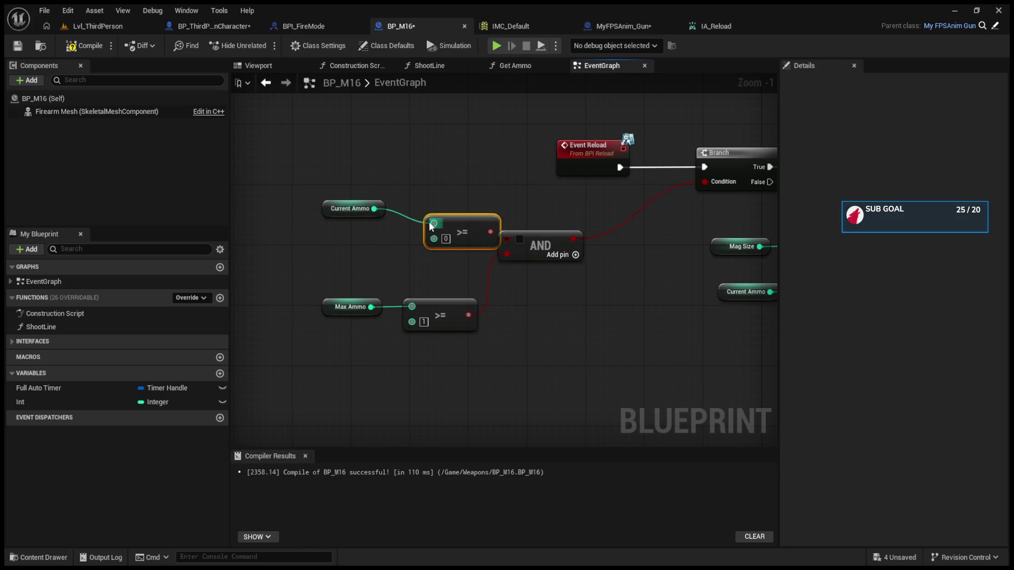
left_click_drag(491, 232, 506, 239)
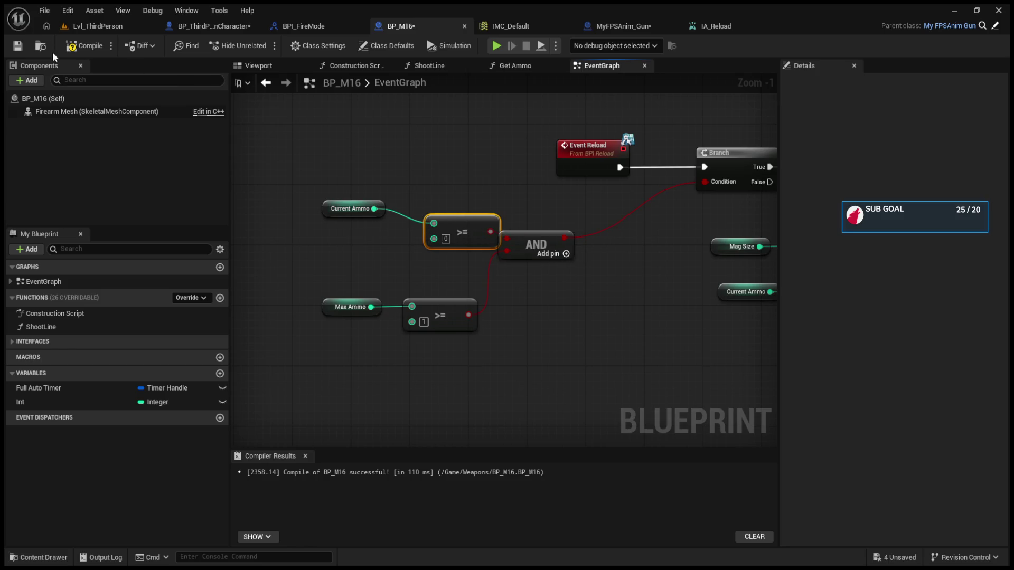
left_click(98, 26)
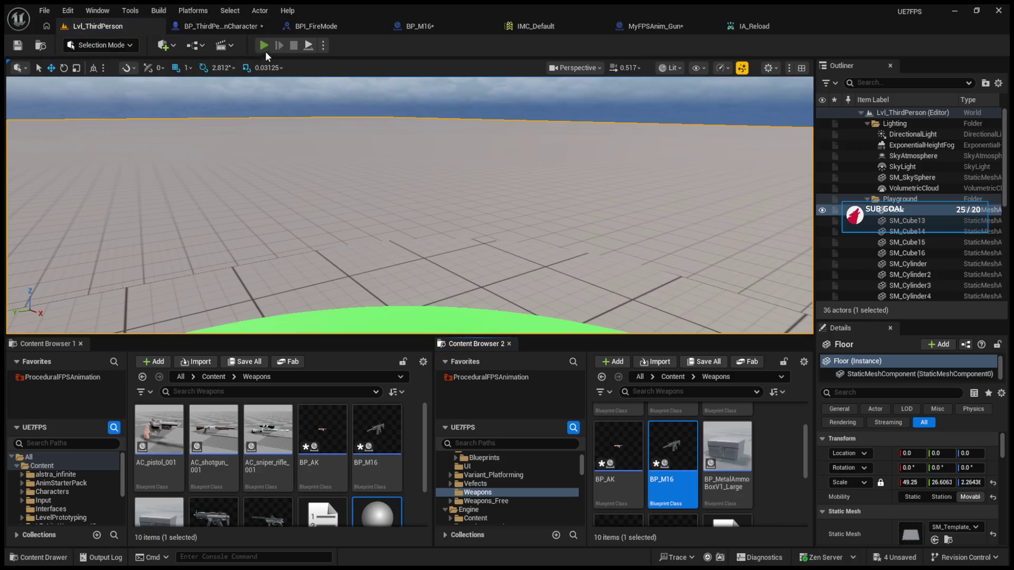
- Start a play session and fire M16 single shots, reloading mid-magazine and after emptying it
left_click(262, 48)
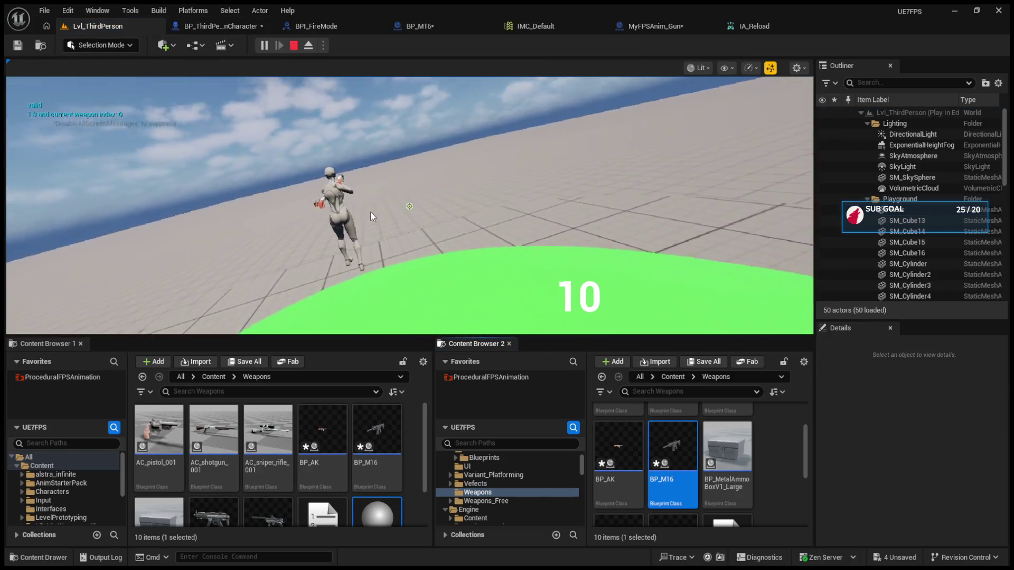
left_click(370, 211)
left_click(370, 212)
left_click(370, 211)
left_click(409, 206)
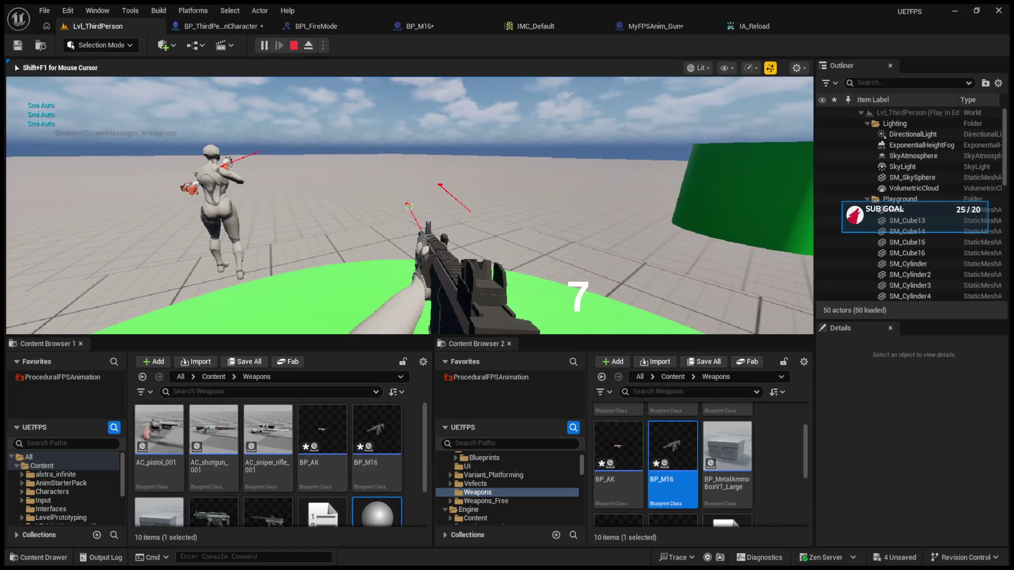
left_click(410, 206)
key("r")
left_click(409, 206)
left_click(409, 206)
left_click(409, 206)
left_click(409, 206)
key("r")
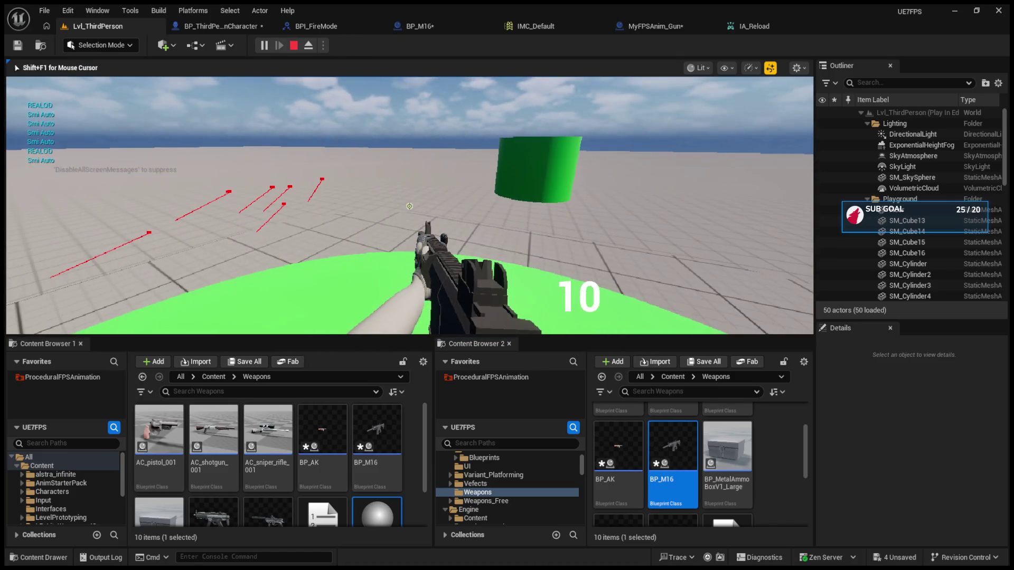
left_click(409, 206)
left_click(410, 206)
left_click(409, 206)
left_click(410, 206)
left_click(410, 205)
left_click(409, 206)
double_click(409, 205)
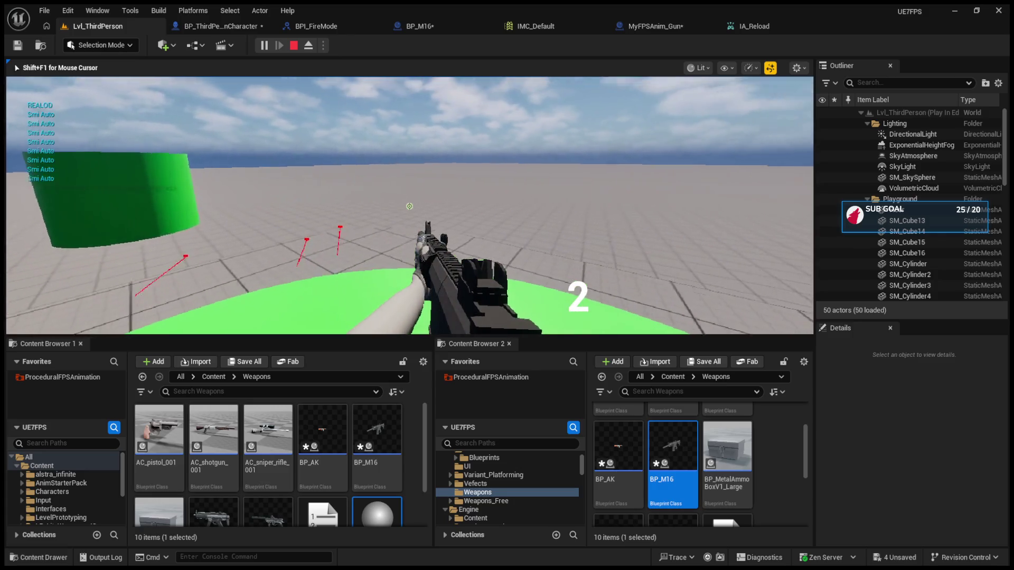
left_click(410, 206)
left_click(409, 206)
key("r")
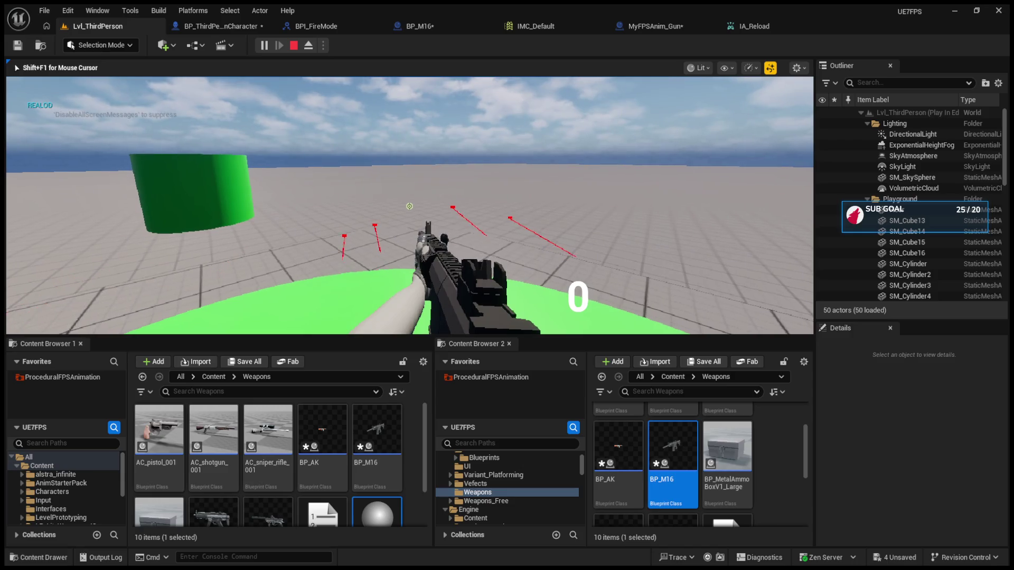
- Walk the player around the level toward the green cylinder and other character, then end the session
key("w")
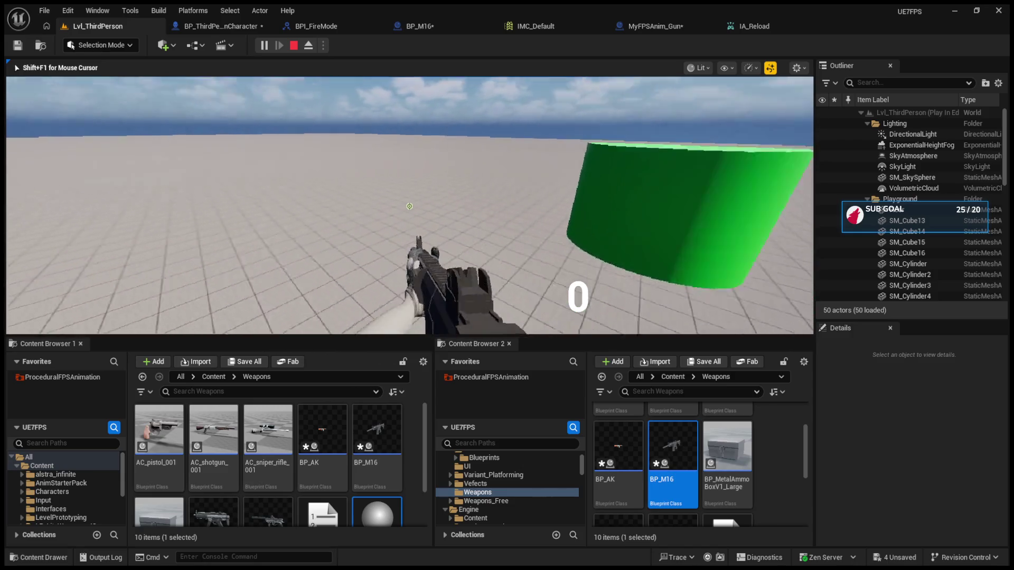
key("w")
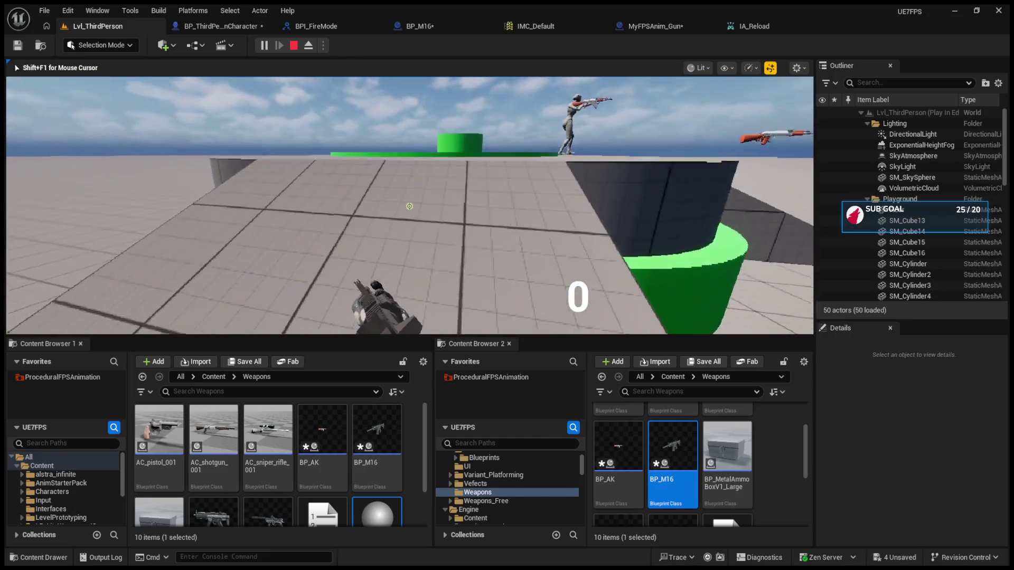
key("w")
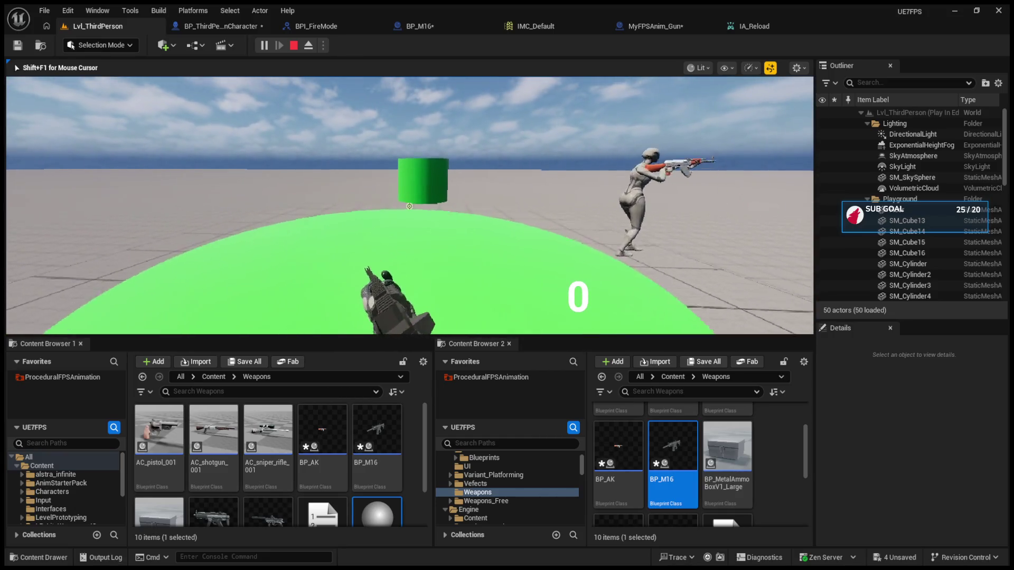
key("w")
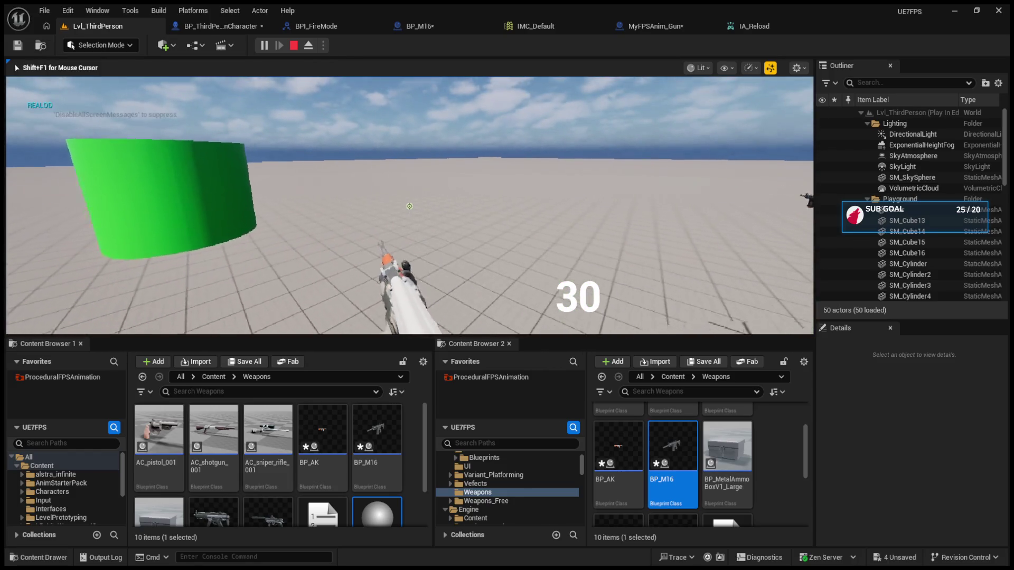
key("r")
key("w")
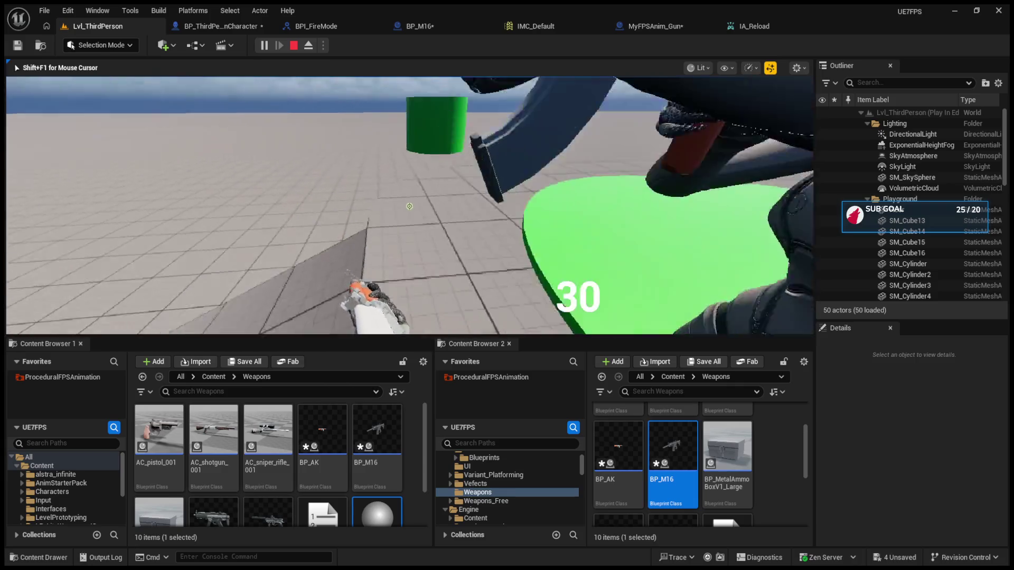
key("w")
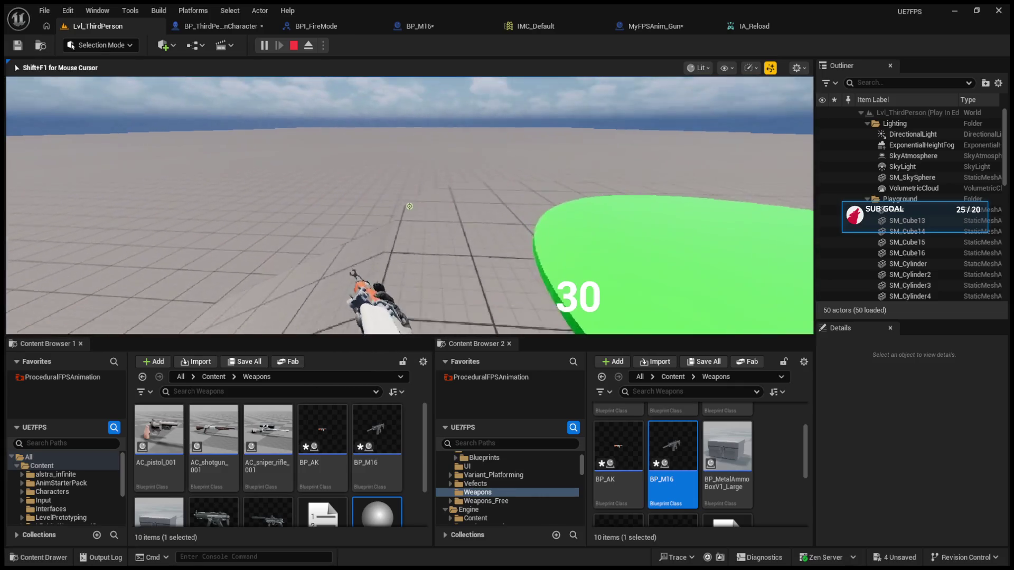
key("w")
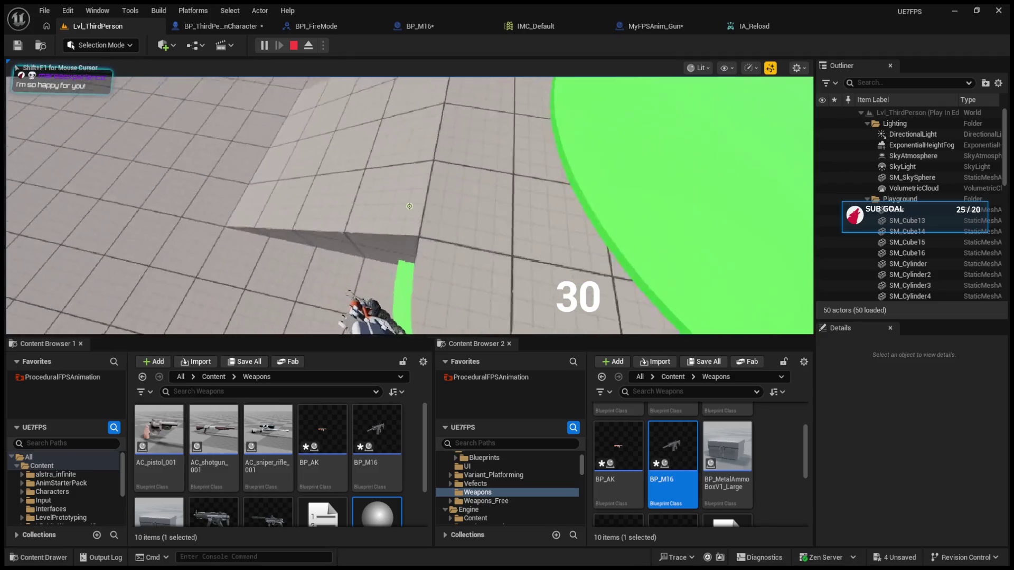
key("w")
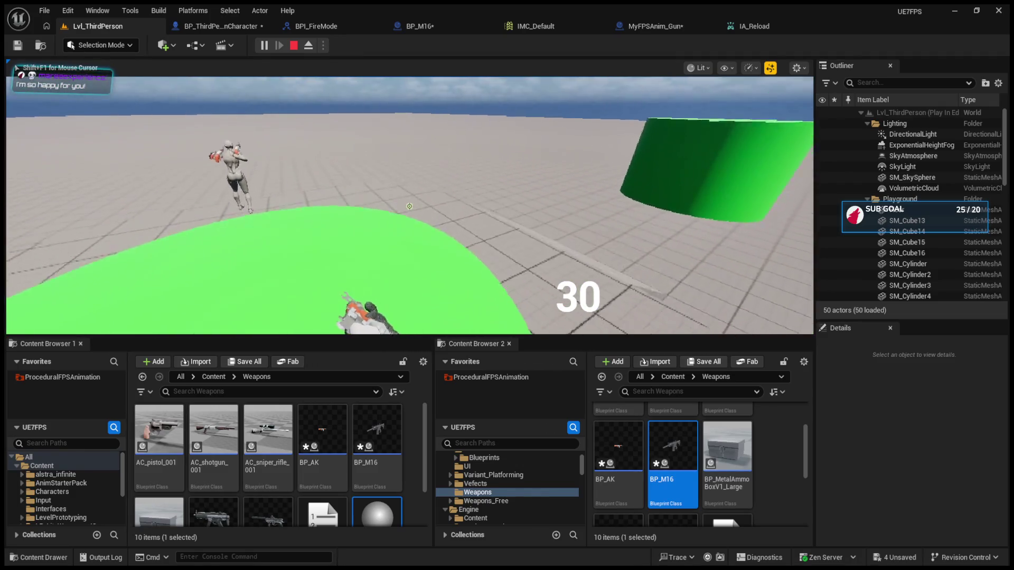
key("w")
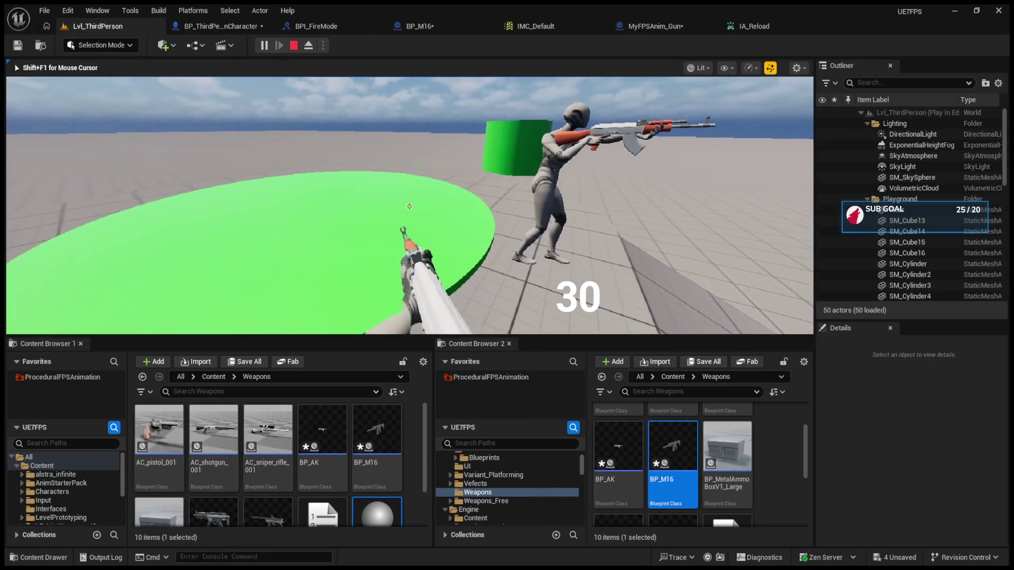
key("Escape")
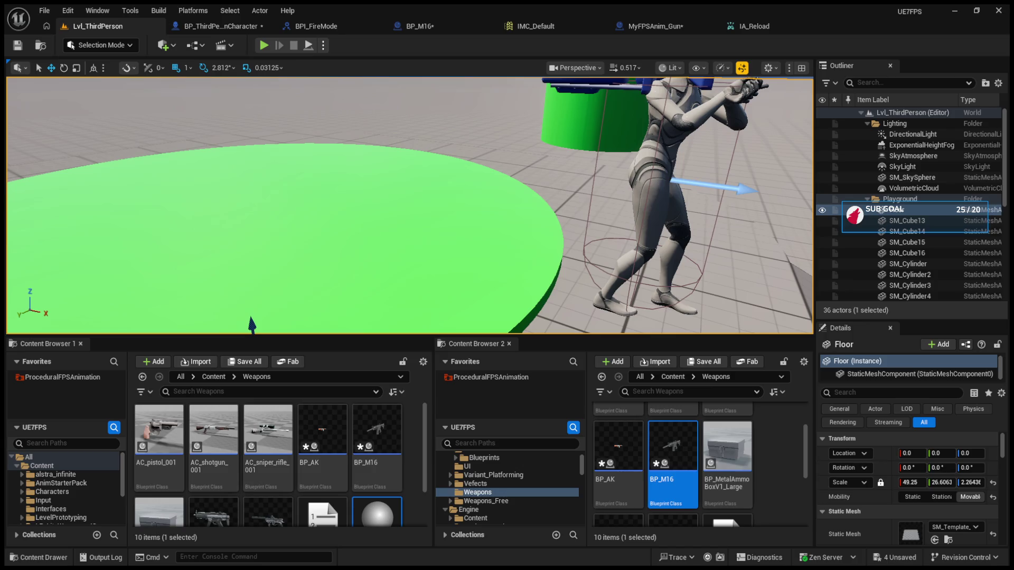
- Start a new session with Alt+P, switch rifles with keys 1, 2, 1, and eject with F8
key("alt+p")
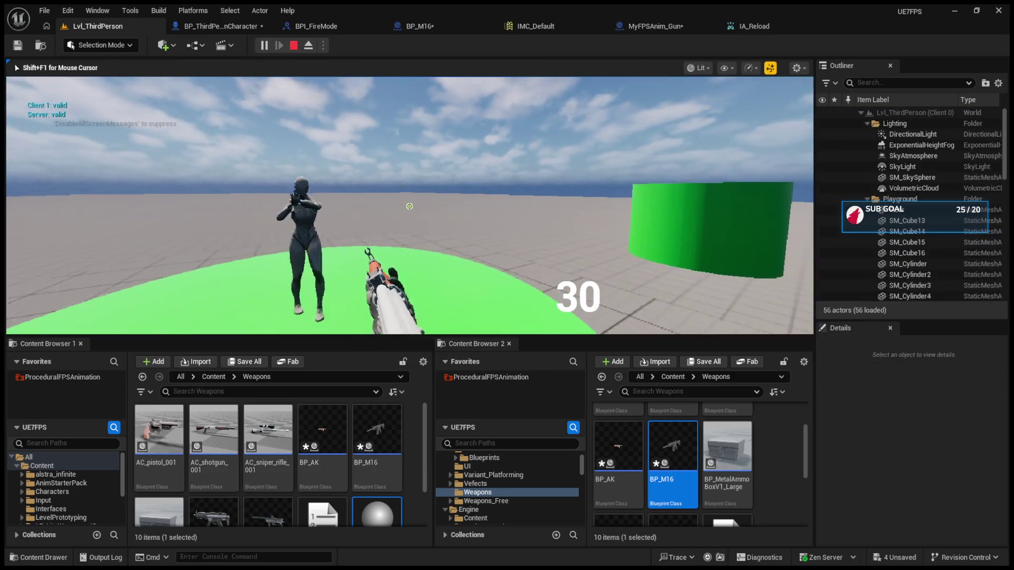
key("1")
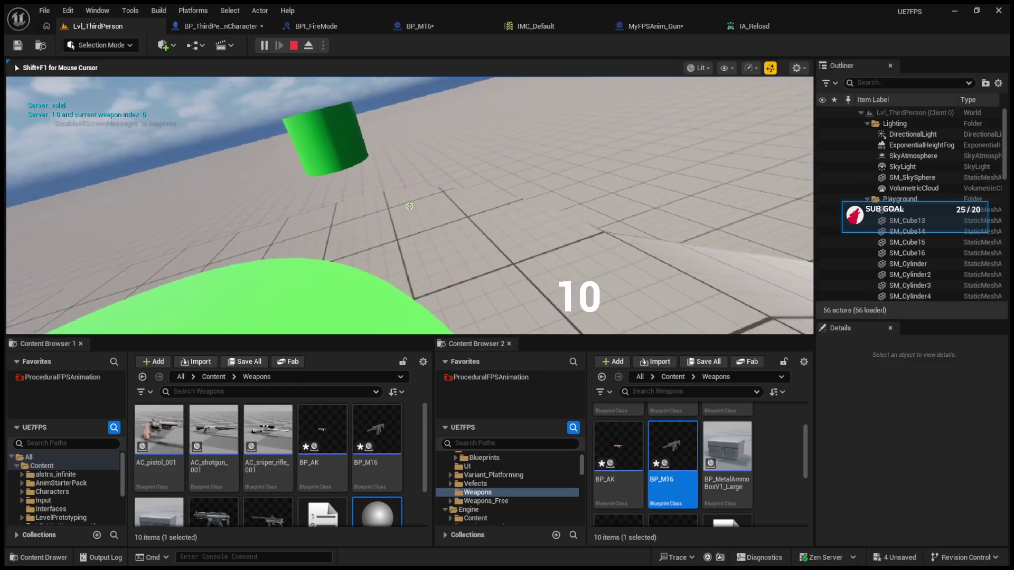
key("2")
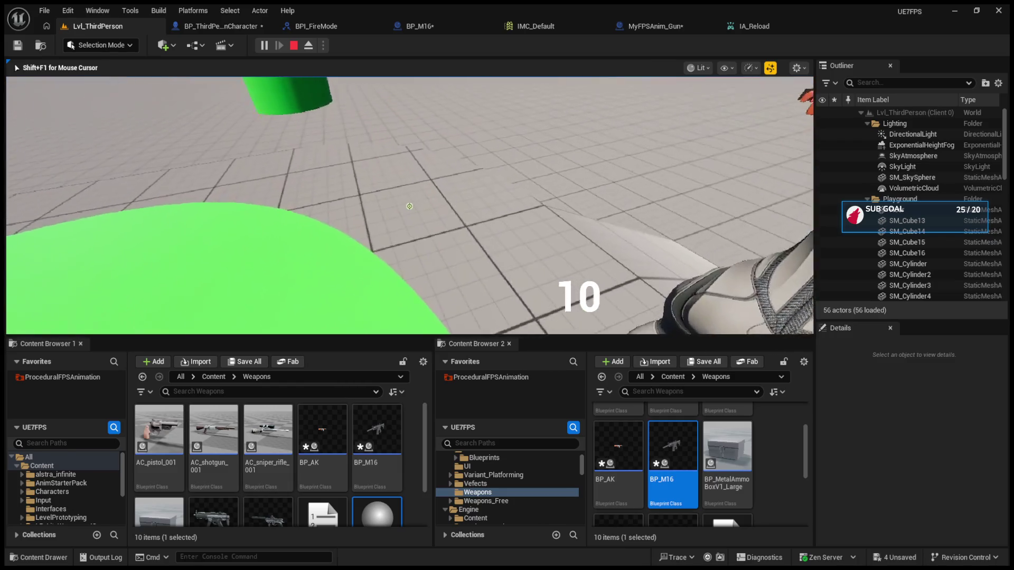
key("1")
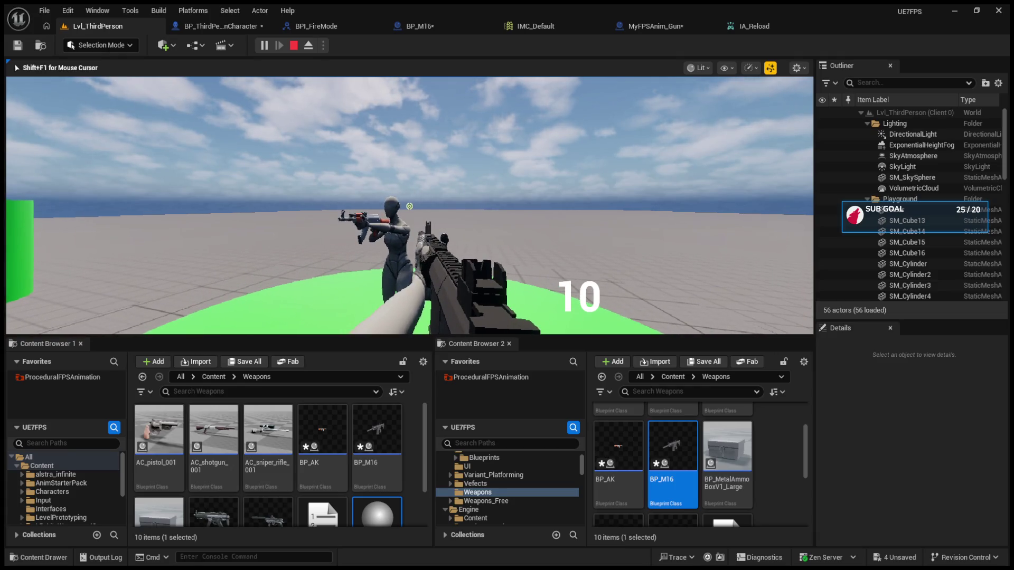
key("F8")
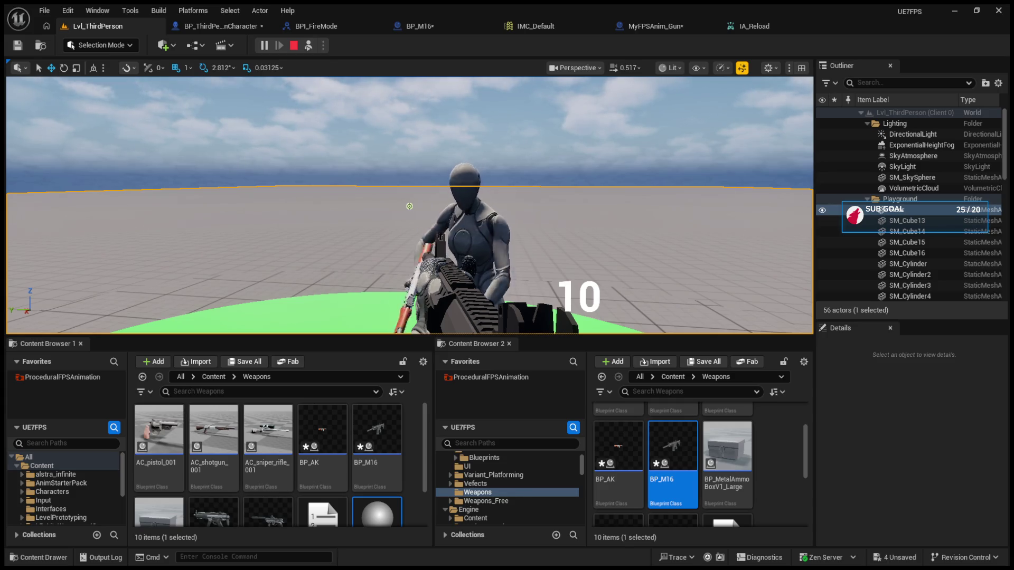
- Fire four semi-auto shots, then stop the session to reveal the Accessed None errors
scroll(409, 206, "up", 1)
scroll(409, 206, "down", 1)
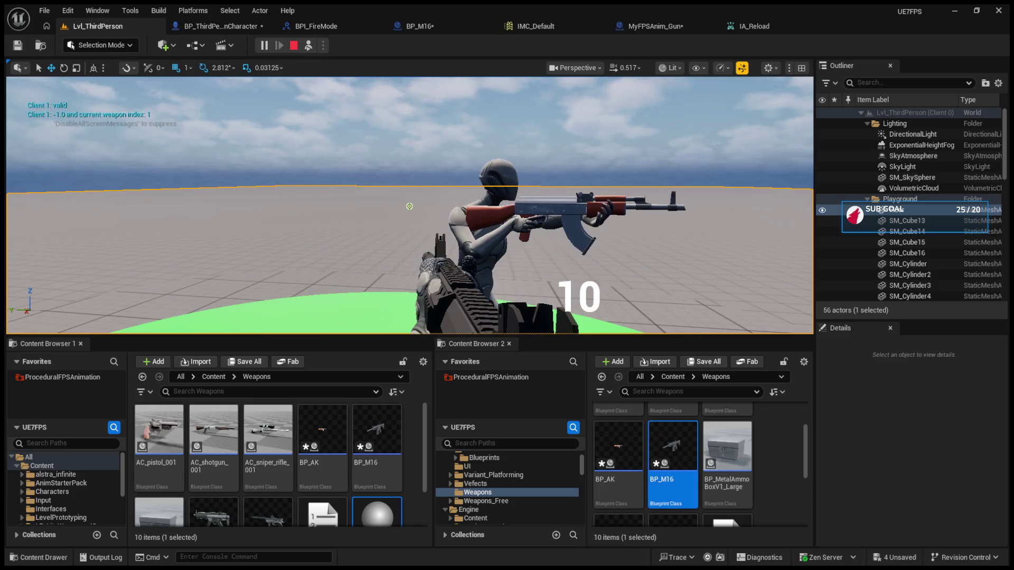
scroll(409, 206, "up", 1)
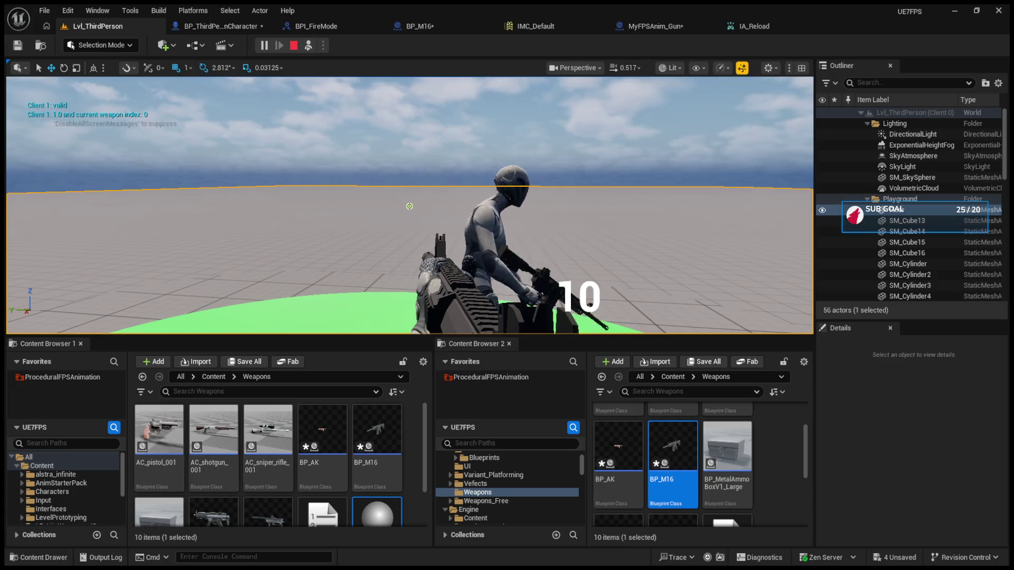
left_click(409, 206)
left_click(409, 206)
left_click(409, 206)
left_click(409, 206)
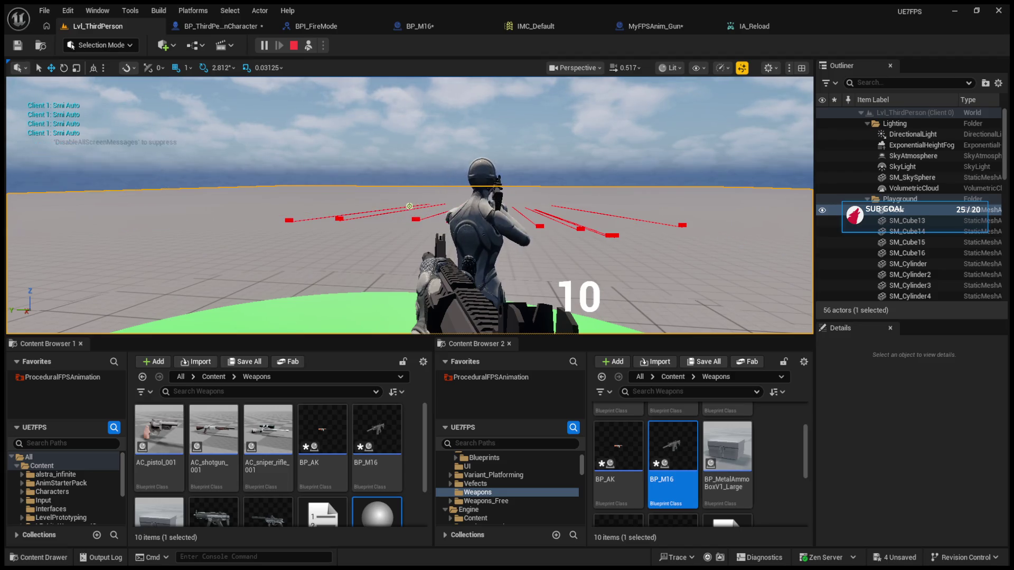
key("Escape")
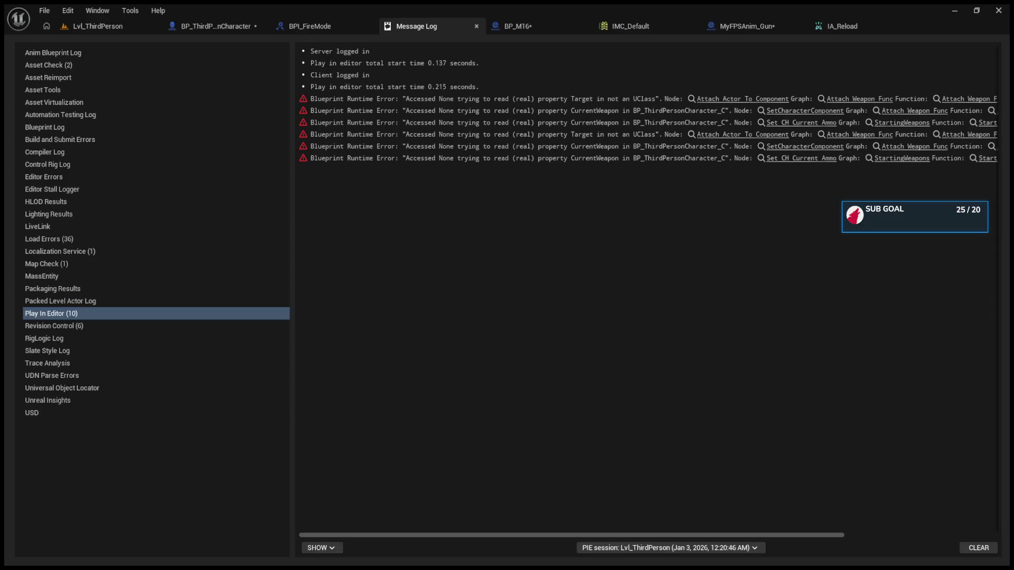
- Jump to the erroring node, close the Message Log, nudge the >= node left, and return to Lvl_ThirdPerson
left_click(737, 100)
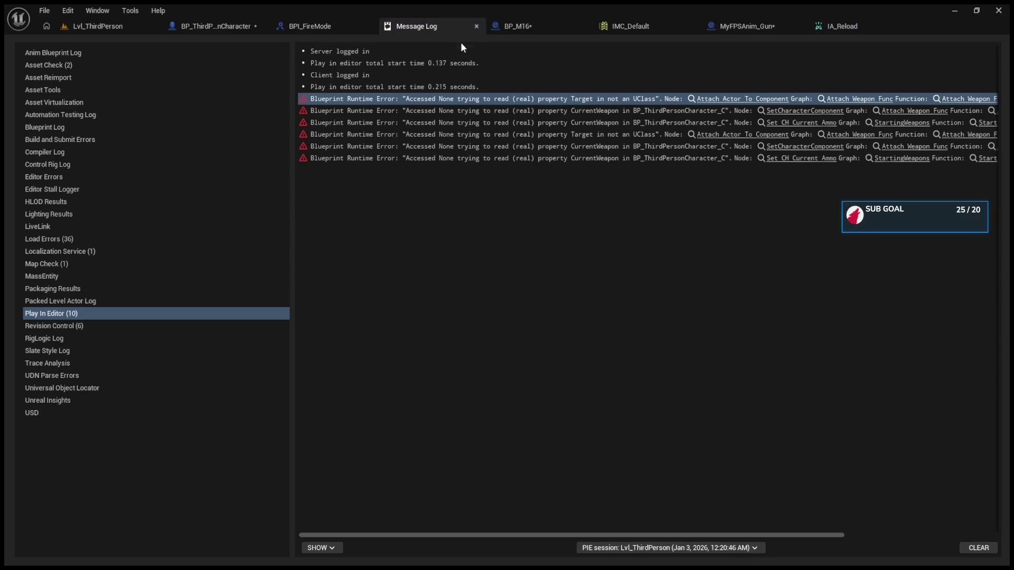
left_click(476, 26)
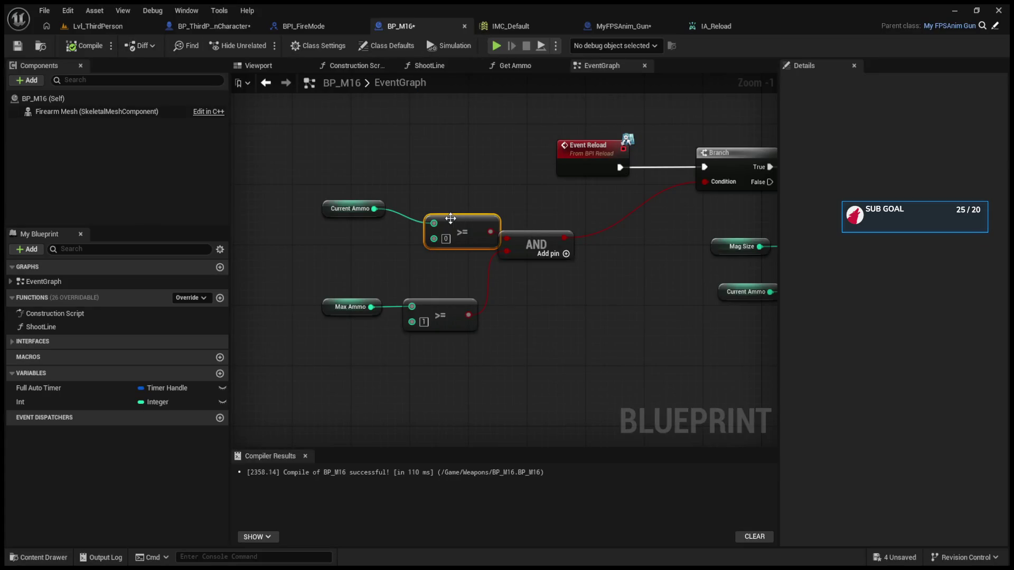
left_click_drag(451, 218, 436, 216)
left_click(97, 27)
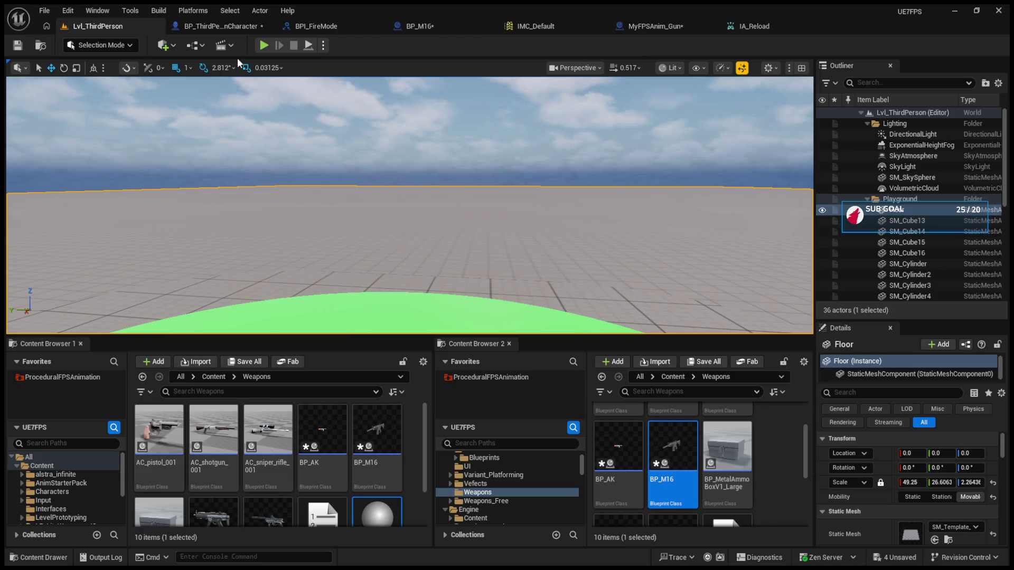
- Fly the camera toward the green dome, run a brief Alt+P play test, then bring up MyFPSAnim_Gun
mouse_move(388, 212)
left_mouse_down()
mouse_move(396, 262)
mouse_move(374, 261)
left_mouse_up()
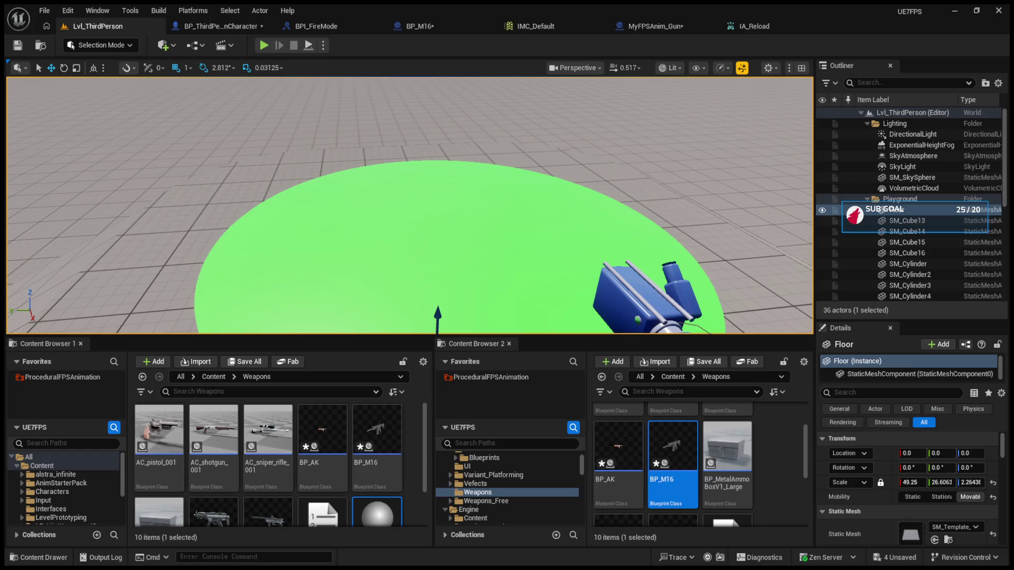
key("alt+p")
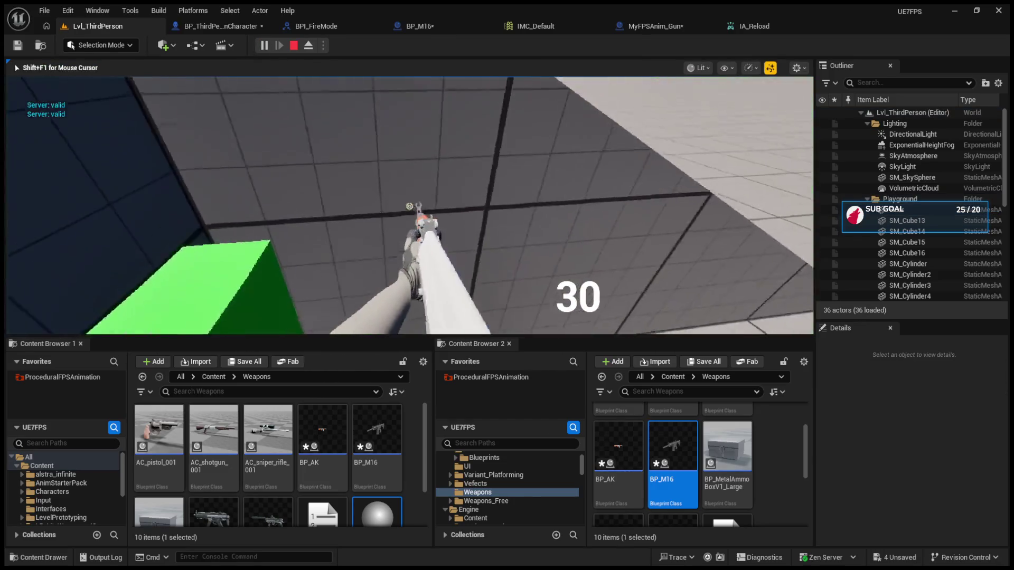
mouse_move(409, 206)
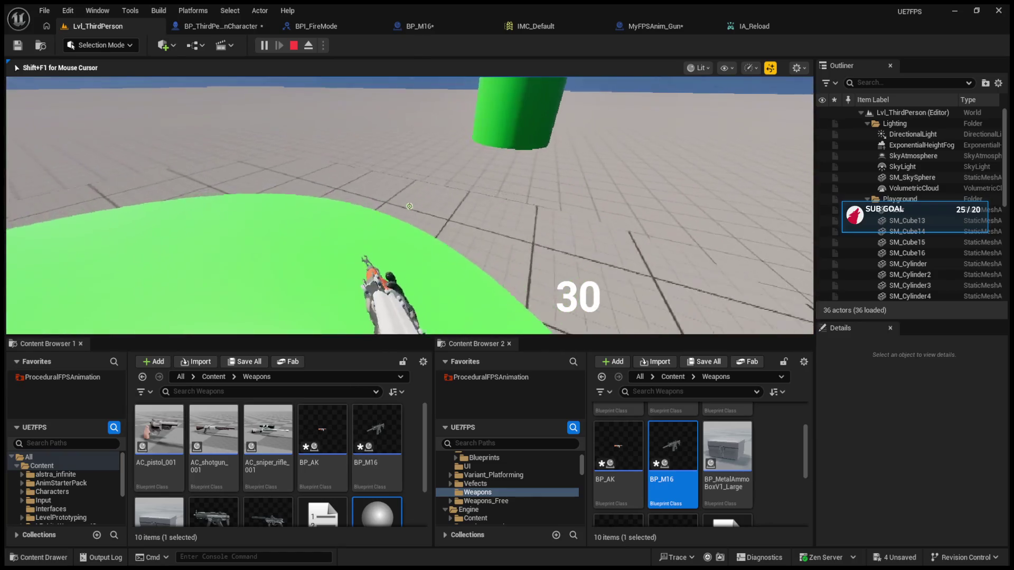
key("Escape")
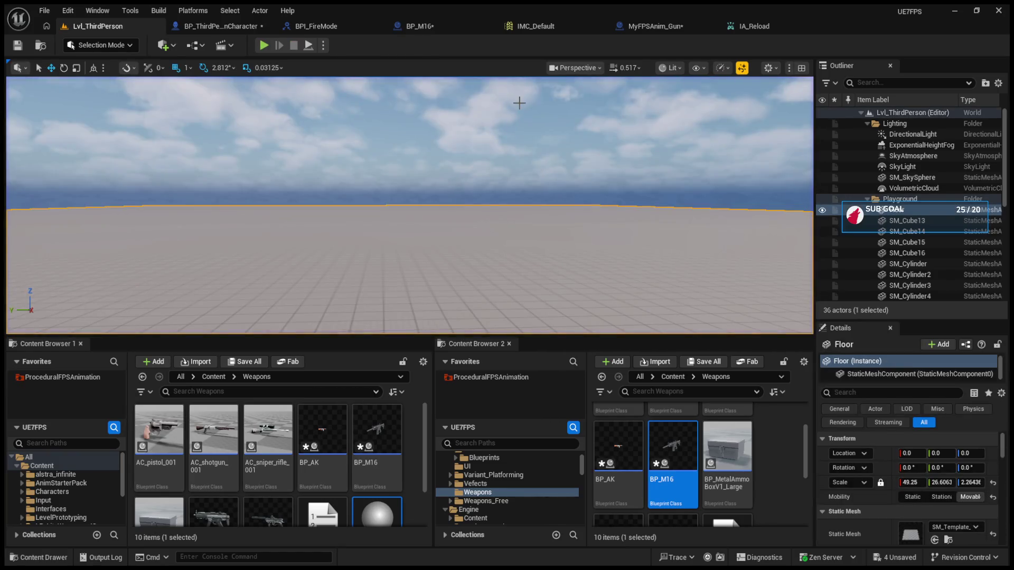
left_click(658, 24)
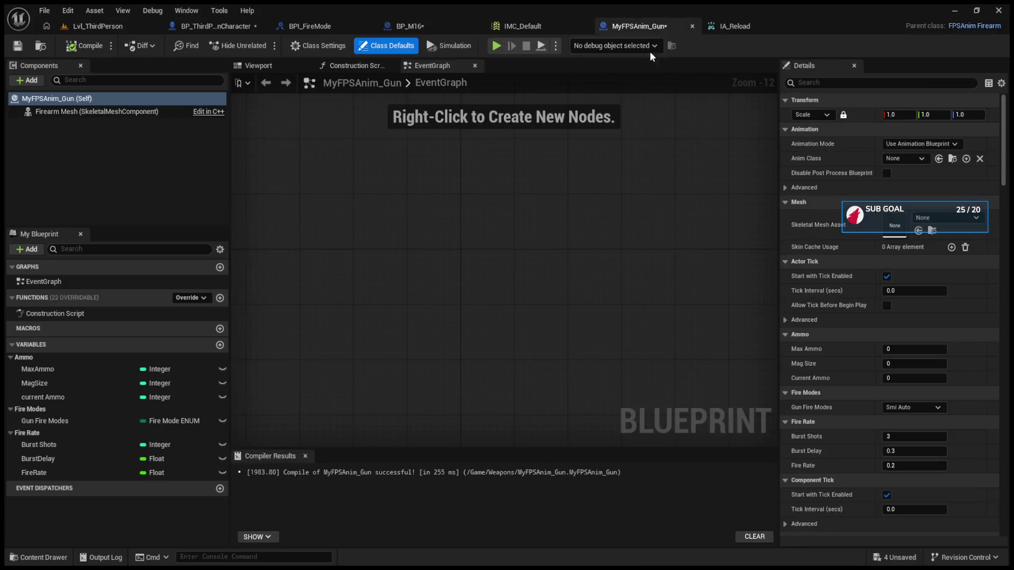
- In BP_M16, delete the Enum to String and Print String nodes following ShootLine
left_click(423, 24)
scroll(446, 204, "down", 3)
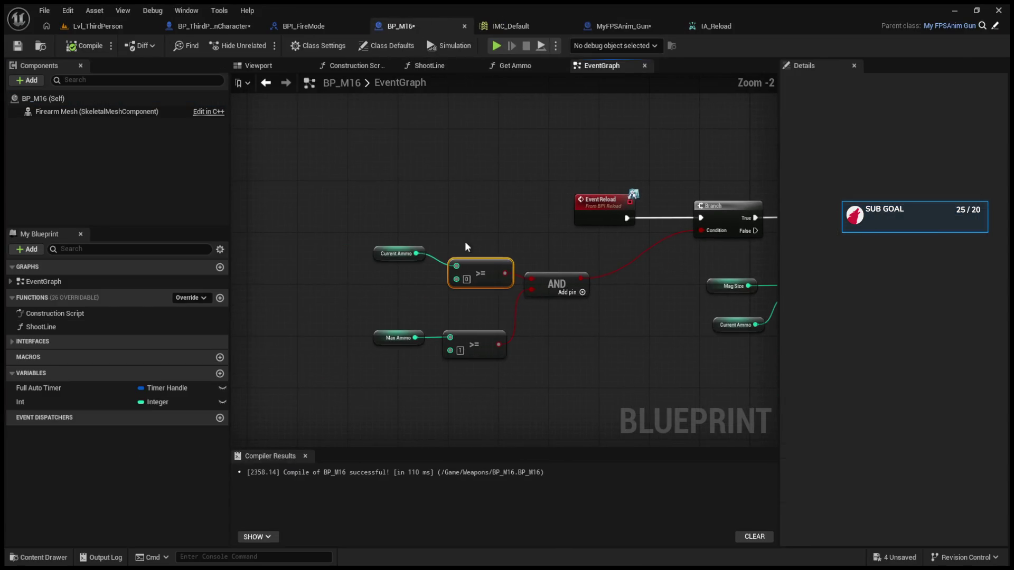
left_click(396, 253)
scroll(481, 276, "down", 6)
scroll(561, 310, "up", 6)
left_click(556, 200)
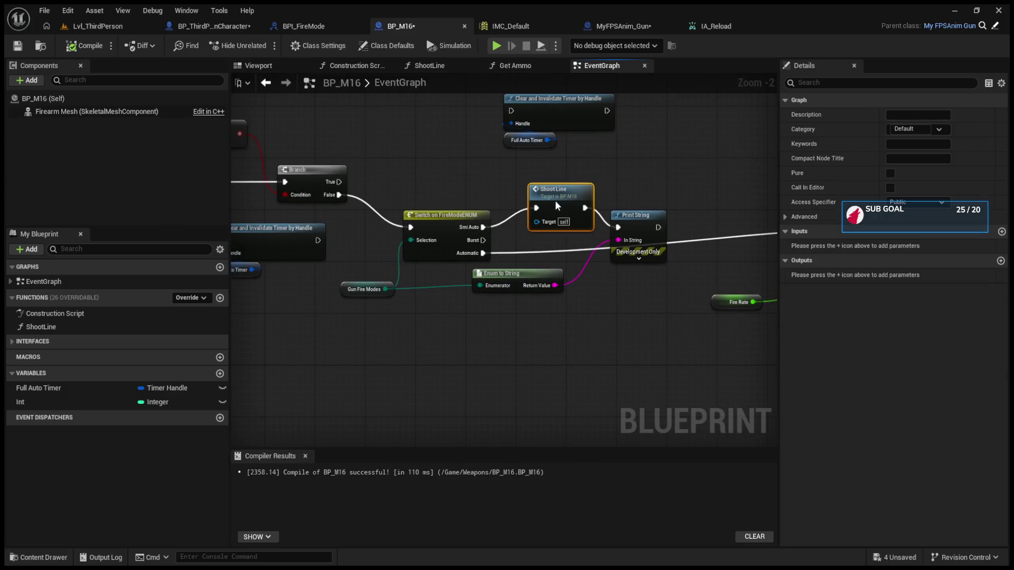
mouse_move(644, 227)
left_mouse_down()
mouse_move(663, 194)
mouse_move(670, 201)
left_mouse_up()
left_click_drag(653, 317, 509, 277)
key("Delete")
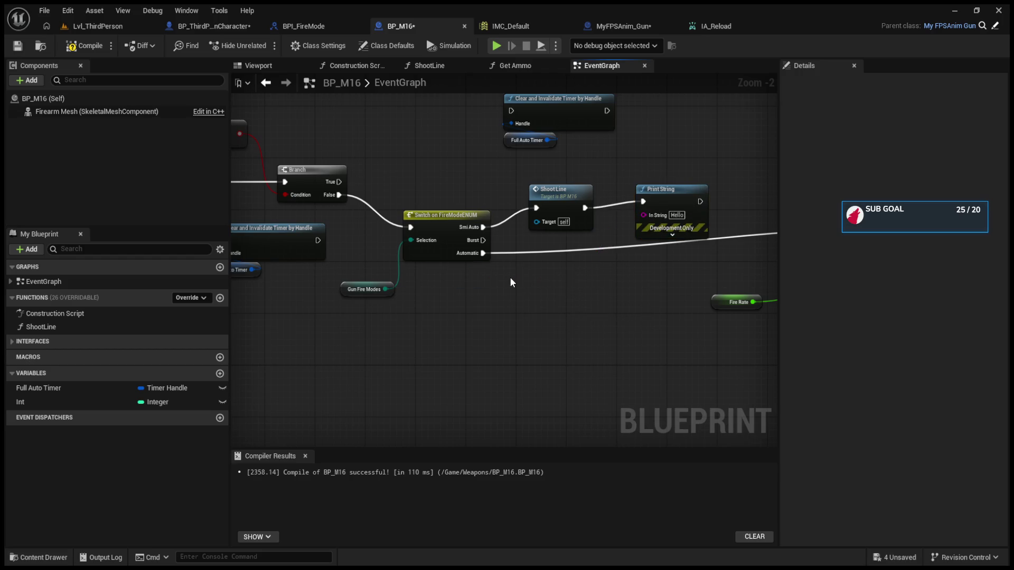
left_click(658, 189)
key("Delete")
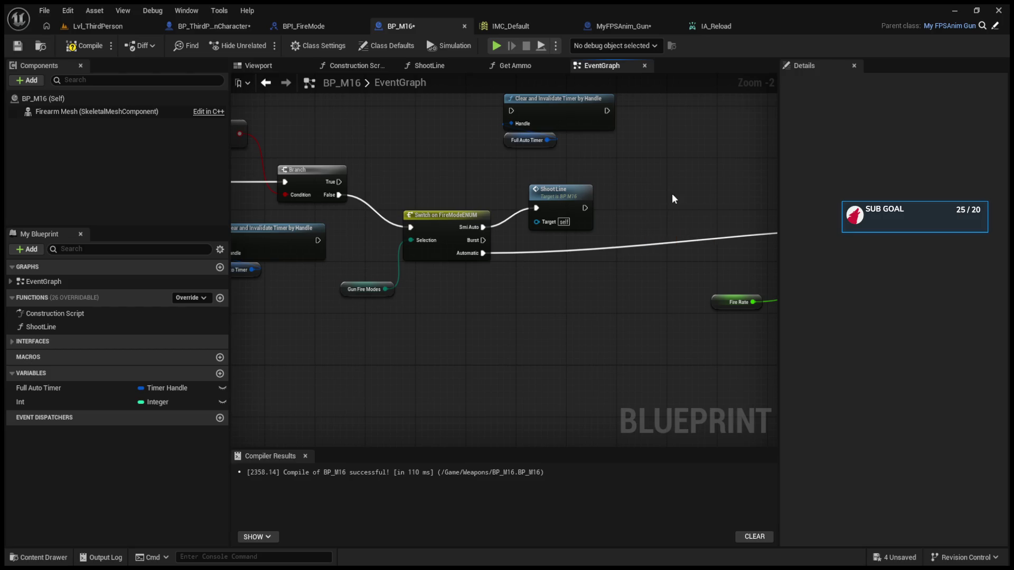
- Add a Delay after ShootLine with a Fire Rate getter as its Duration, and compile
left_click_drag(583, 208, 641, 201)
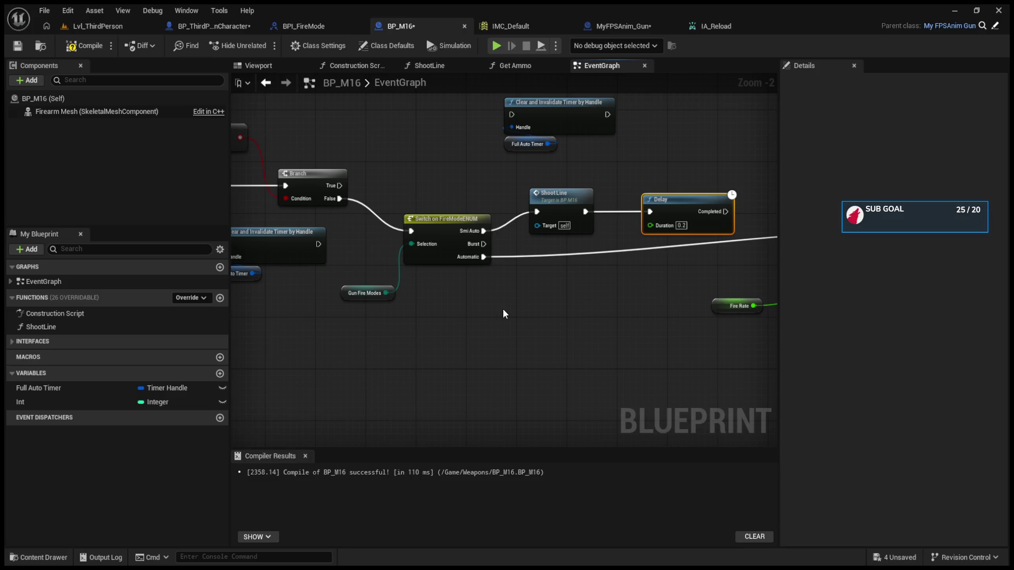
key("ctrl+v")
mouse_move(541, 313)
left_mouse_down()
mouse_move(664, 227)
mouse_move(655, 225)
left_mouse_up()
left_click(84, 46)
left_click_drag(368, 211, 605, 243)
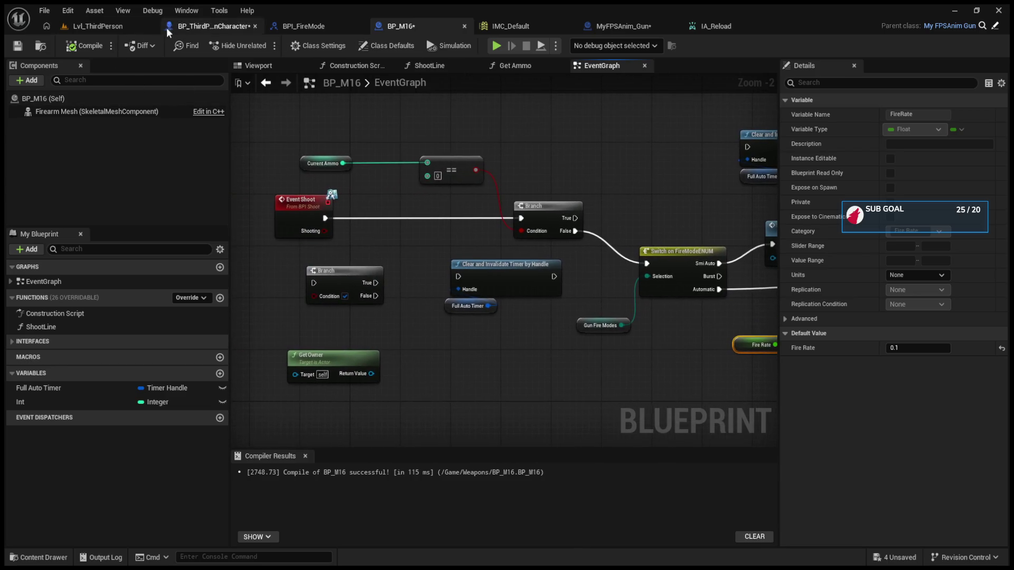
mouse_move(660, 275)
left_mouse_down()
mouse_move(541, 266)
mouse_move(477, 286)
left_mouse_up()
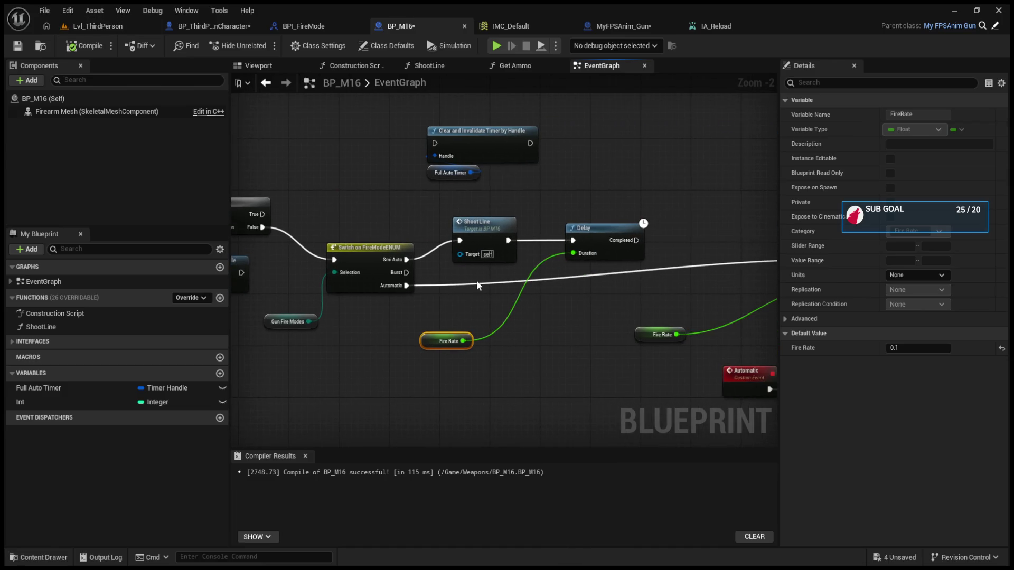
mouse_move(553, 294)
left_mouse_down()
mouse_move(288, 269)
mouse_move(466, 280)
mouse_move(489, 233)
left_mouse_up()
left_click(209, 25)
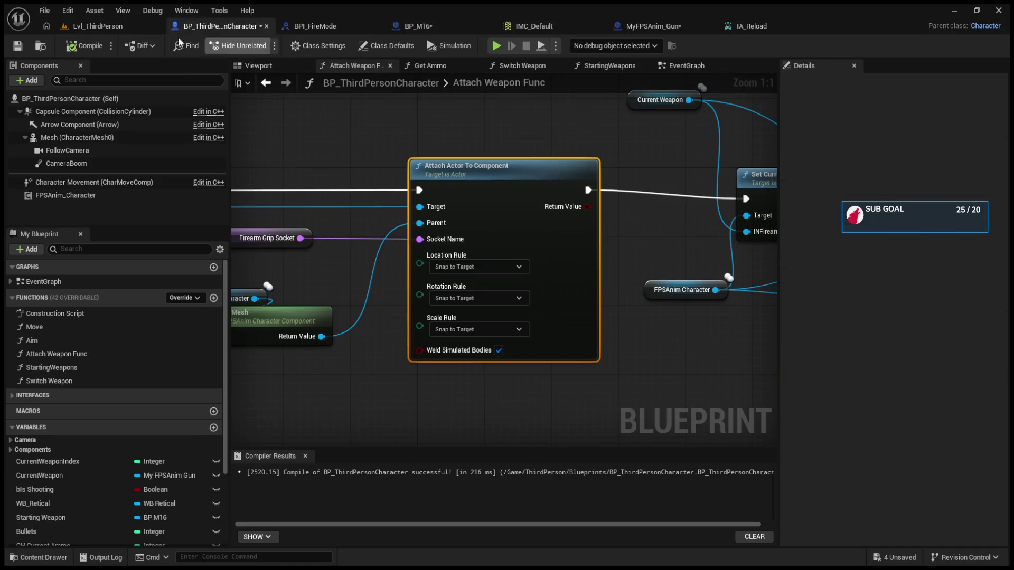
- Play in semi-auto mode (B), firing the M16 from 10 rounds to 0, then reopen BP_M16
left_click(126, 24)
left_click(264, 45)
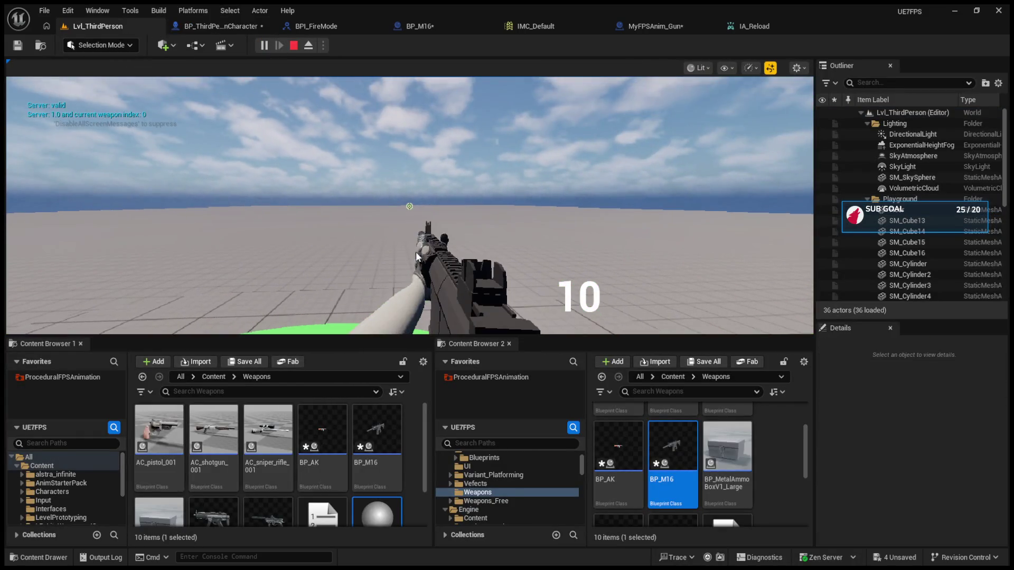
left_click(417, 251)
key("b")
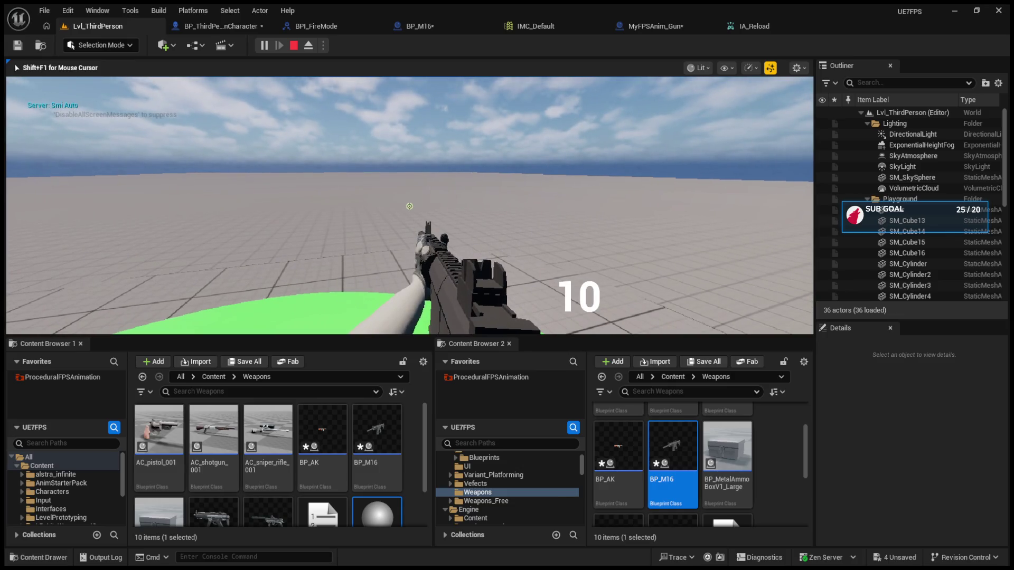
left_click(409, 206)
left_click(409, 206)
triple_click(409, 206)
triple_click(409, 206)
double_click(409, 206)
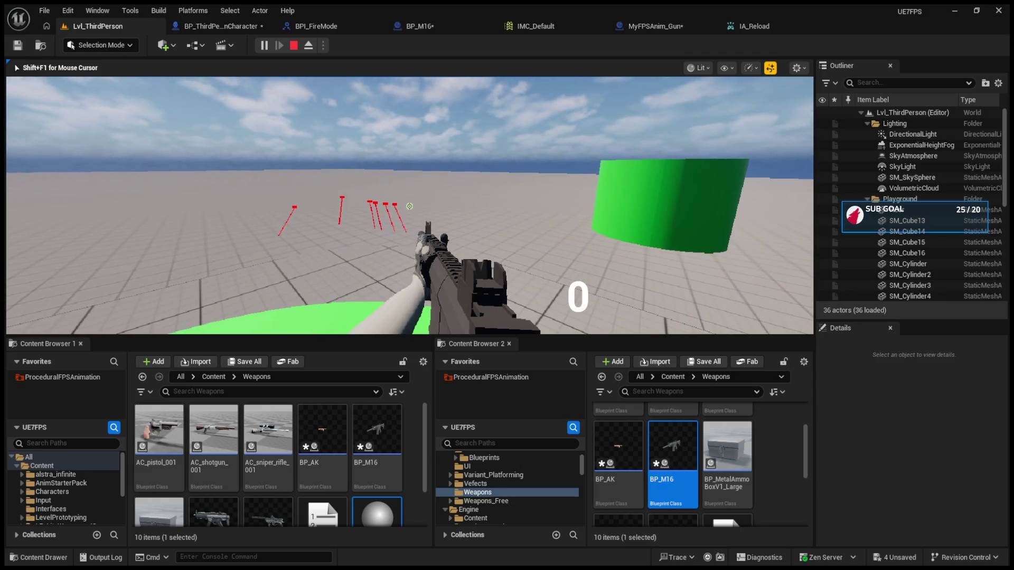
key("Escape")
left_click(267, 30)
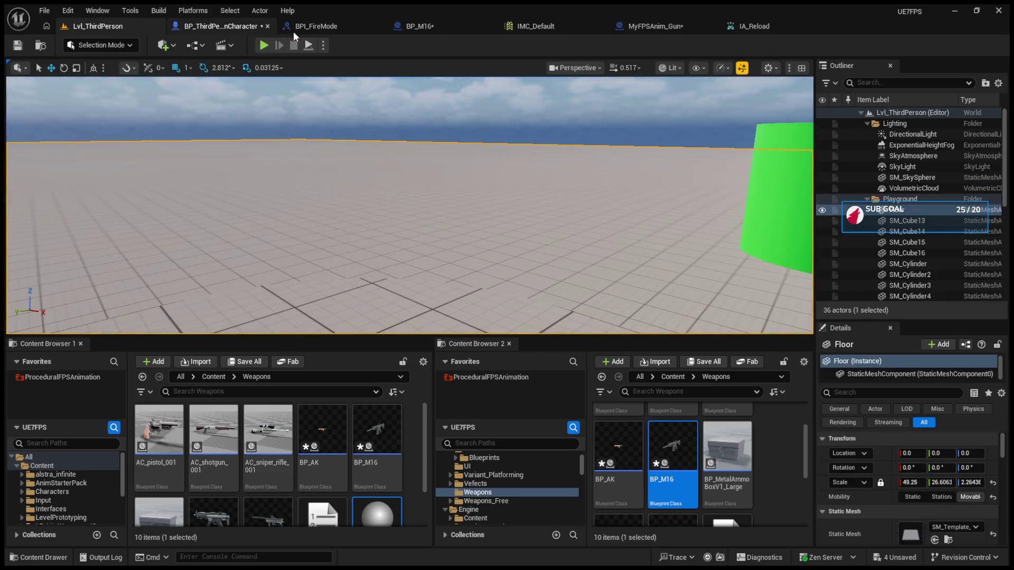
left_click(293, 30)
mouse_move(391, 176)
left_mouse_down()
mouse_move(560, 195)
mouse_move(681, 222)
mouse_move(647, 259)
mouse_move(496, 247)
left_mouse_up()
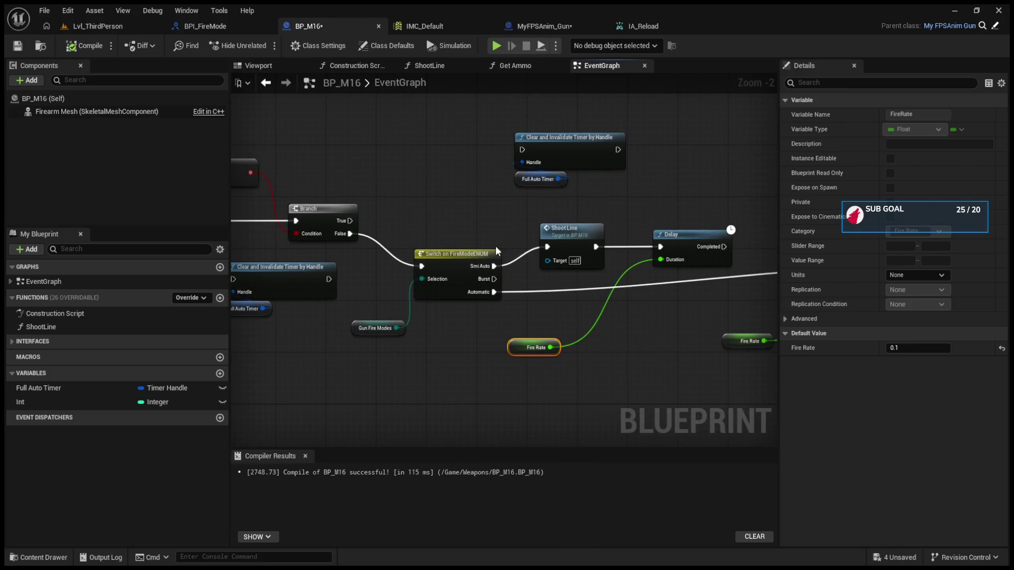
- Disconnect ShootLine from the Delay, move the SET Can Shoot node beside it, and delete the Delay
left_click(661, 247, "alt")
left_click_drag(321, 204, 522, 202)
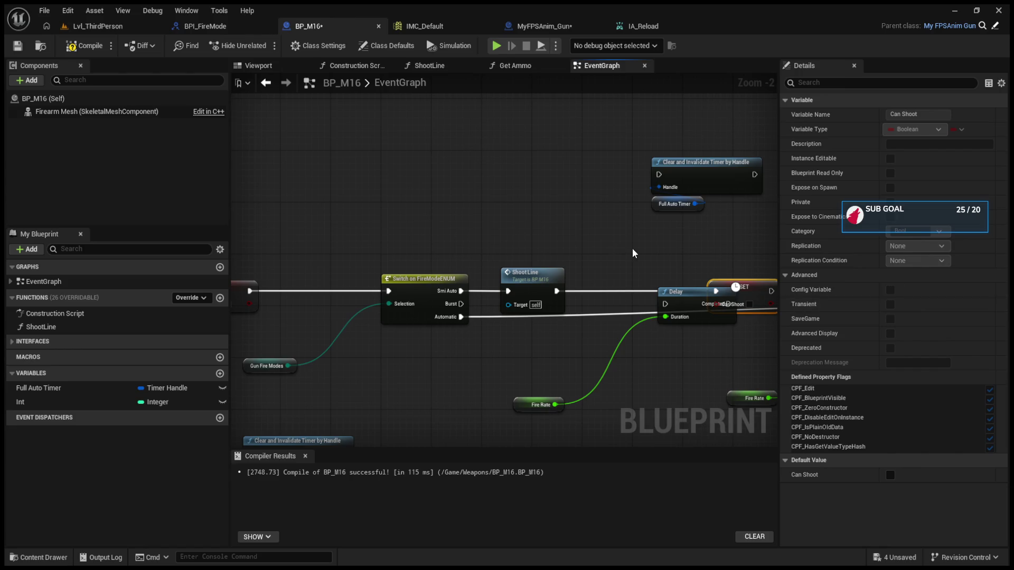
left_click_drag(658, 248, 559, 230)
left_click_drag(651, 271, 545, 256)
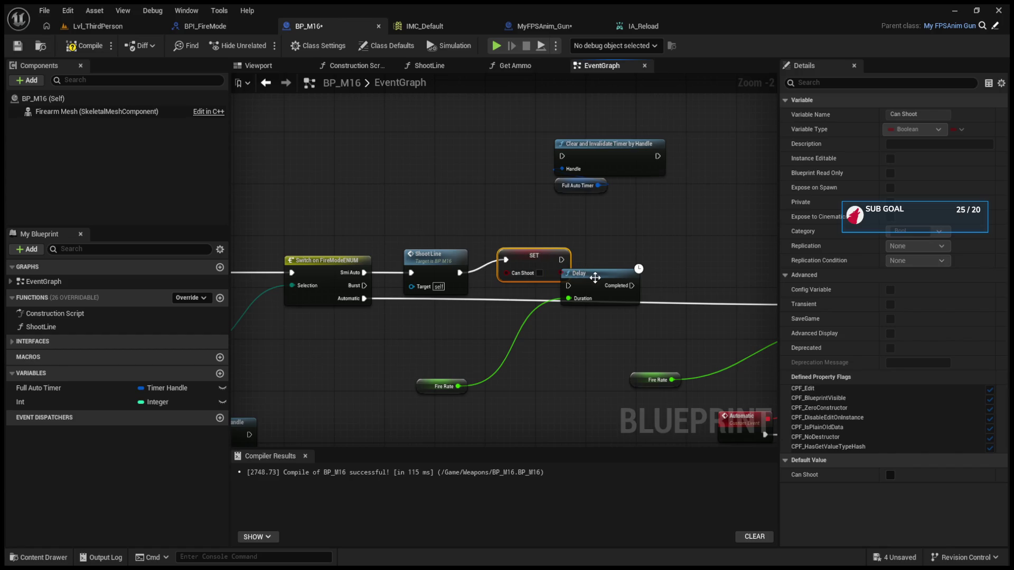
left_click_drag(596, 278, 634, 257)
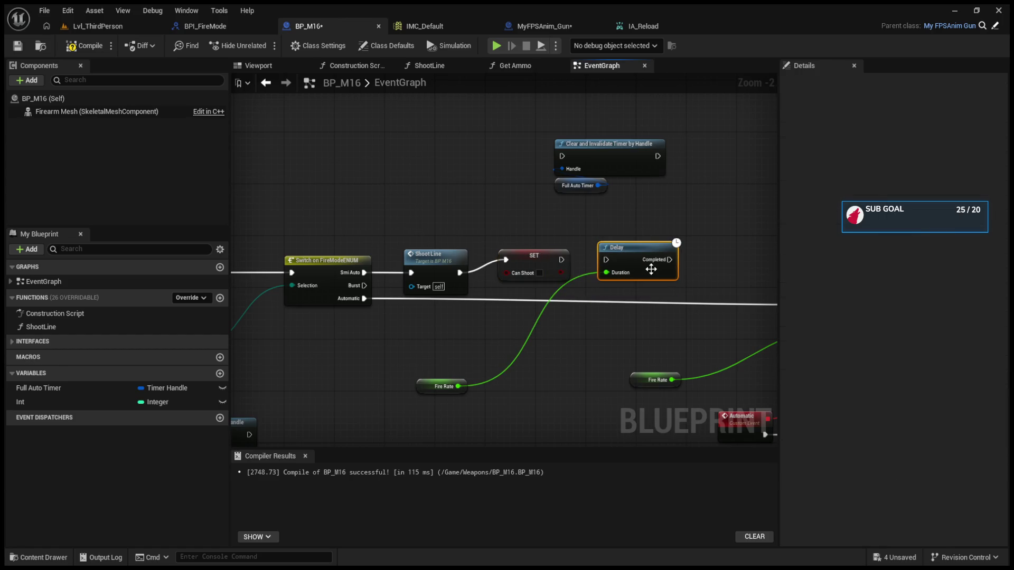
key("Delete")
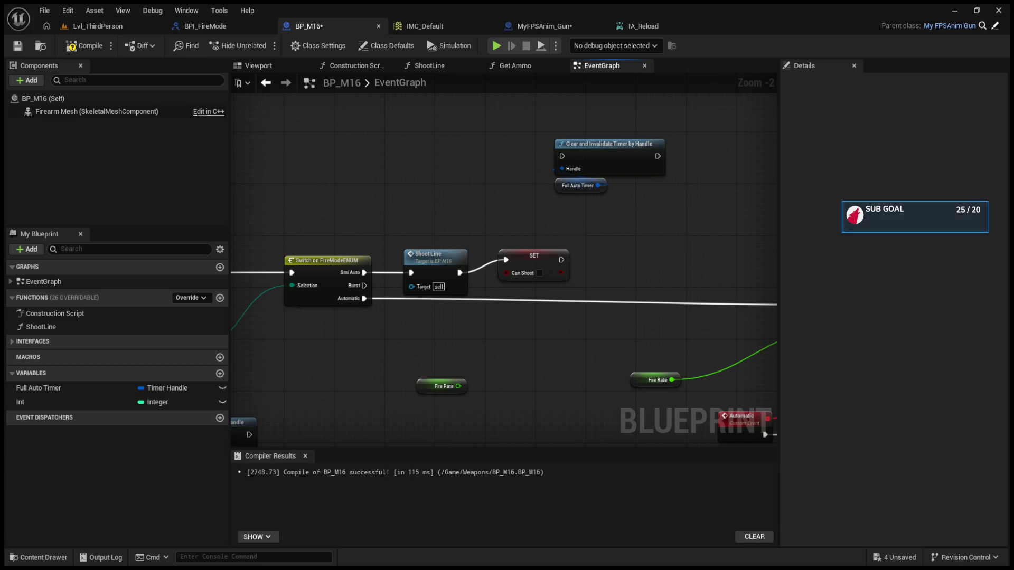
left_click_drag(555, 229, 586, 239)
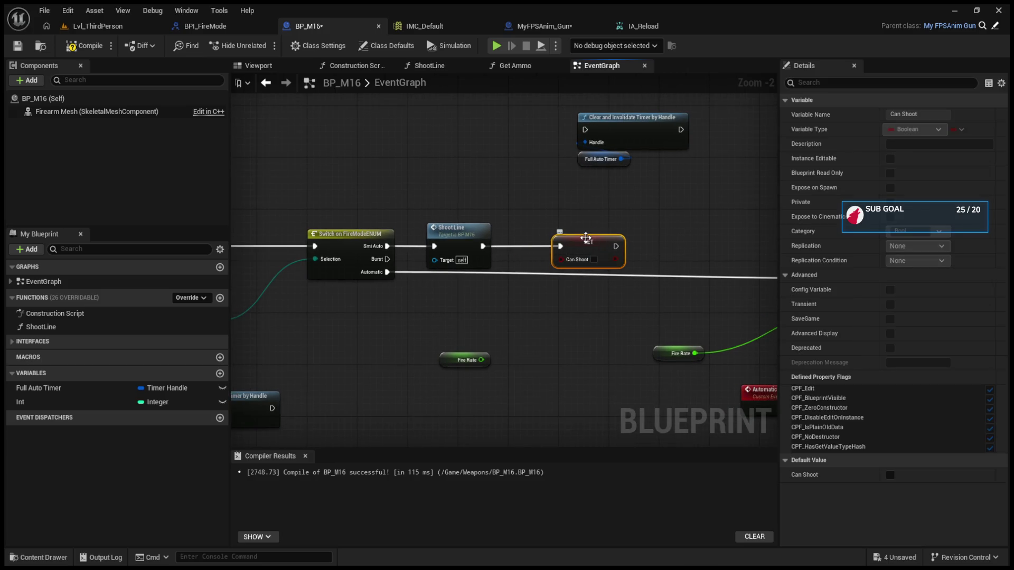
- Replace the Can Shoot setter with a Set Timer by Event driven by a new Reset Shot custom event
key("Delete")
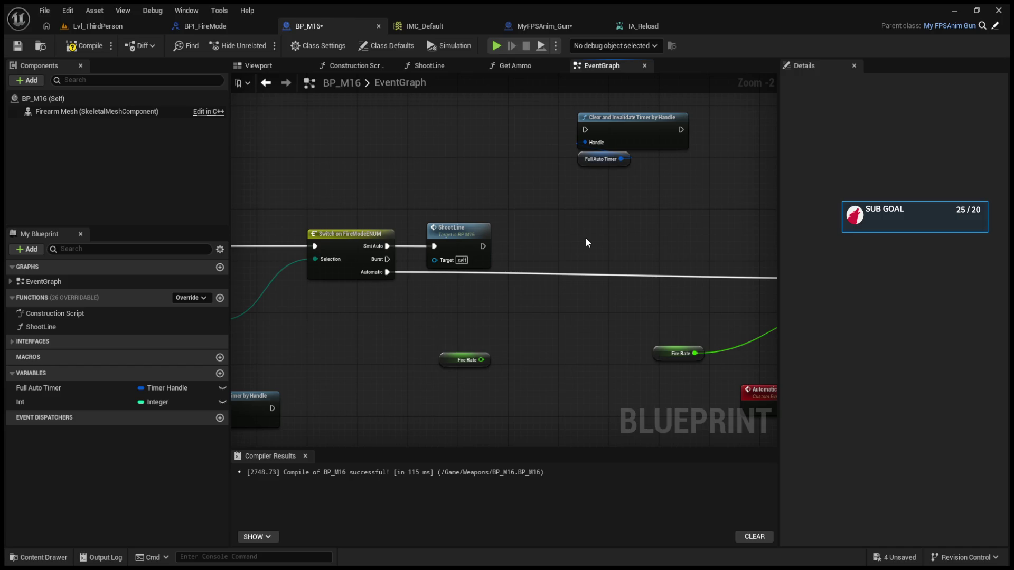
key("ctrl+v")
left_click_drag(592, 266, 498, 309)
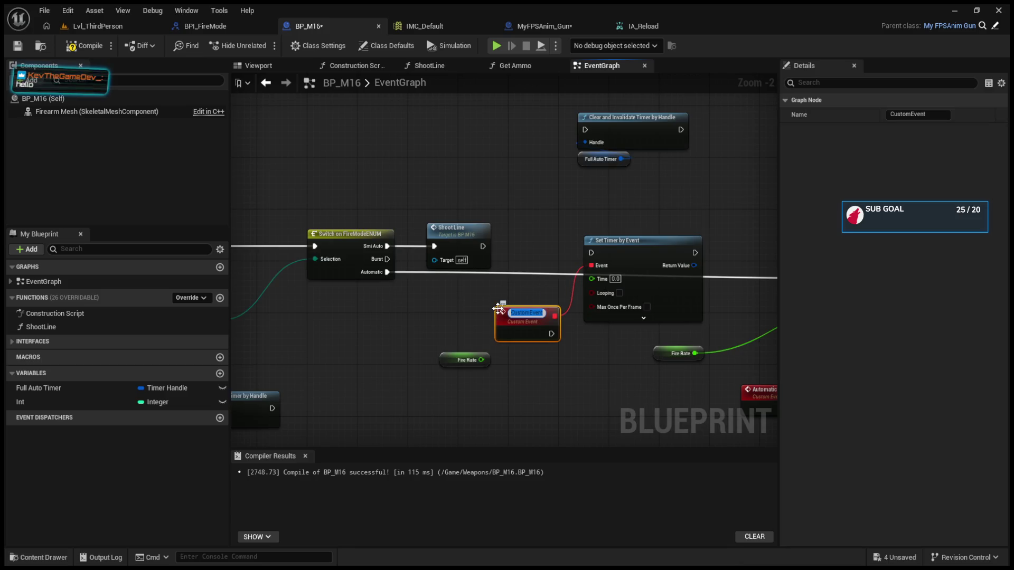
type("Reset")
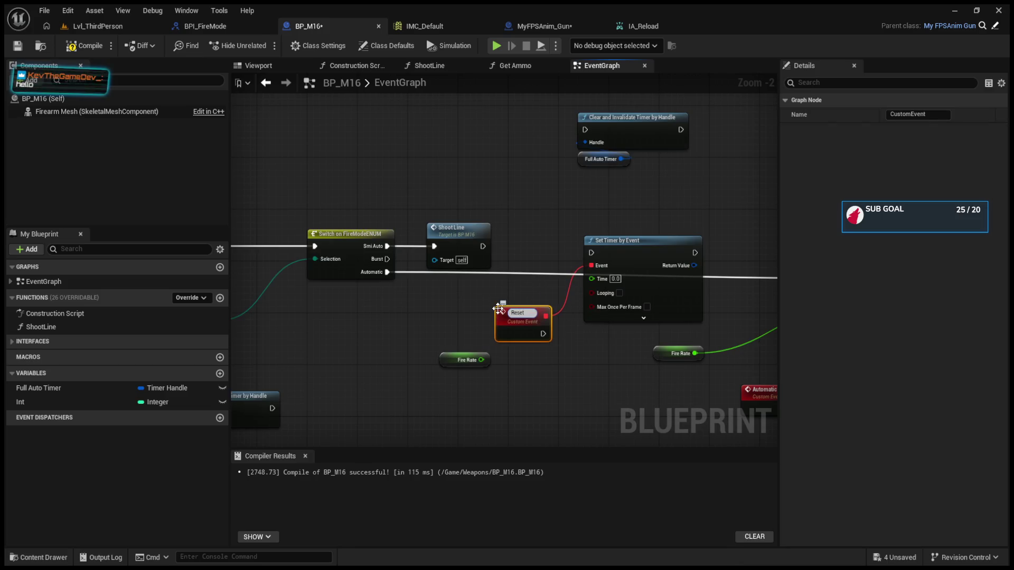
type(" Shot")
key("Return")
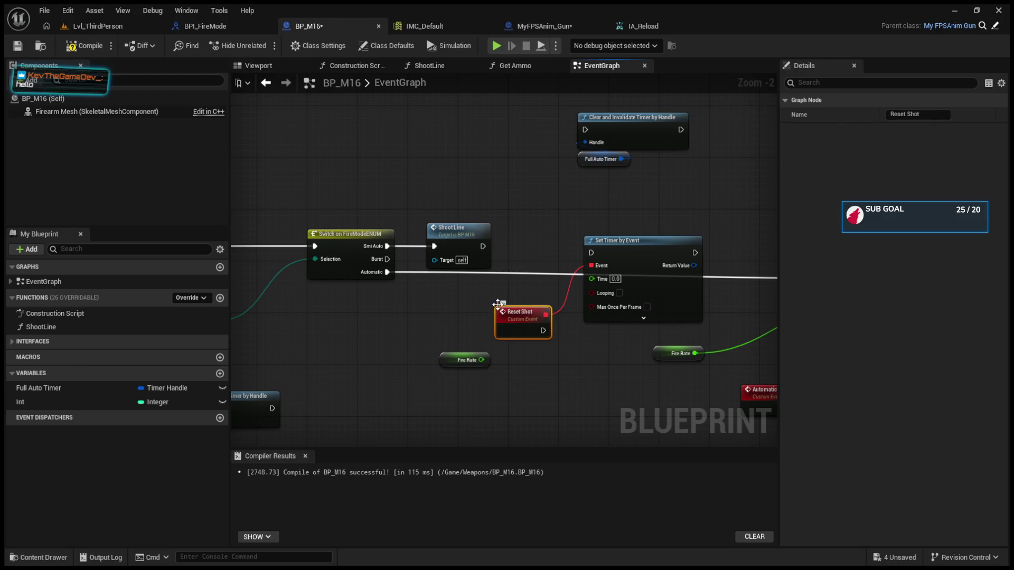
left_click(478, 362)
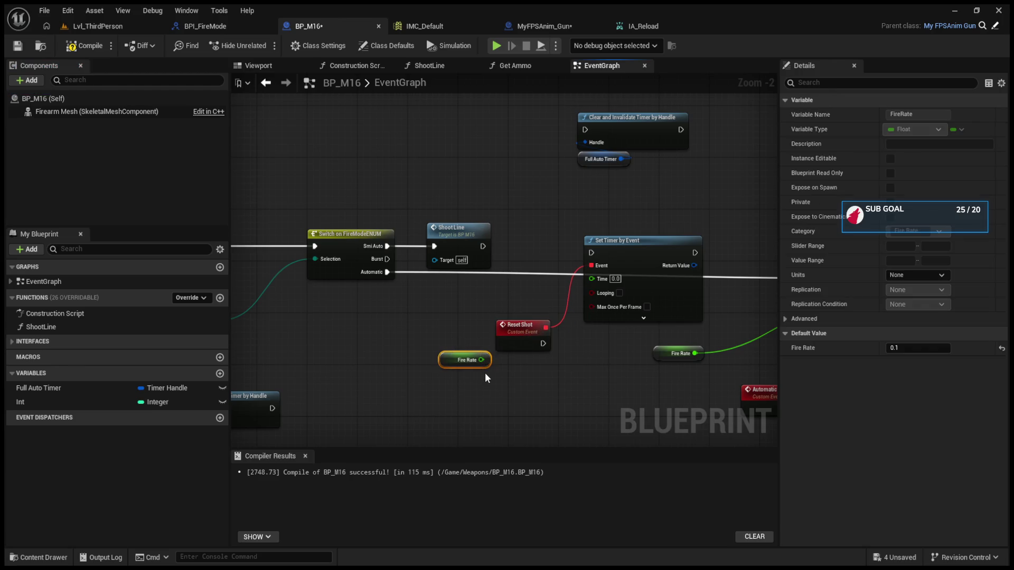
key("Delete")
left_click_drag(514, 329, 363, 362)
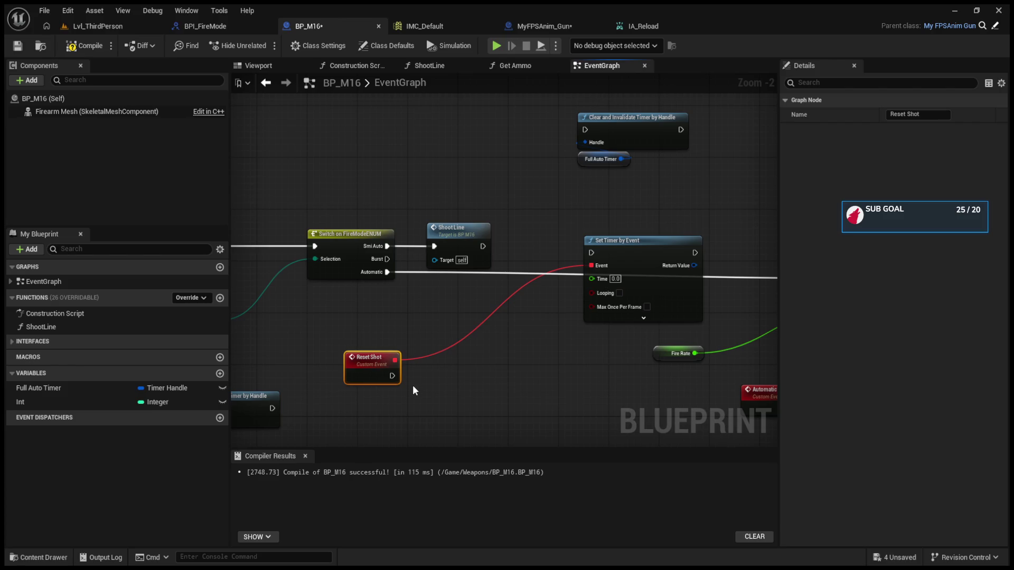
- Have Reset Shot set Can Shoot, wire Fire Rate into the timer's Time, and connect ShootLine to it
key("ctrl+v")
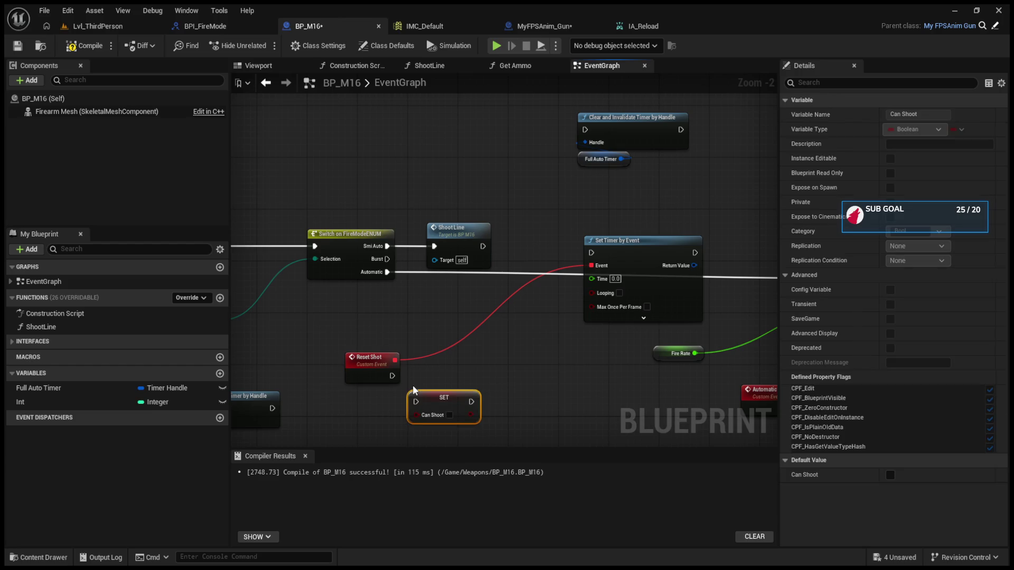
left_click_drag(425, 407, 457, 363)
mouse_move(392, 376)
left_mouse_down()
mouse_move(447, 356)
mouse_move(465, 368)
left_mouse_up()
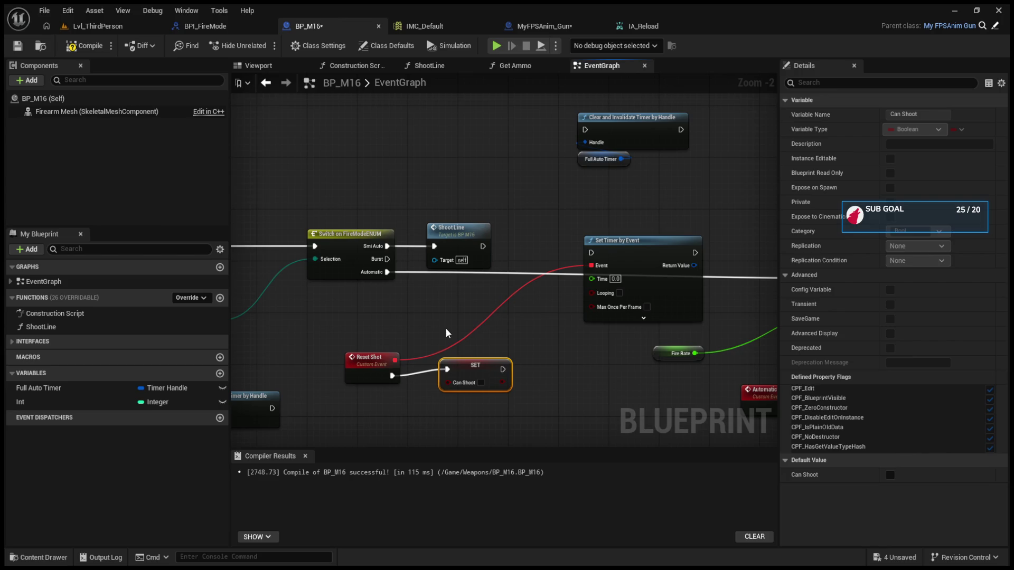
key("ctrl+v")
left_click_drag(494, 334, 599, 280)
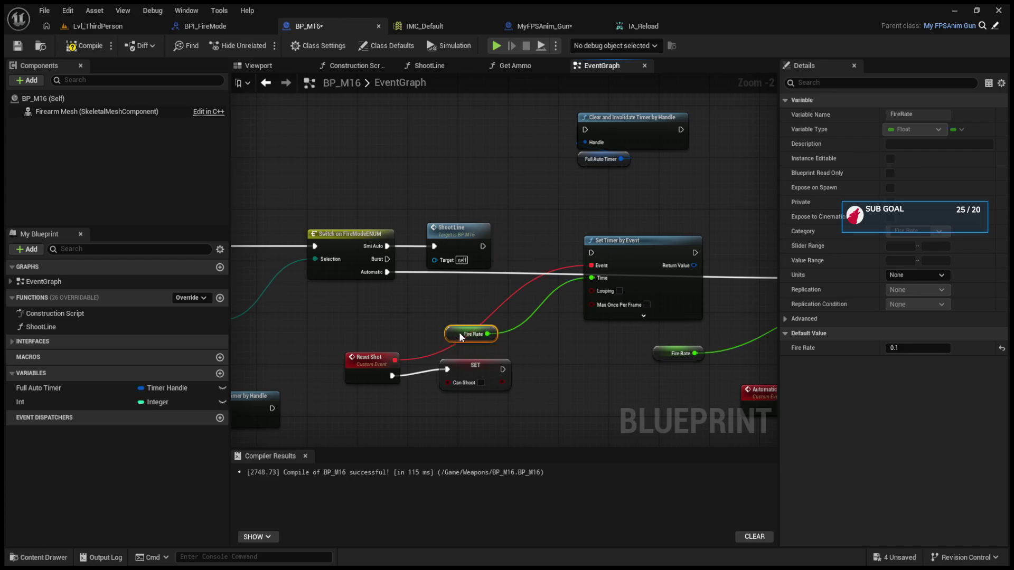
left_click_drag(457, 334, 488, 333)
mouse_move(483, 246)
left_mouse_down()
mouse_move(576, 263)
mouse_move(628, 226)
left_mouse_up()
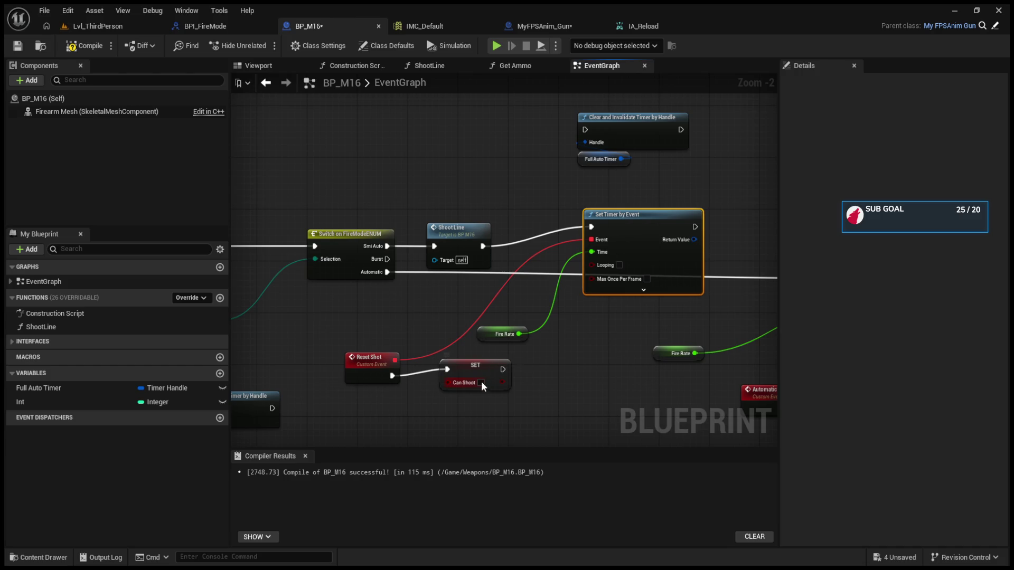
left_click_drag(480, 379, 445, 476)
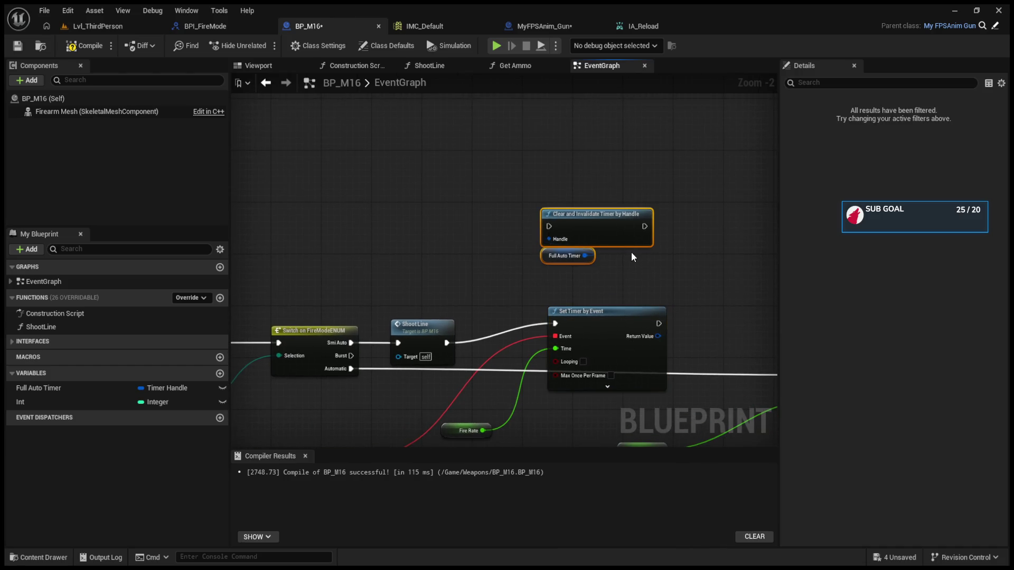
- Delete the Clear and Invalidate Timer by Handle nodes and set Can Shoot on the SET node
key("Delete")
mouse_move(444, 391)
left_mouse_down()
mouse_move(520, 397)
mouse_move(470, 397)
left_mouse_up()
left_click(648, 262)
left_click(536, 191)
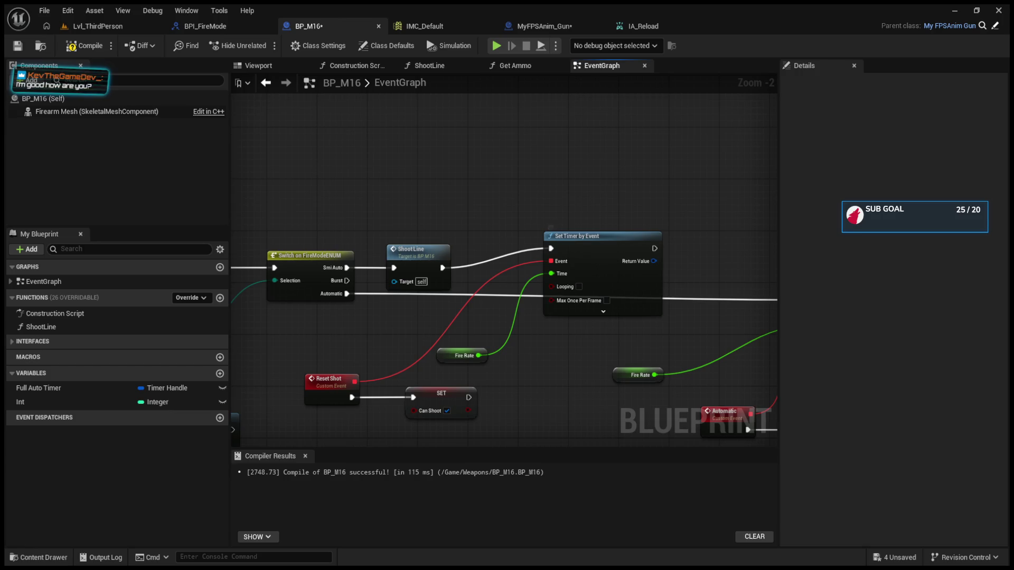
- Promote the timer's Return Value to a variable, then discard the SET NewVar node and NewVar variable
left_click_drag(656, 260, 577, 280)
left_click(577, 280)
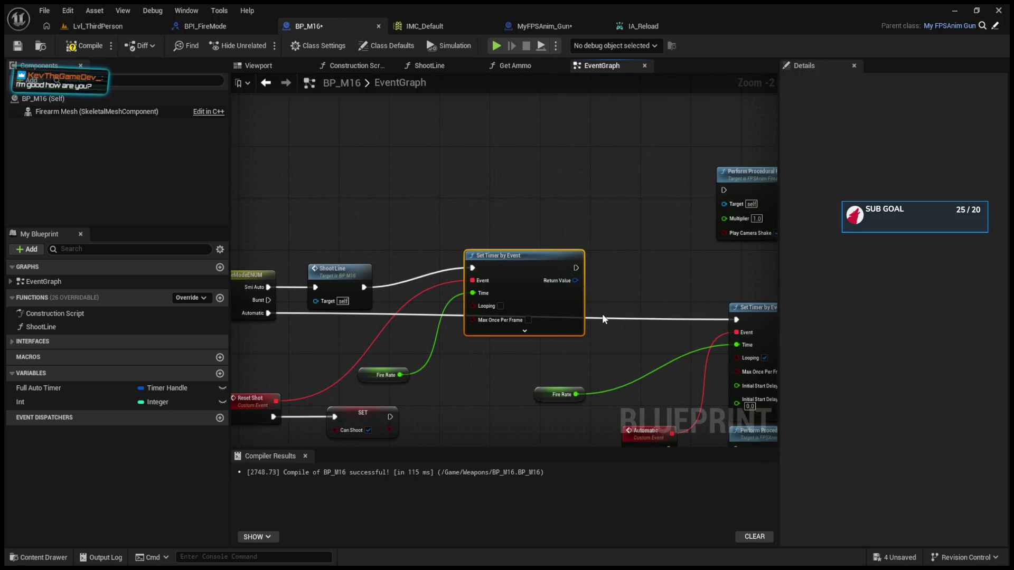
right_click(575, 280)
left_click(602, 314)
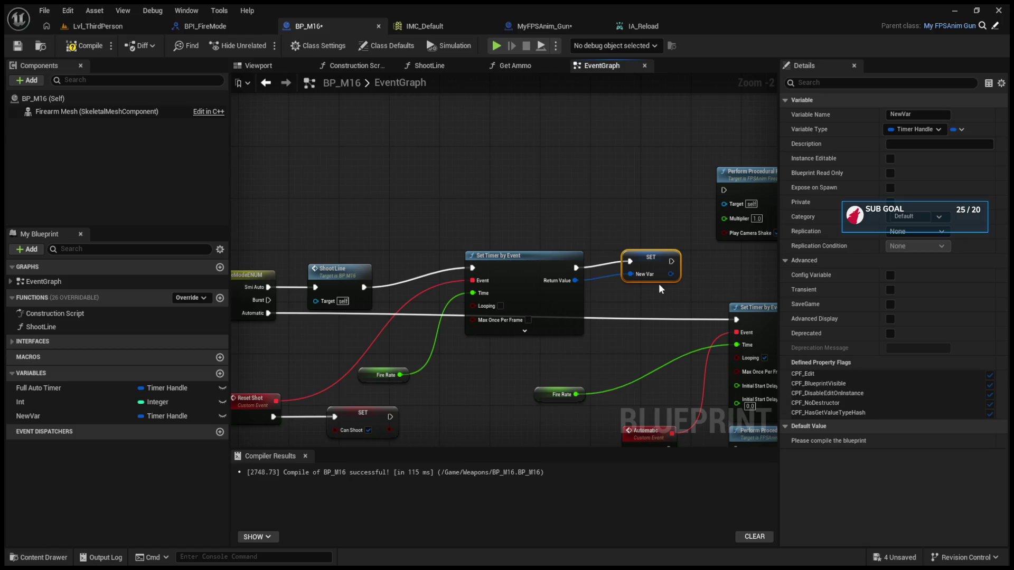
key("Delete")
left_click(86, 417)
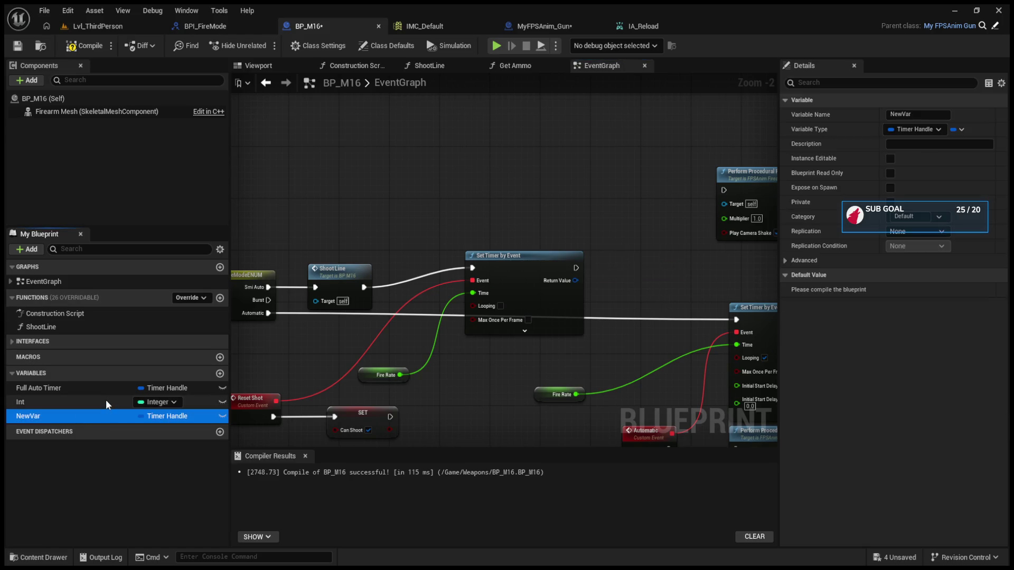
key("Delete")
- Rename the Full Auto Timer variable to Auto Timer and recompile BP_M16
left_click(59, 389)
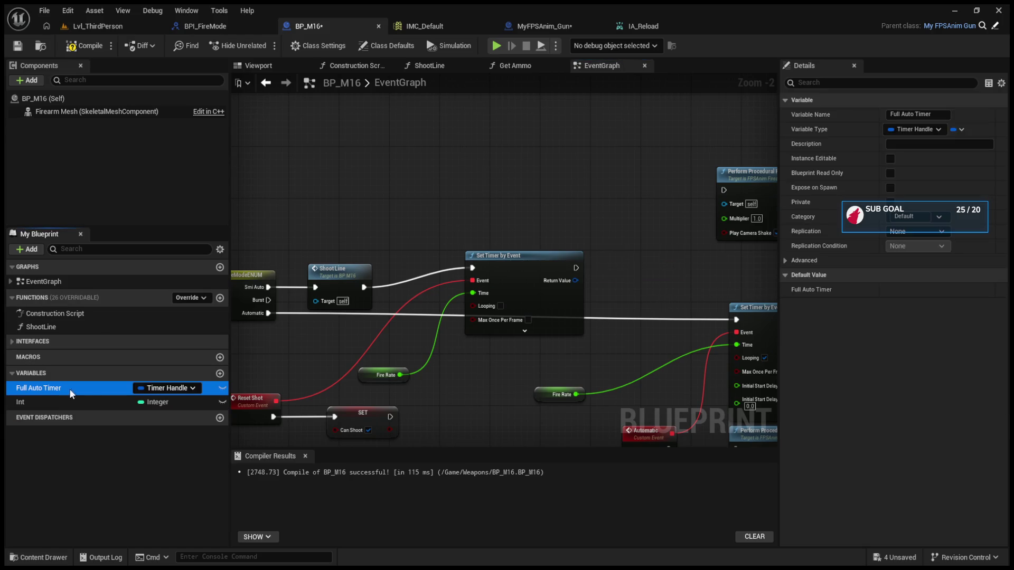
left_click(917, 113)
key("ctrl+BackSpace")
key("ctrl+BackSpace")
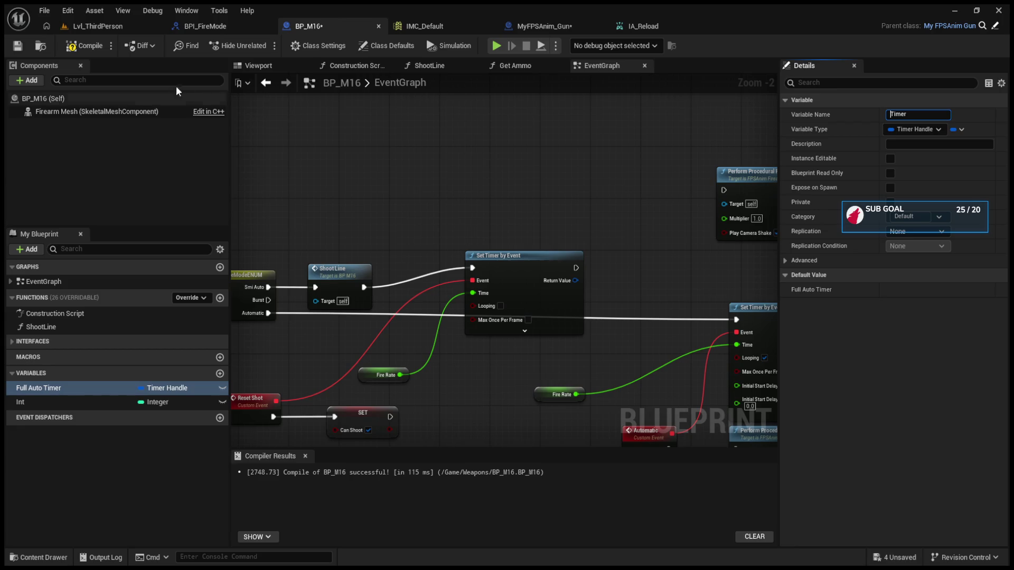
left_click(98, 46)
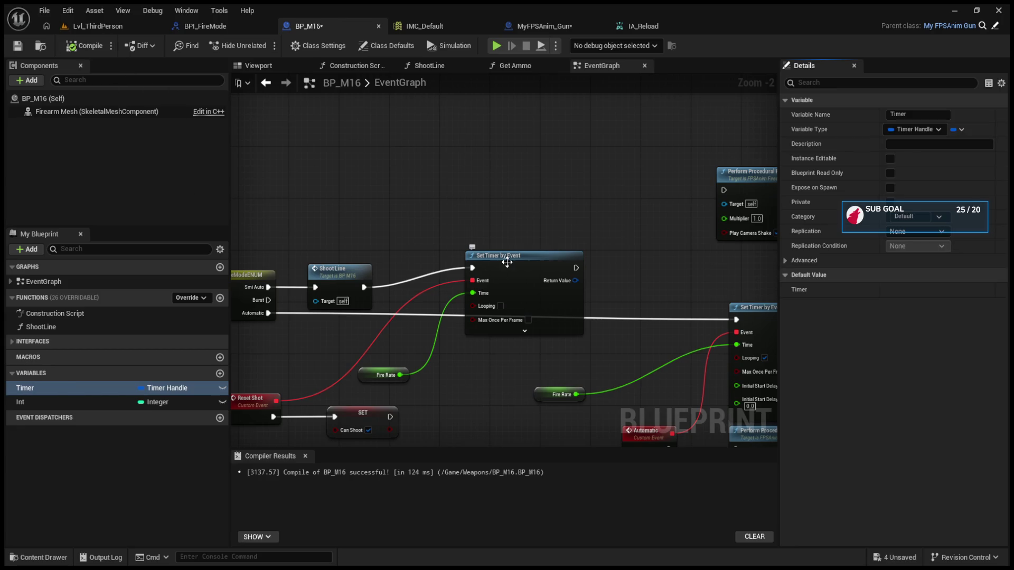
left_click(896, 115)
type("Auto")
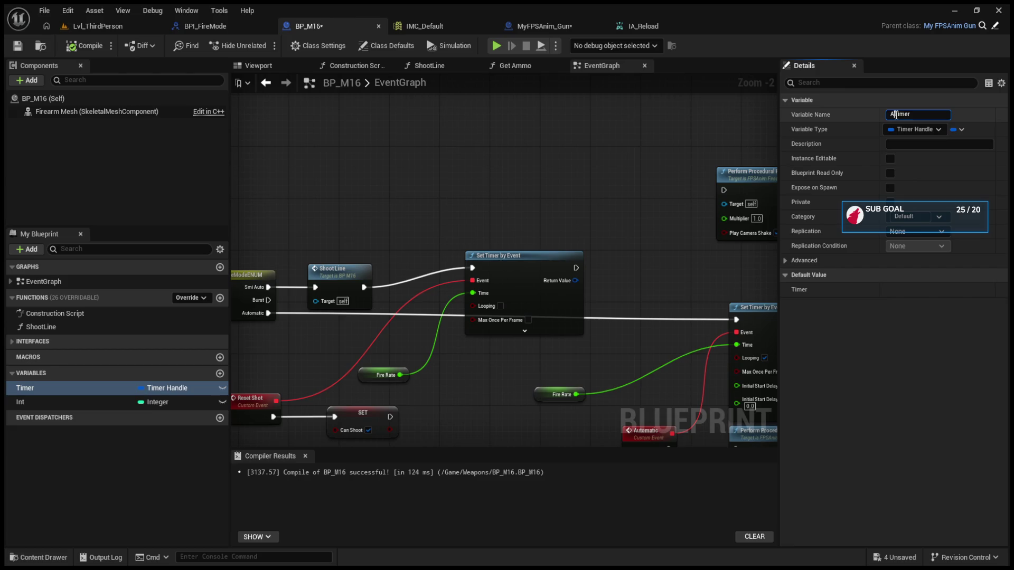
key("BackSpace")
key("BackSpace")
type("to")
key("Return")
left_click(130, 122)
key("F7")
left_click_drag(506, 255, 499, 261)
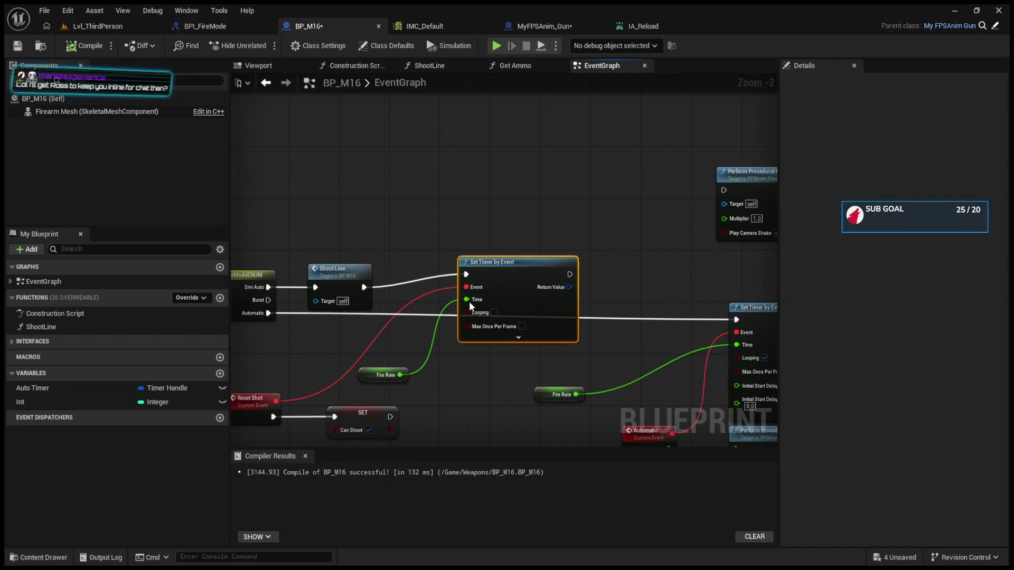
- Move Shoot Line, Set Timer by Event, Fire Rate, Reset Shot and the Can Shoot setter up and right together
left_click_drag(394, 408, 420, 391)
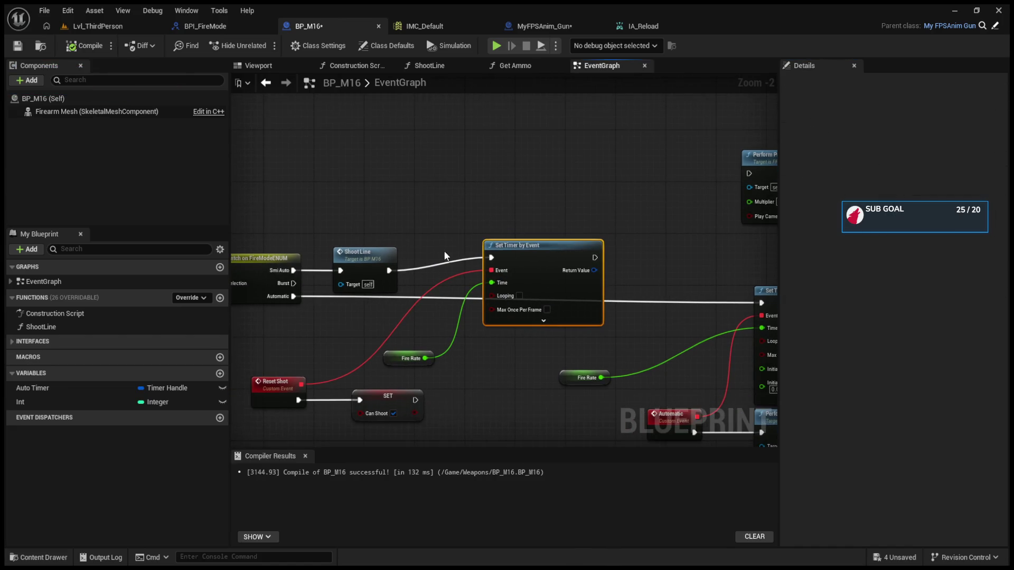
left_click(106, 389)
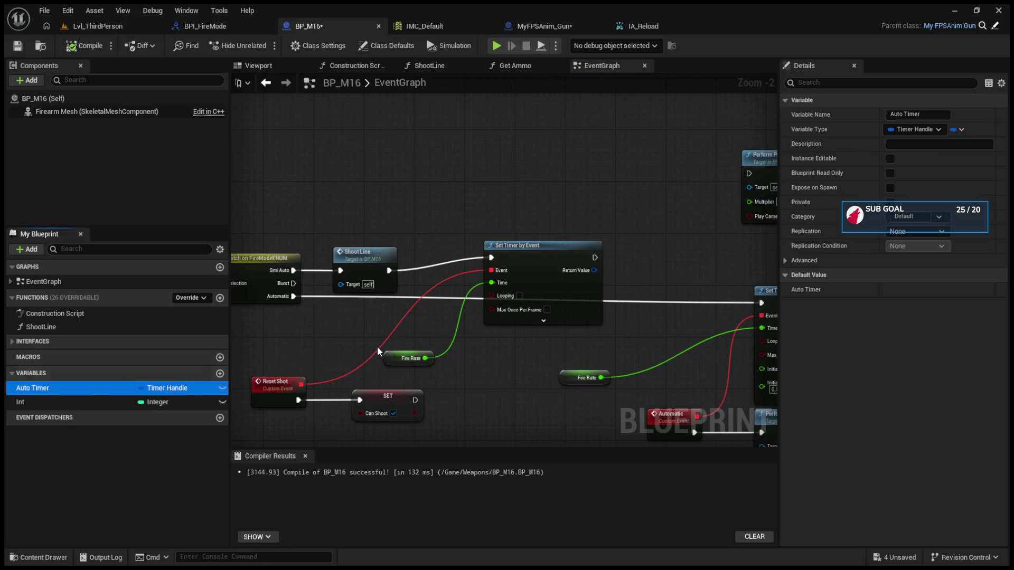
left_click_drag(313, 413, 366, 388)
left_click_drag(339, 335, 433, 371)
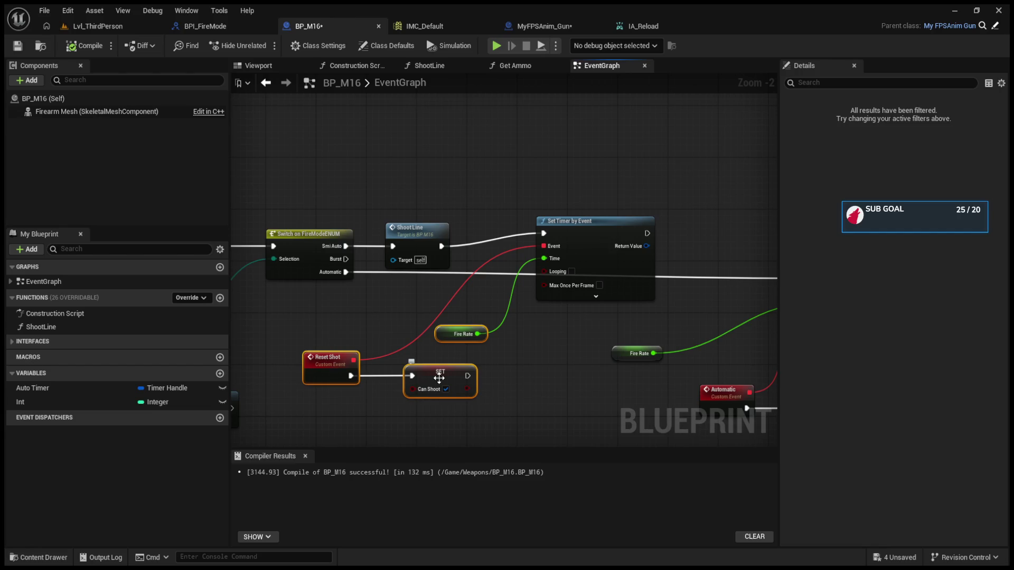
left_click(416, 229, "ctrl")
mouse_move(416, 230)
left_mouse_down()
mouse_move(471, 118)
mouse_move(458, 138)
left_mouse_up()
left_click_drag(597, 230, 616, 152)
left_click(463, 141)
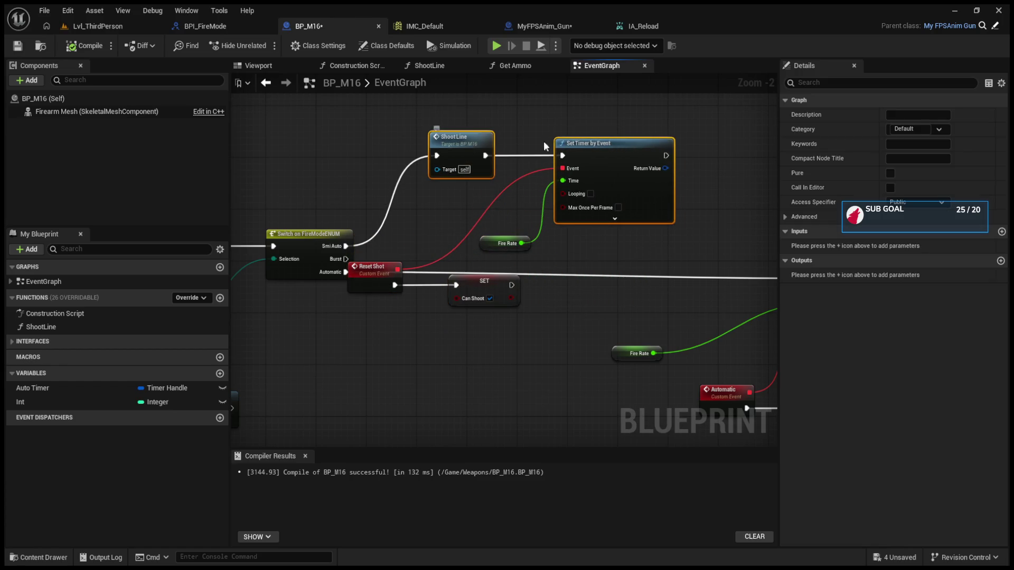
left_click(487, 246, "ctrl")
left_click(373, 268, "ctrl")
left_click(487, 283, "ctrl")
mouse_move(487, 284)
left_mouse_down()
mouse_move(549, 256)
mouse_move(512, 246)
left_mouse_up()
left_click(597, 169, "ctrl")
mouse_move(598, 169)
left_mouse_down()
mouse_move(603, 150)
mouse_move(641, 130)
left_mouse_up()
- Place Fire Rate beside the timer, and put Reset Shot next to the Can Shoot setter beneath it
left_click_drag(541, 222, 480, 335)
left_click(470, 239)
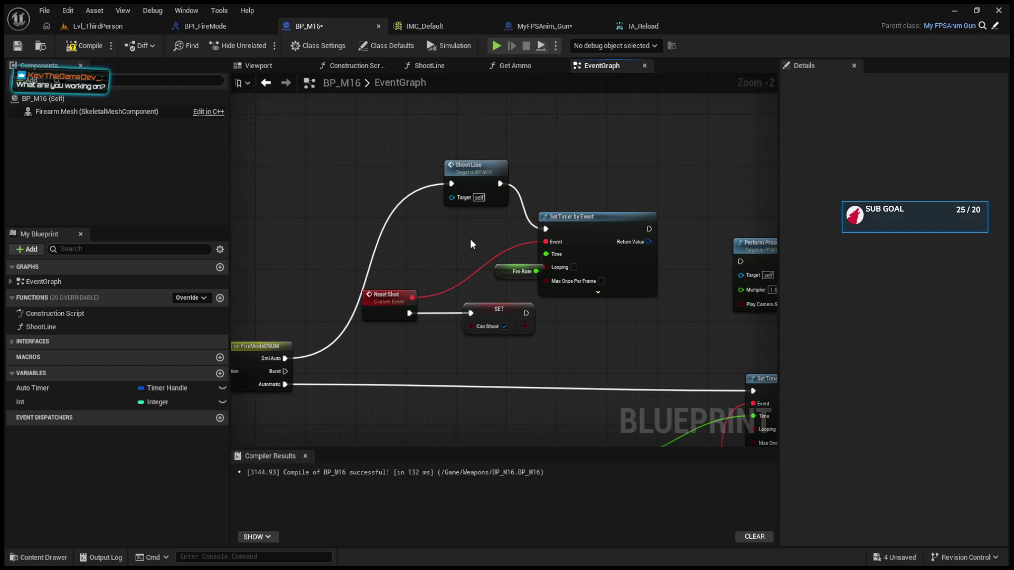
left_click_drag(579, 214, 606, 172)
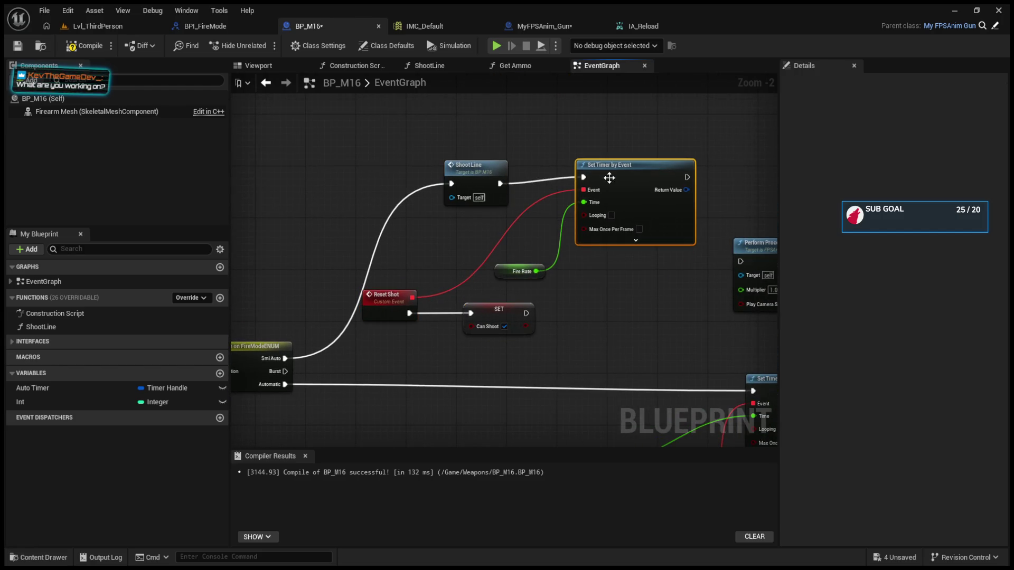
left_click_drag(495, 273, 513, 233)
left_click_drag(388, 296, 432, 278)
mouse_move(495, 314)
left_mouse_down()
mouse_move(623, 283)
mouse_move(627, 268)
left_mouse_up()
left_click_drag(430, 278, 473, 252)
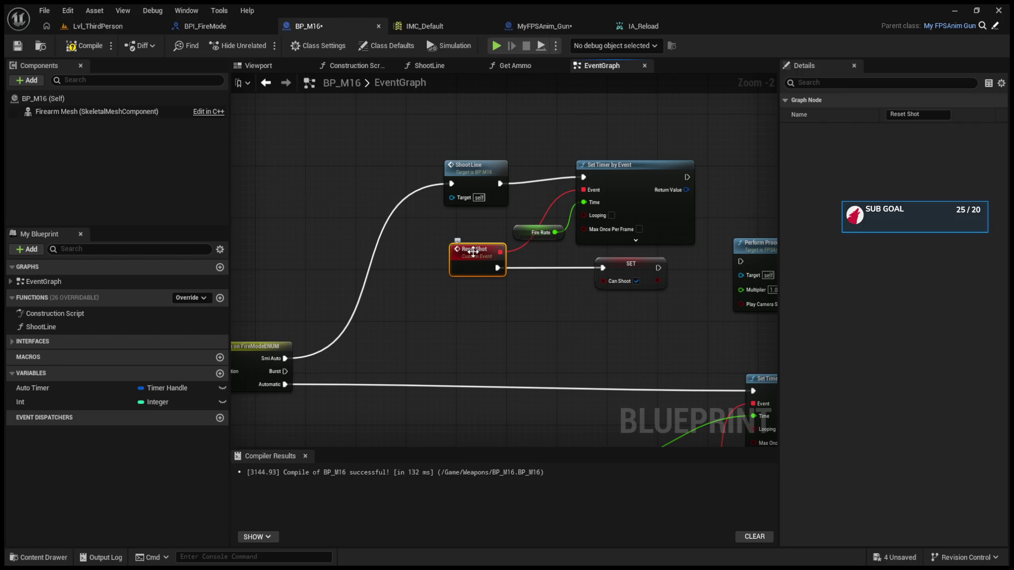
- Shift the Perform Procedural Recoil nodes and the Reset Shot timer group further right
left_click(432, 204)
left_click_drag(700, 264, 429, 251)
left_click_drag(467, 204, 651, 277)
left_click_drag(507, 235, 702, 239)
left_click(538, 250)
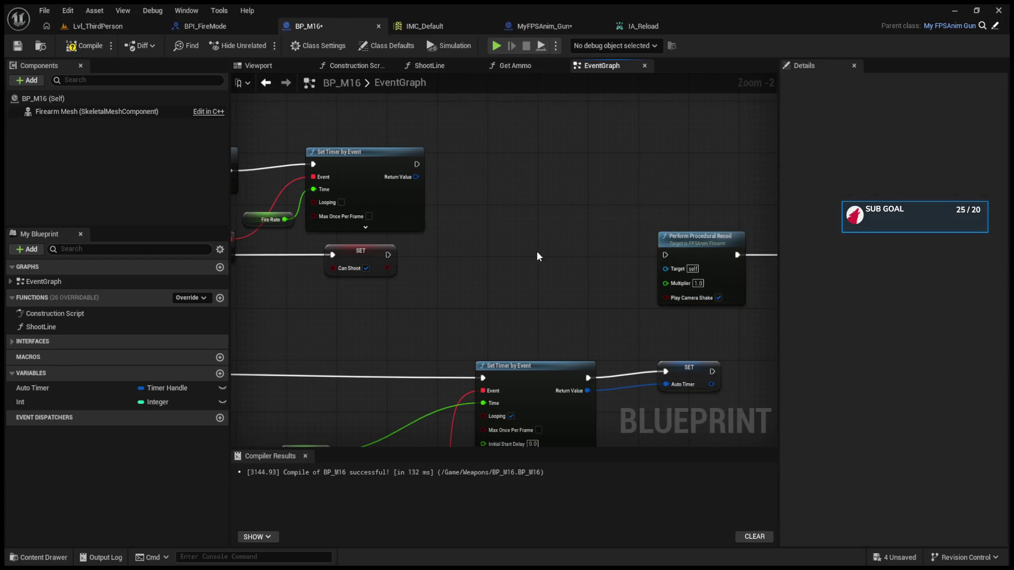
left_click_drag(538, 250, 691, 262)
left_click_drag(347, 227, 527, 280)
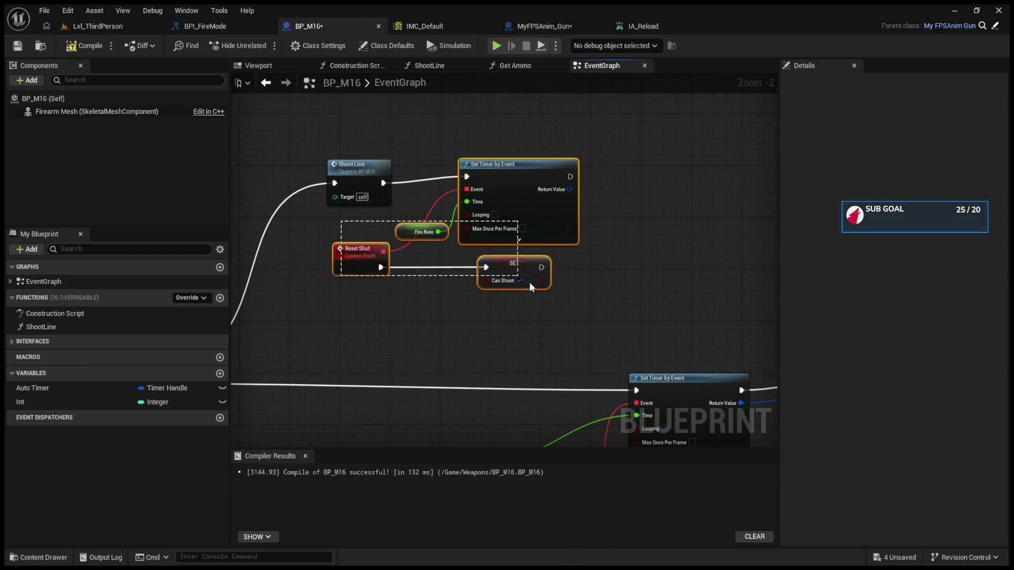
left_click_drag(486, 175, 622, 176)
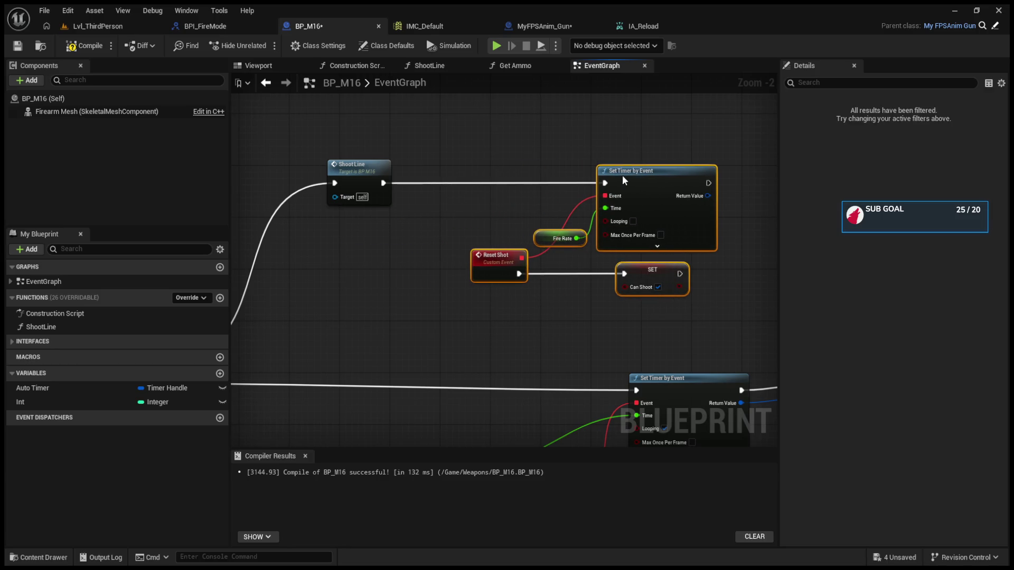
left_click(507, 196)
left_click_drag(287, 230, 407, 267)
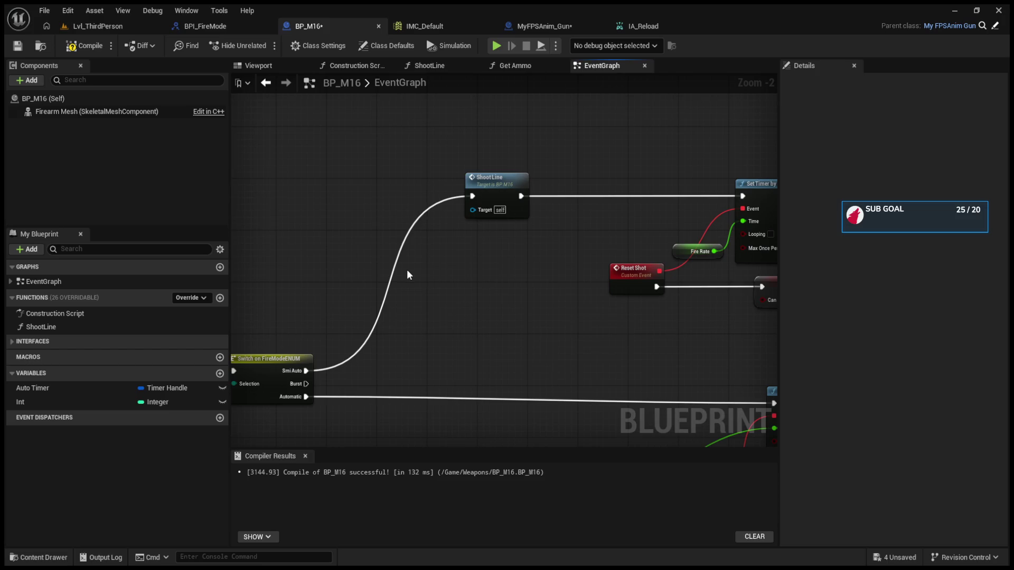
- Paste a Perform Procedural Recoil node, wire it into ShootLine, and turn off Play Camera Shake
key("ctrl+v")
left_click_drag(488, 173, 595, 180)
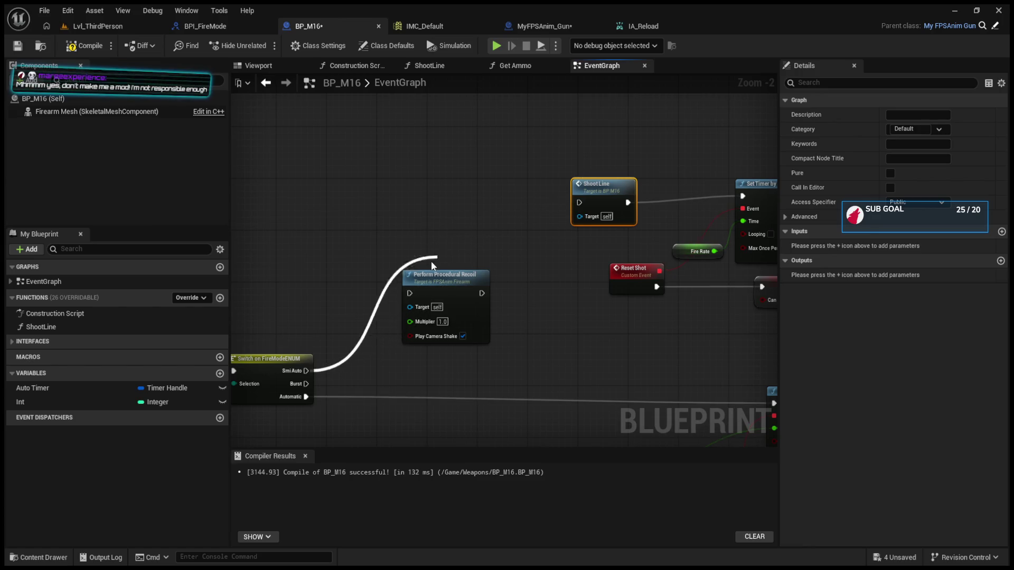
mouse_move(435, 293)
left_mouse_down()
mouse_move(449, 195)
mouse_move(579, 202)
left_mouse_up()
left_click_drag(478, 181, 498, 189)
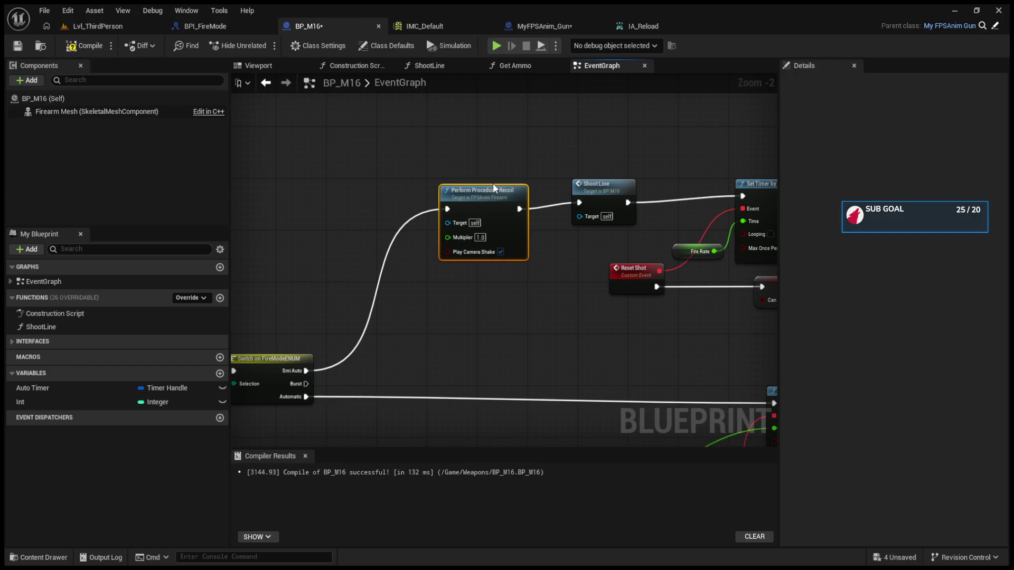
left_click(500, 252)
- Nudge the timer, Fire Rate, SET and Reset Shot nodes into place below ShootLine
left_click(606, 189)
left_click_drag(574, 187, 682, 290)
left_click_drag(670, 191, 663, 204)
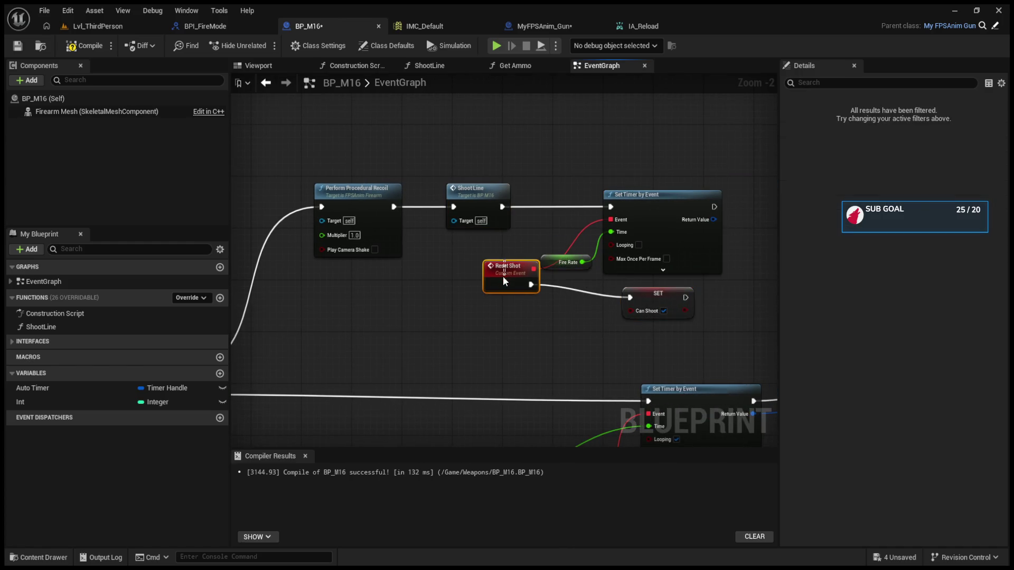
left_click_drag(503, 276, 499, 283)
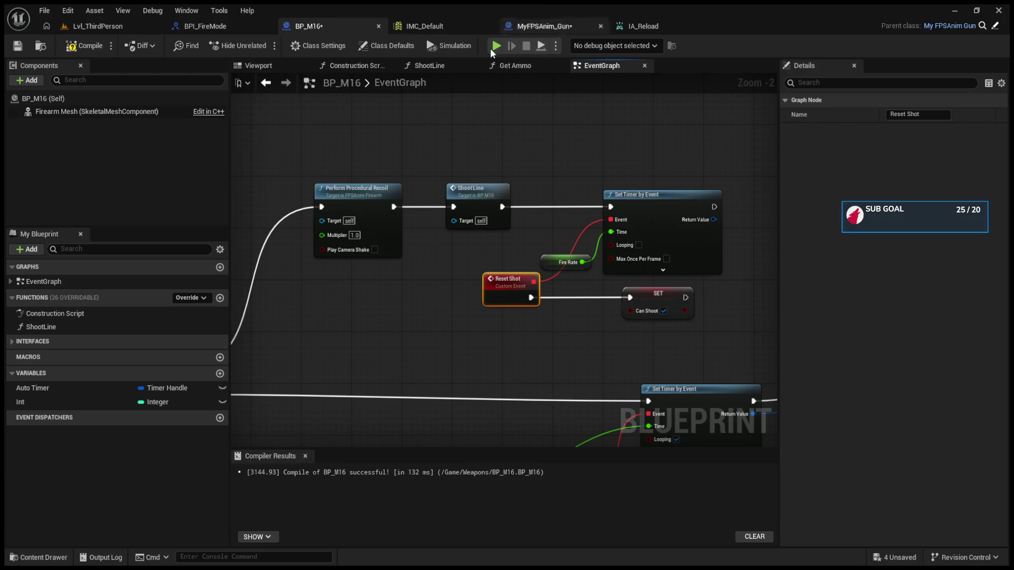
- Delete the extra Perform Procedural Recoil and ShootLine nodes
mouse_move(399, 276)
left_mouse_down()
mouse_move(456, 288)
mouse_move(317, 288)
left_mouse_up()
scroll(378, 296, "down", 3)
scroll(508, 288, "up", 4)
left_click_drag(560, 277, 762, 350)
key("Delete")
- Move the SET Auto Timer node closer to its Set Timer by Event node
left_click_drag(658, 348, 683, 271)
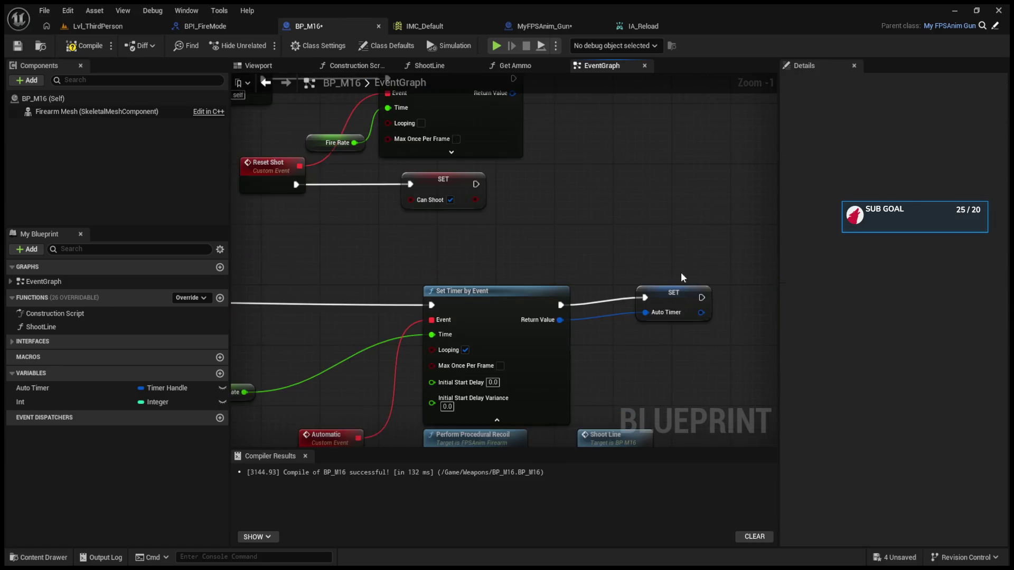
scroll(682, 271, "up", 2)
left_click(672, 313)
left_click_drag(655, 323, 646, 322)
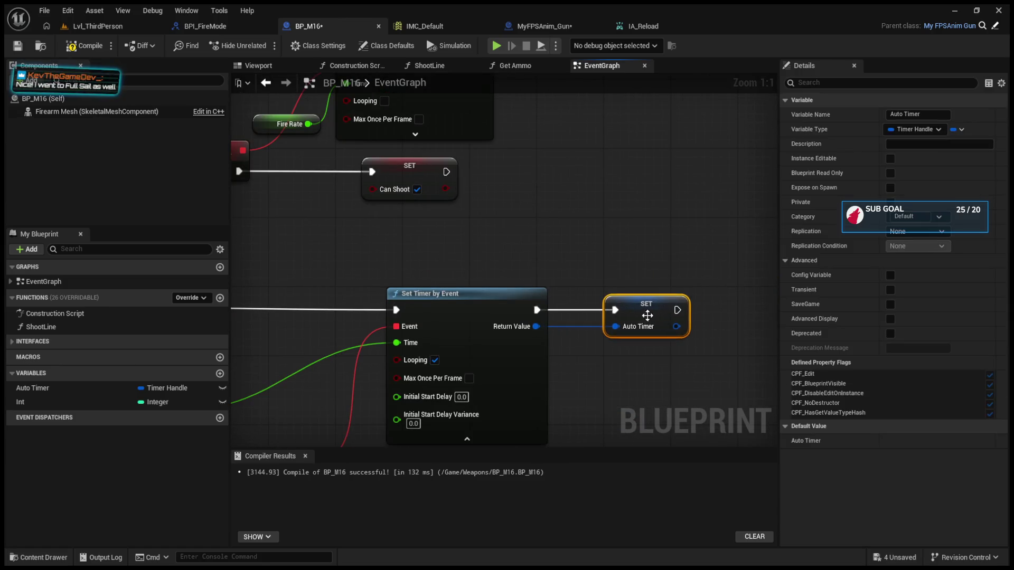
left_click_drag(619, 232, 638, 232)
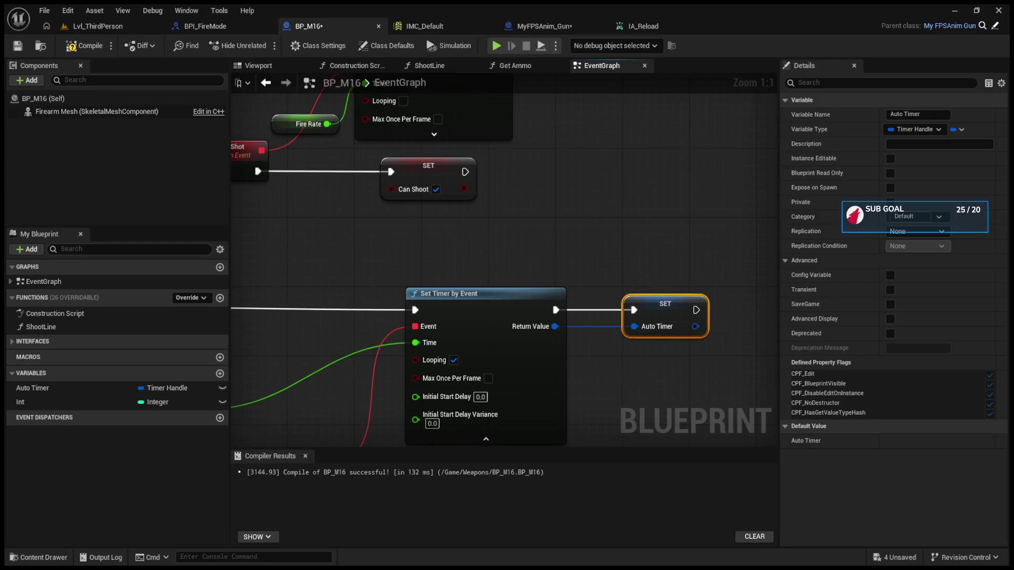
- Save the BP_M16 blueprint with Ctrl+S
left_click_drag(270, 282, 360, 273)
scroll(360, 274, "down", 8)
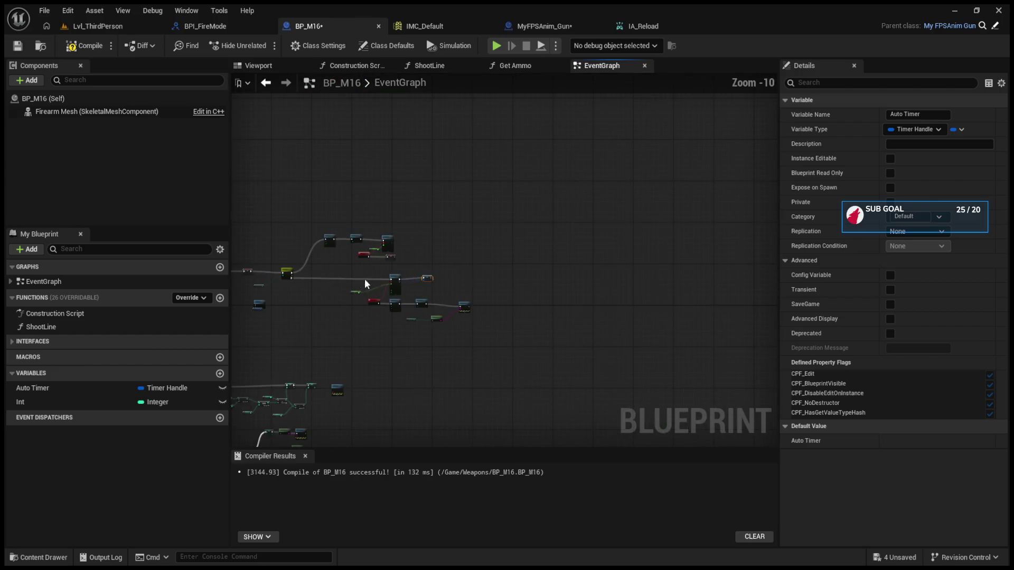
scroll(450, 290, "up", 5)
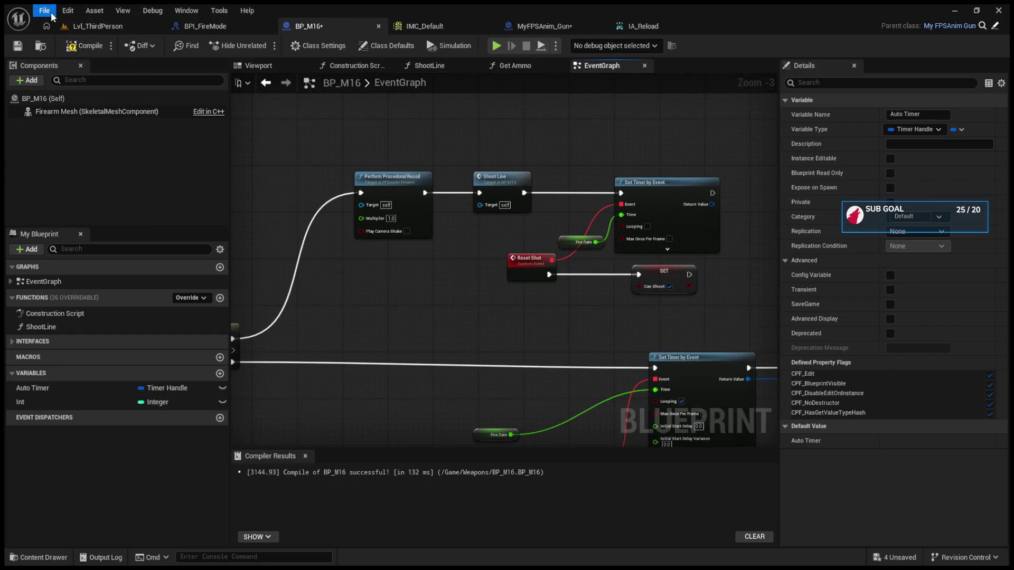
key("ctrl+s")
- Feed Can Shoot into Print String's In String through an auto-added conversion node
mouse_move(685, 272)
left_mouse_down()
mouse_move(416, 290)
mouse_move(502, 283)
left_mouse_up()
left_click_drag(420, 303, 512, 304)
left_click_drag(458, 280, 470, 308)
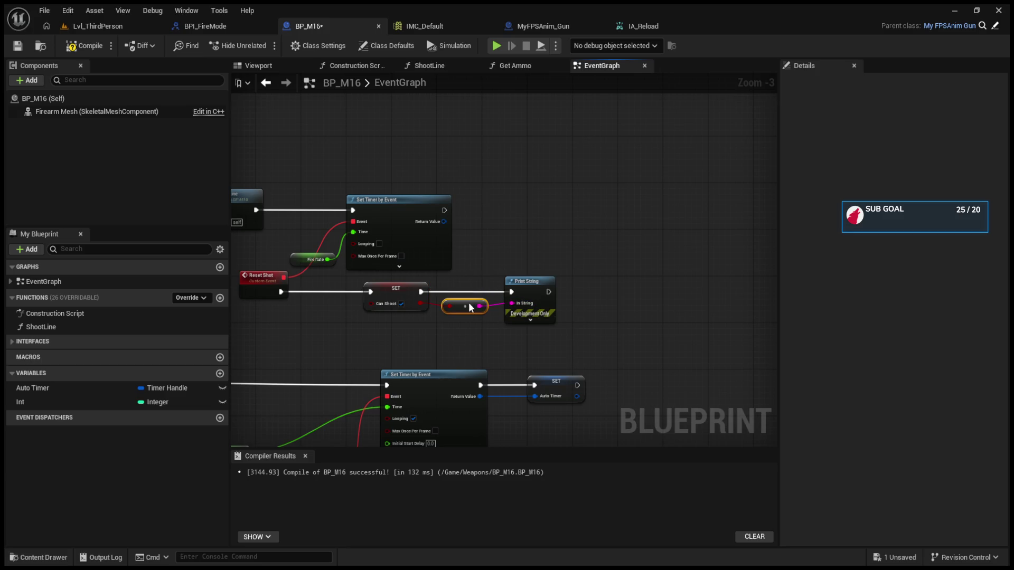
- Compile BP_M16 and start a Play session in Lvl_ThirdPerson
left_click(74, 46)
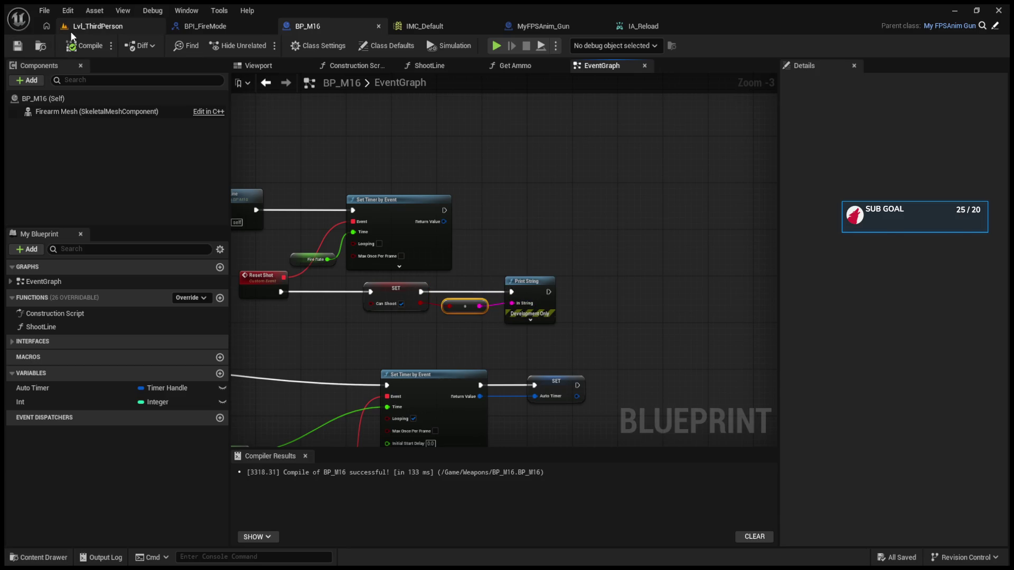
left_click(72, 31)
left_click(264, 46)
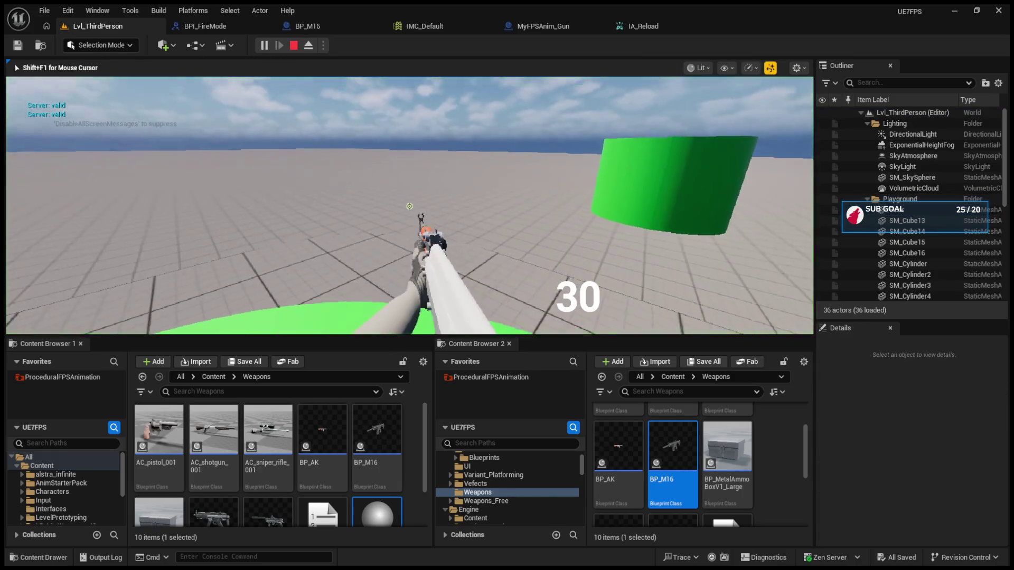
- Fire the rifle repeatedly in play mode, reload, and stop the session
scroll(409, 206, "up", 1)
left_click(410, 206)
left_click(410, 206)
left_click(410, 206)
left_click(410, 206)
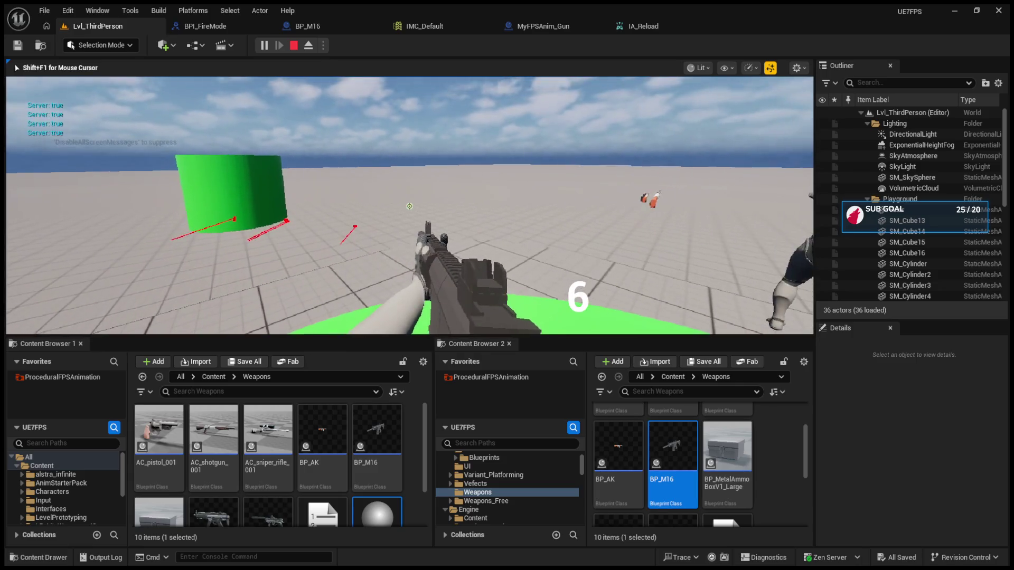
left_click(409, 206)
left_click(410, 206)
left_click(410, 206)
left_click(409, 206)
left_click(410, 206)
left_click(410, 206)
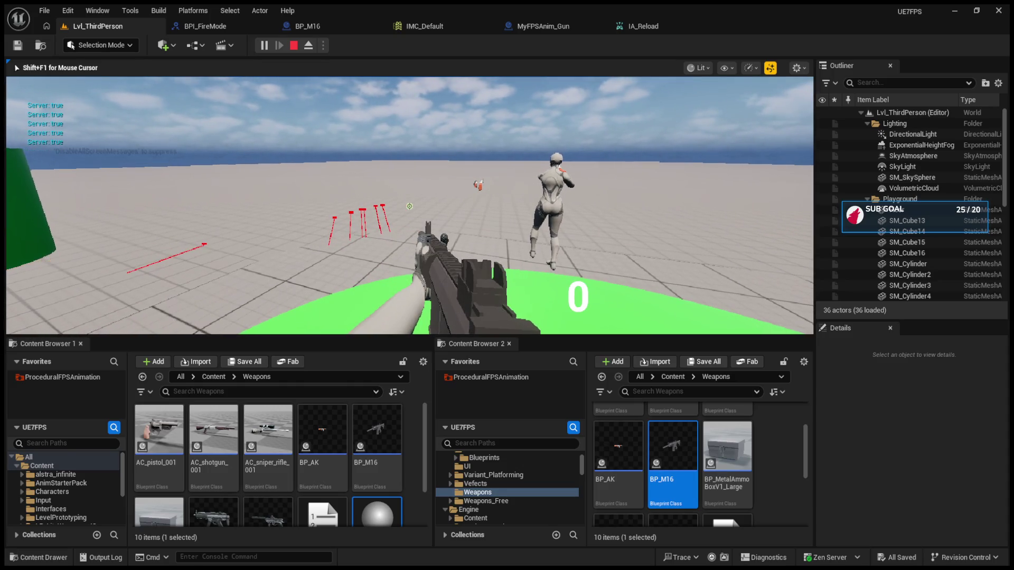
key("r")
key("Escape")
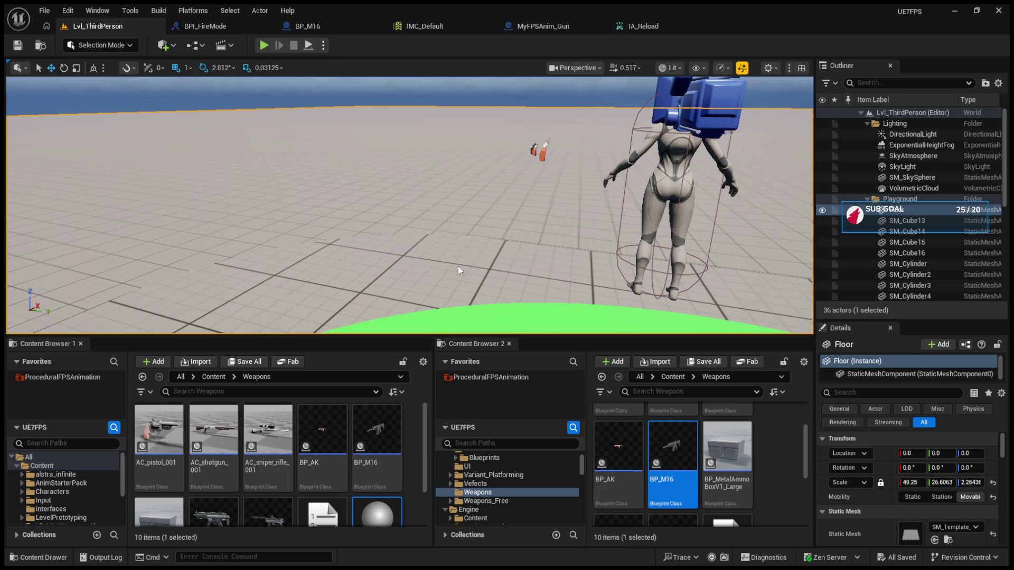
- Replay with the other rifle in Semi Auto mode, fire five shots, then return to BP_M16
left_click(264, 45)
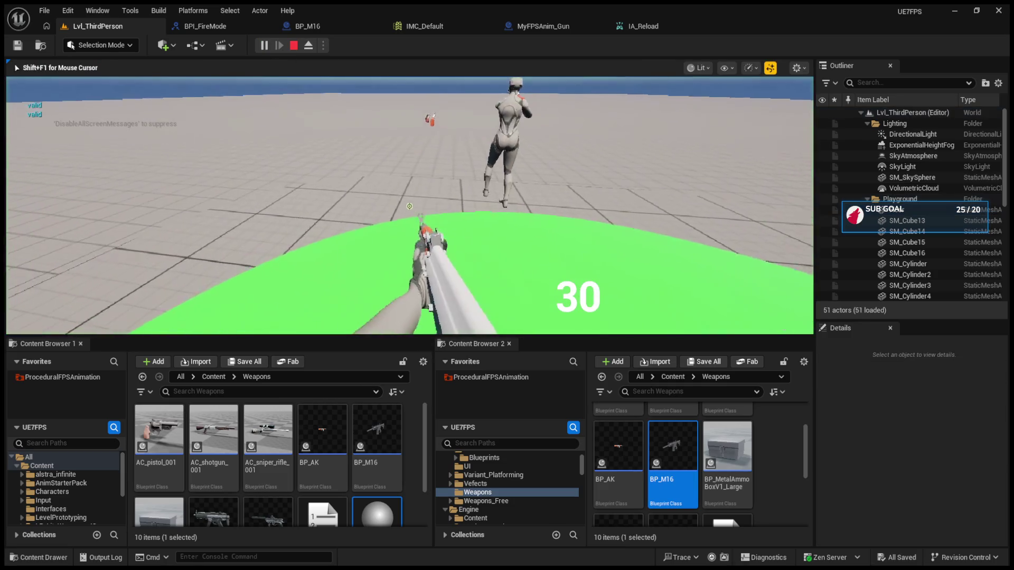
key("1")
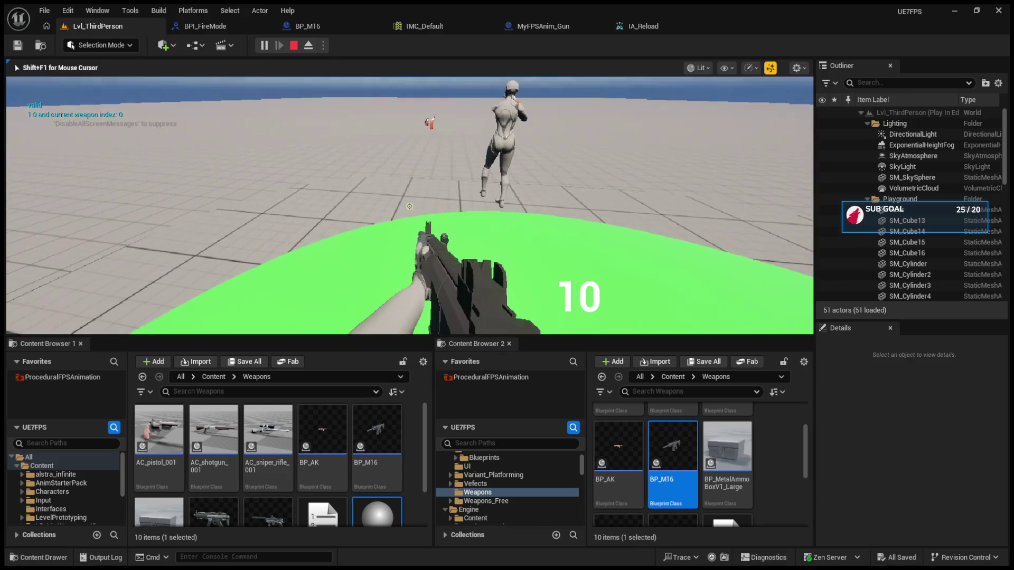
key("b")
left_click(409, 206)
left_click(409, 206)
left_click(409, 206)
left_click(409, 206)
left_click(409, 206)
left_click(409, 206)
left_click(409, 206)
left_click(410, 206)
left_click(409, 206)
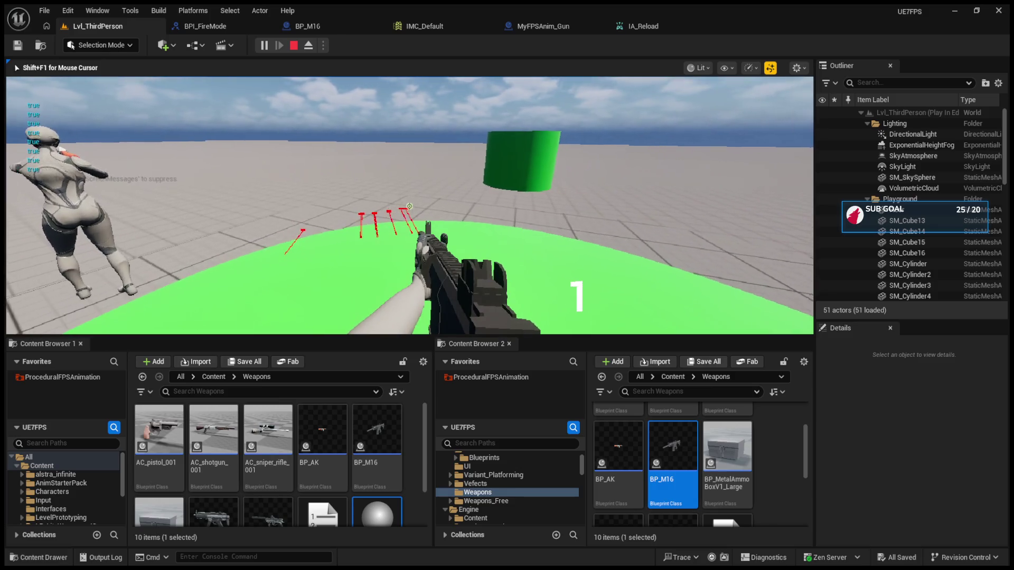
left_click(409, 206)
key("Escape")
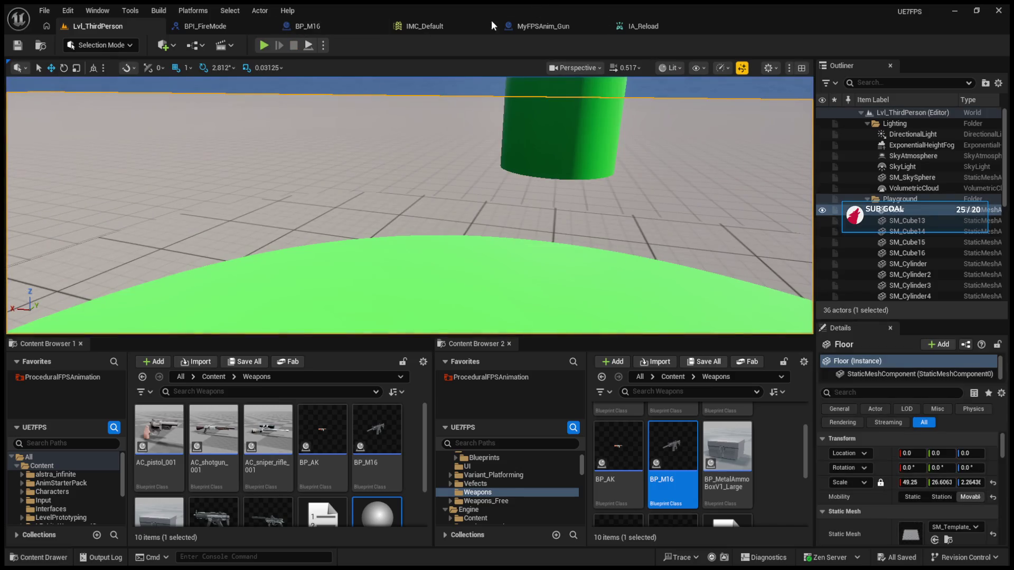
left_click(181, 30)
left_click(297, 28)
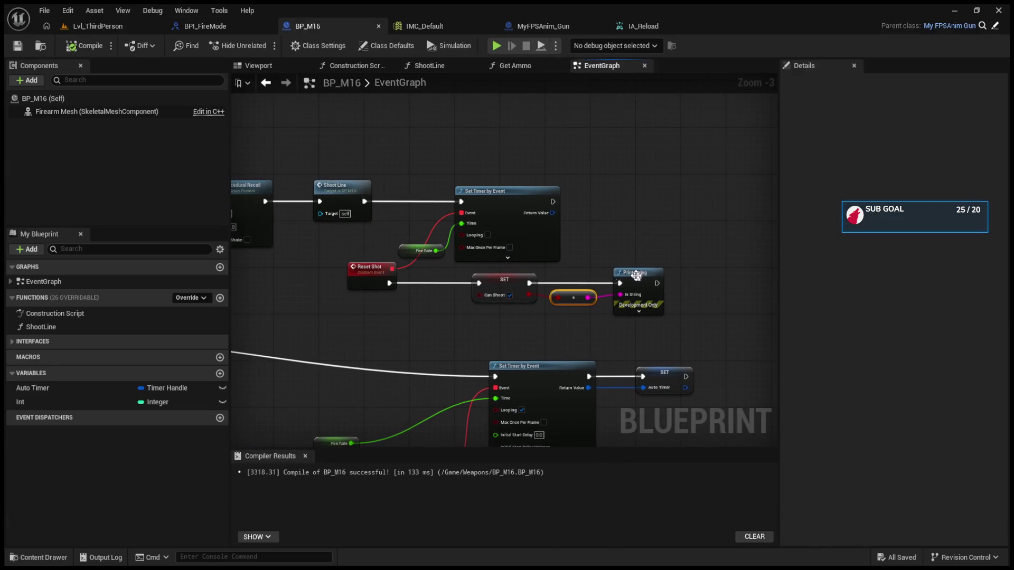
- Set BP_M16's Fire Rate class default to 5 and compile
left_click(32, 100)
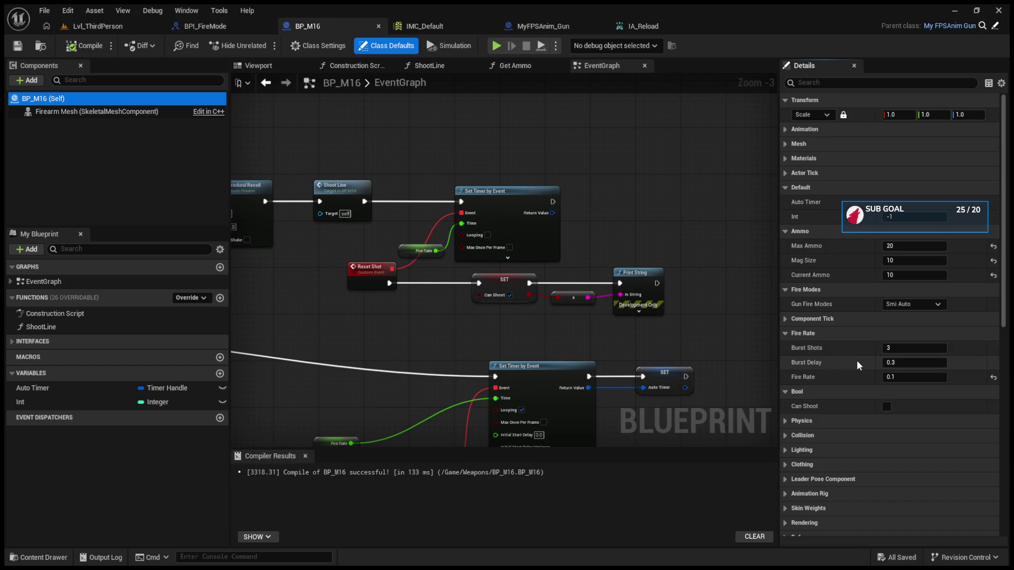
left_click(907, 377)
type("5")
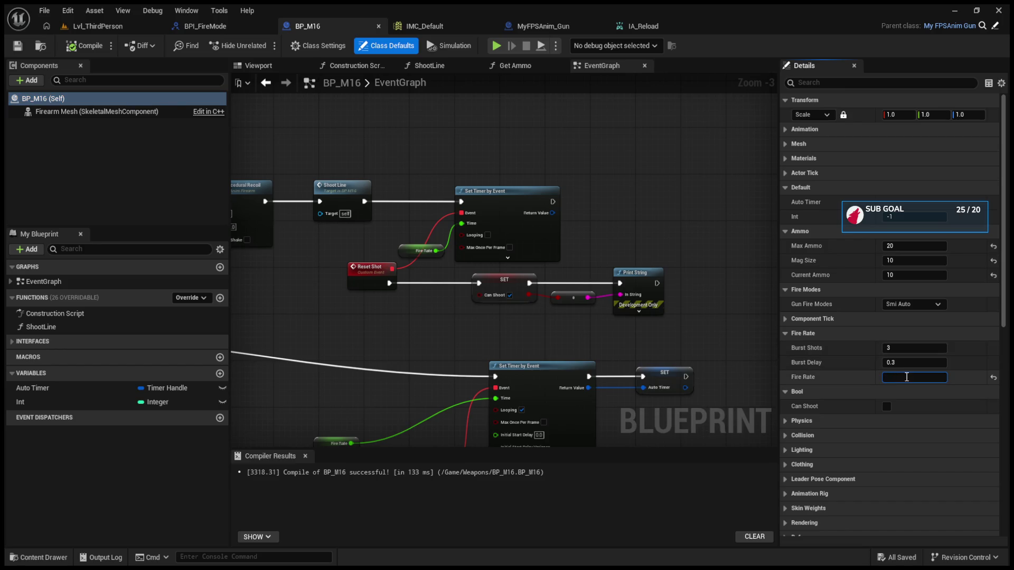
key("Return")
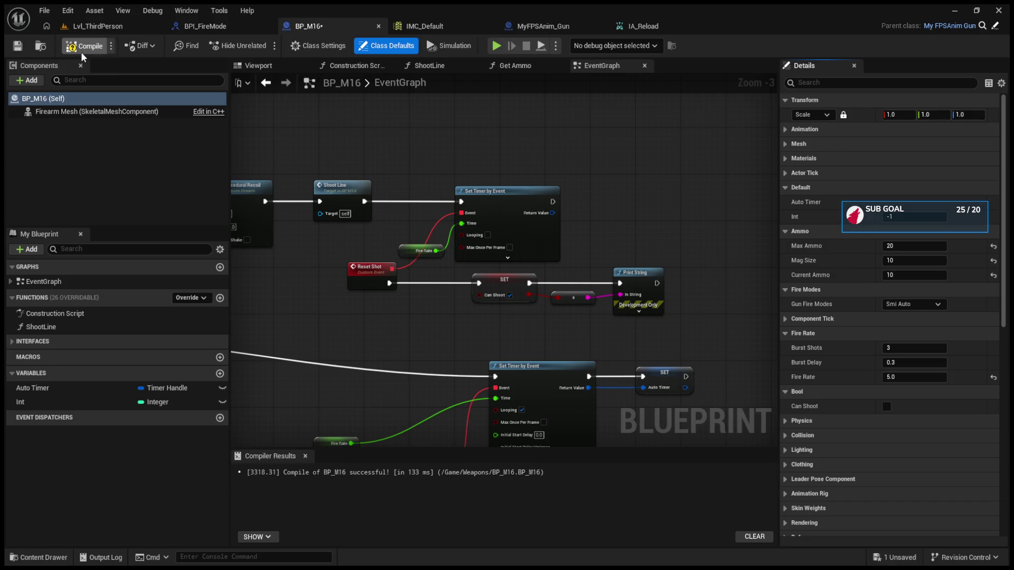
left_click(97, 29)
- Play Lvl_ThirdPerson, fire four semi-auto shots at the slower rate, and exit the session
left_click(263, 46)
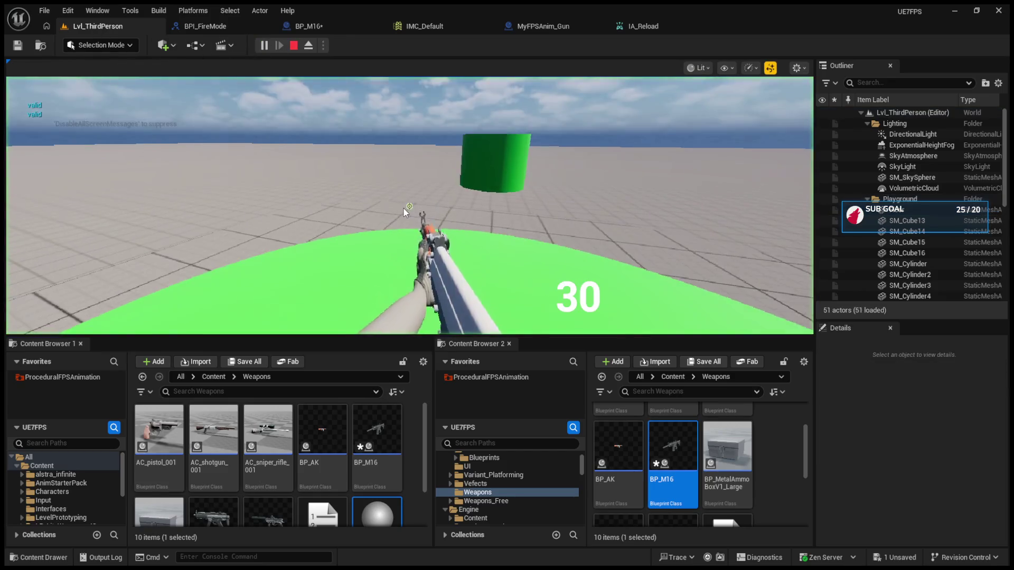
left_click(409, 206)
key("b")
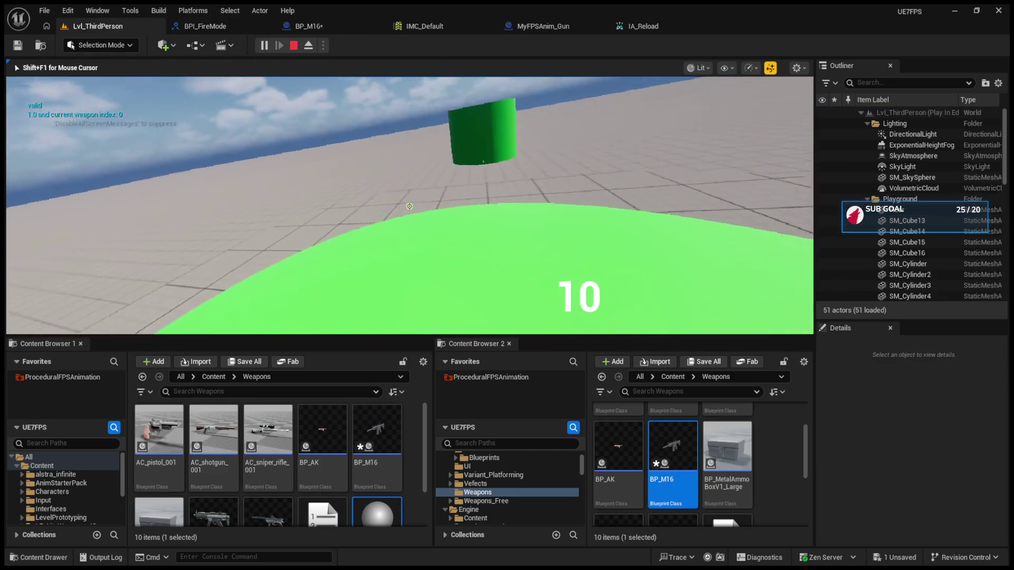
left_click(409, 205)
left_click(409, 206)
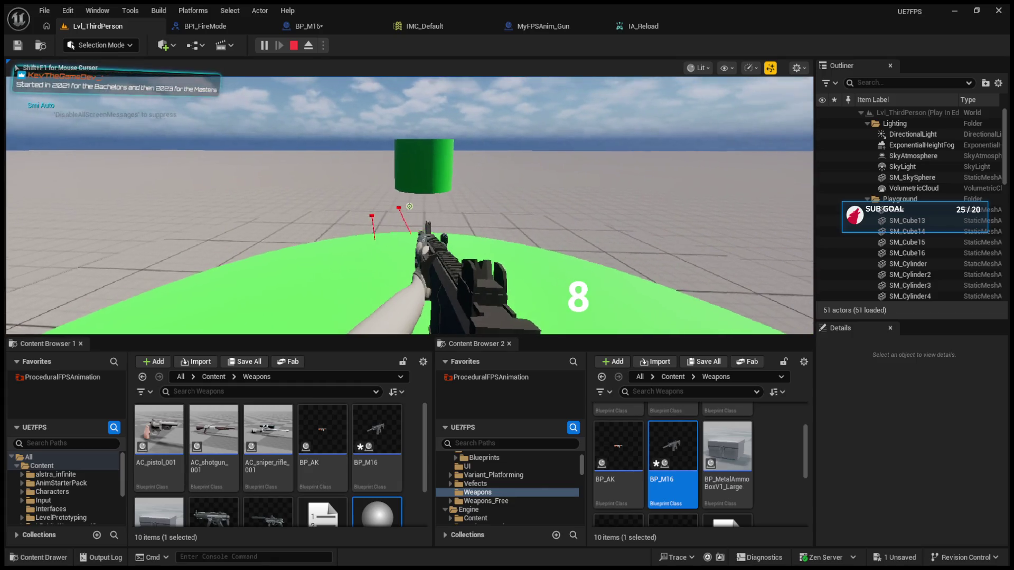
left_click(409, 206)
left_click(409, 206)
left_click(410, 206)
left_click(409, 206)
left_click(410, 205)
left_click(409, 206)
key("shift+F1")
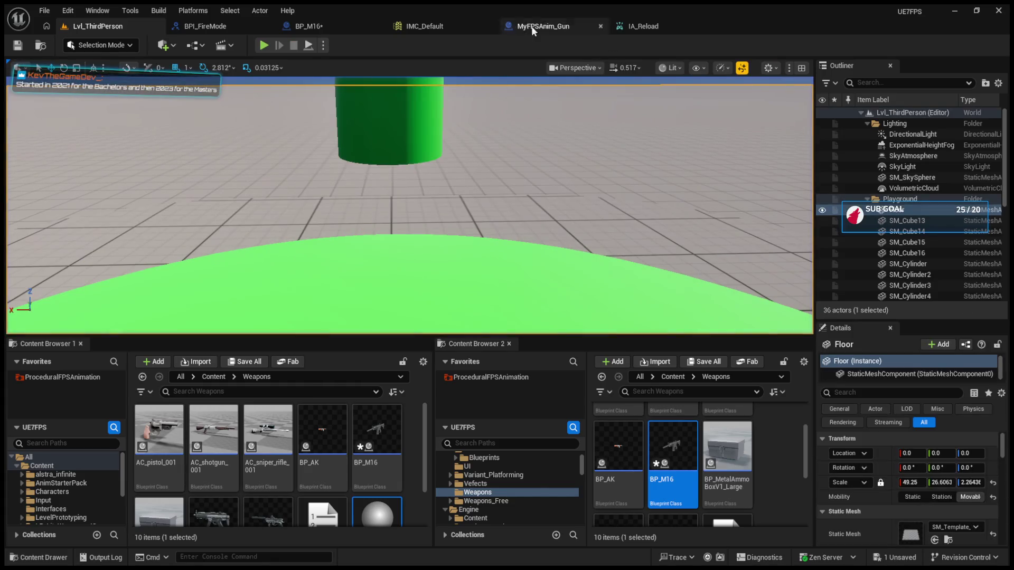
left_click(514, 24)
left_click(205, 26)
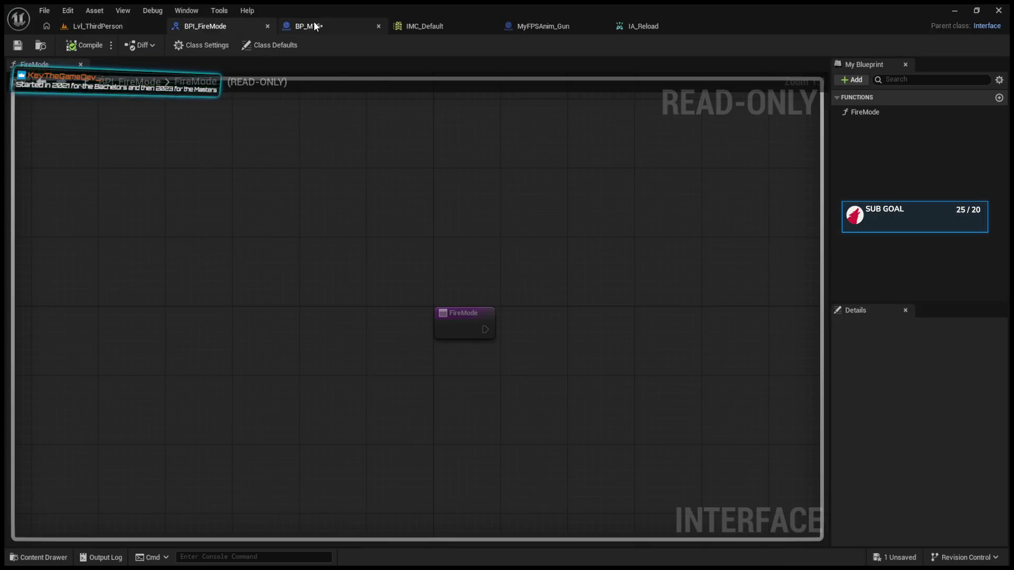
- Expand the timer node's advanced inputs and reposition Set Timer by Event and Fire Rate
left_click(309, 26)
scroll(468, 280, "up", 3)
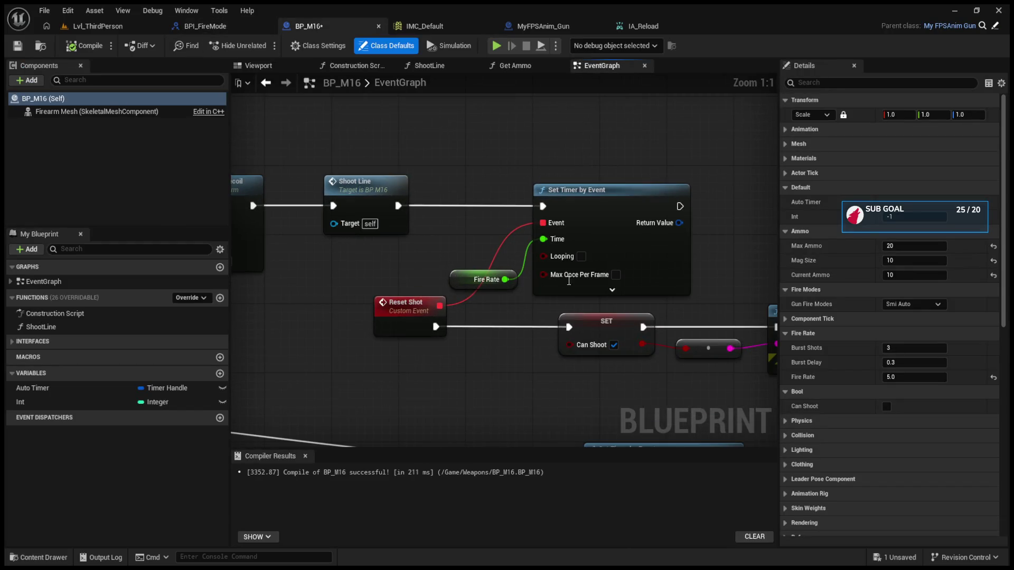
left_click(558, 294)
left_click_drag(582, 216, 590, 182)
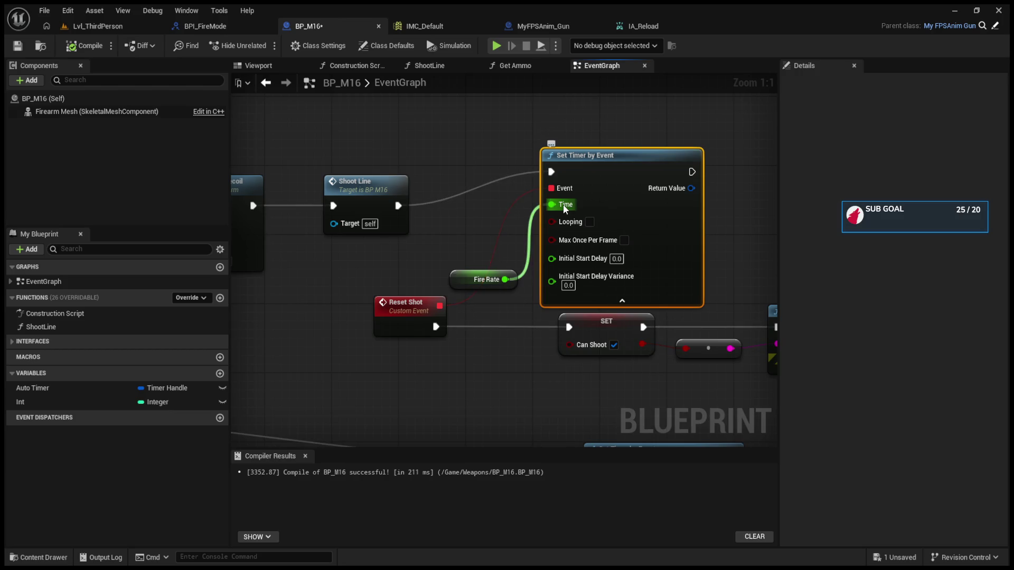
left_click_drag(465, 277, 389, 269)
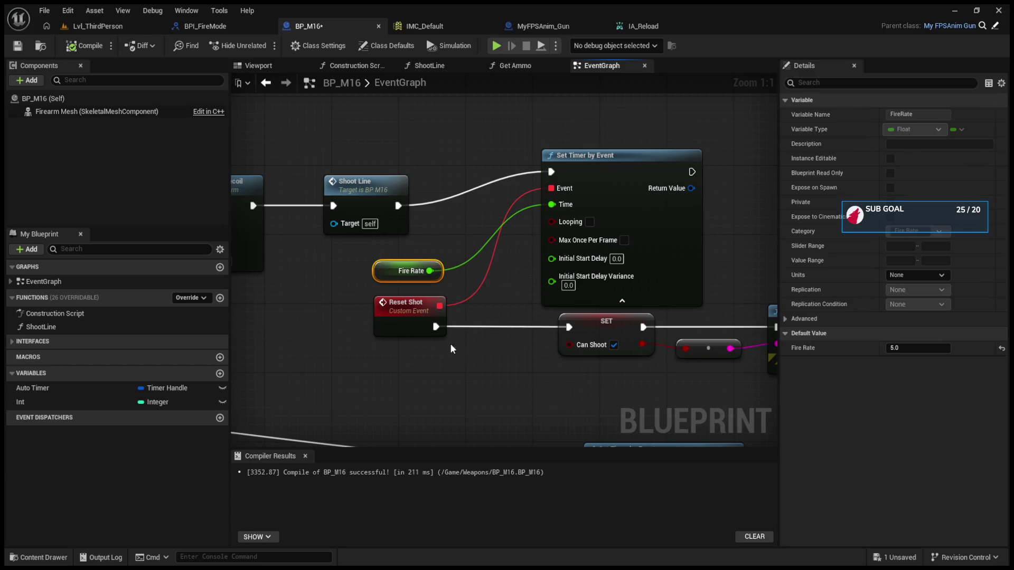
- Set the Fire Rate default to -5.0, compile, and start a Lvl_ThirdPerson play test
left_click(911, 349)
type("-5.0")
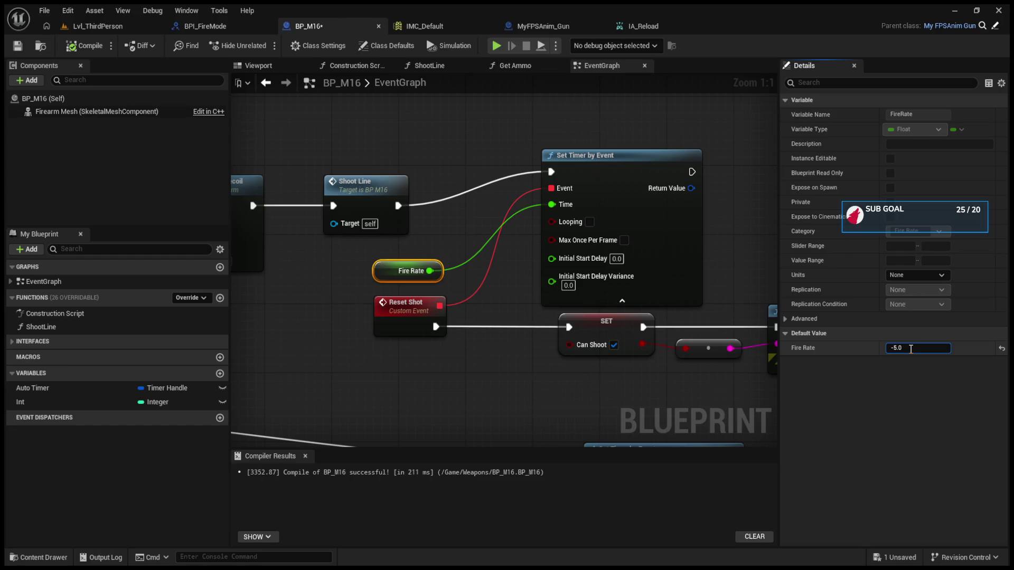
left_click(502, 180)
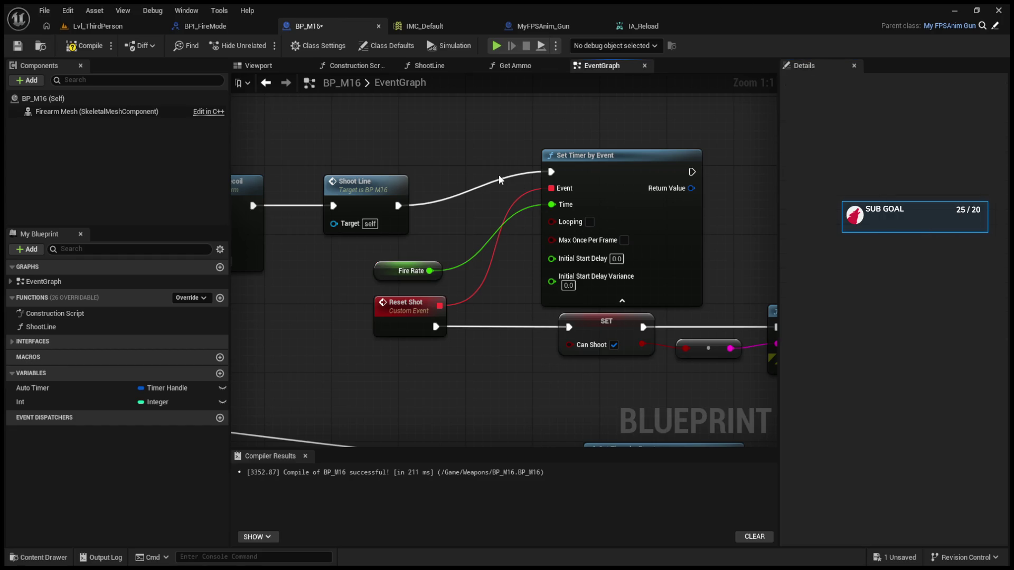
left_click(72, 47)
left_click(79, 28)
left_click(271, 43)
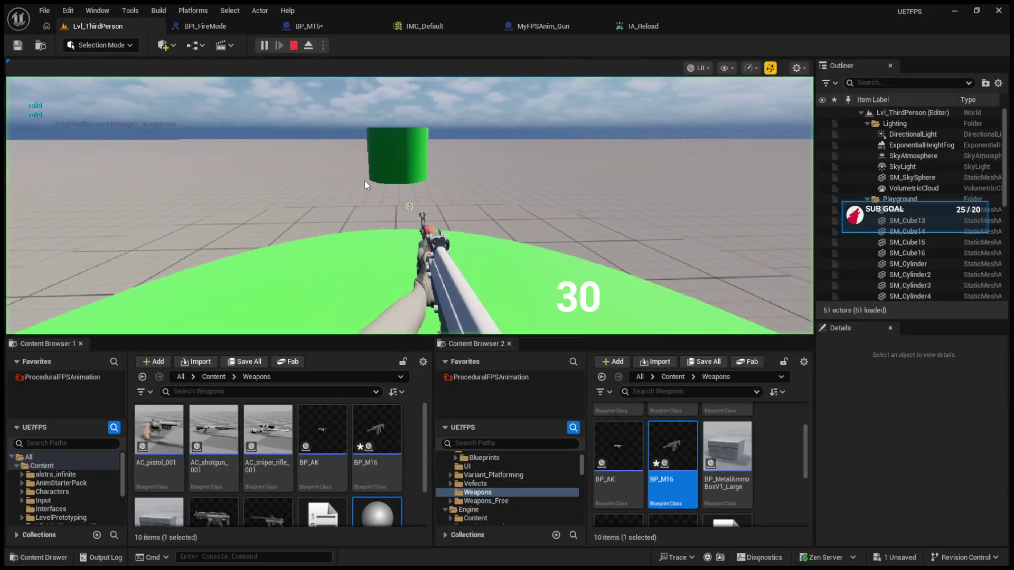
- Fire the M16 while turning left, stop play, and collapse the timer node's advanced pins
left_click(352, 190)
left_click_drag(409, 206, 316, 206)
key("Escape")
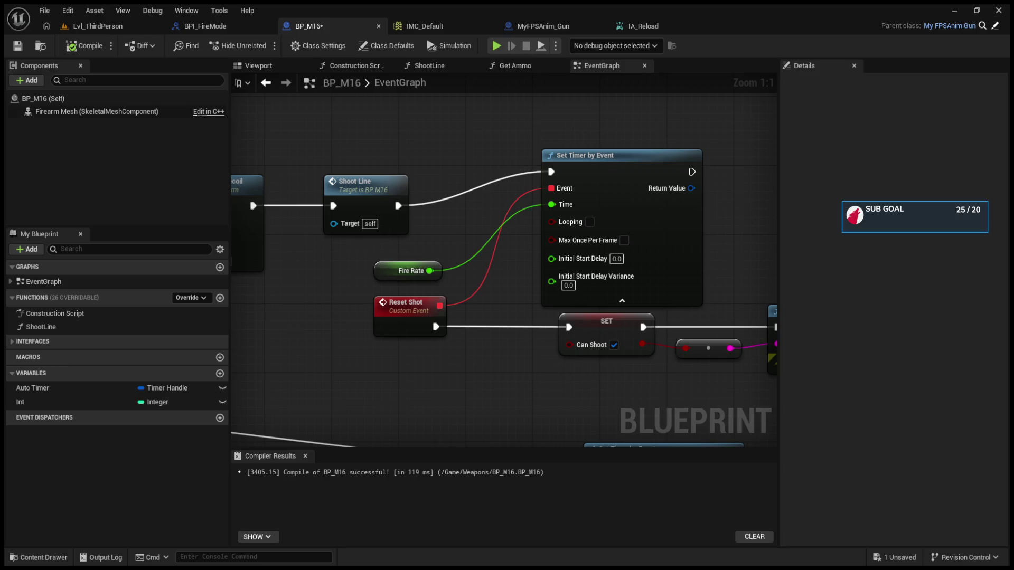
left_click(622, 301)
- Move the Set Timer by Event node up slightly and collapse its advanced pins
left_click(628, 252)
left_click_drag(603, 149, 604, 132)
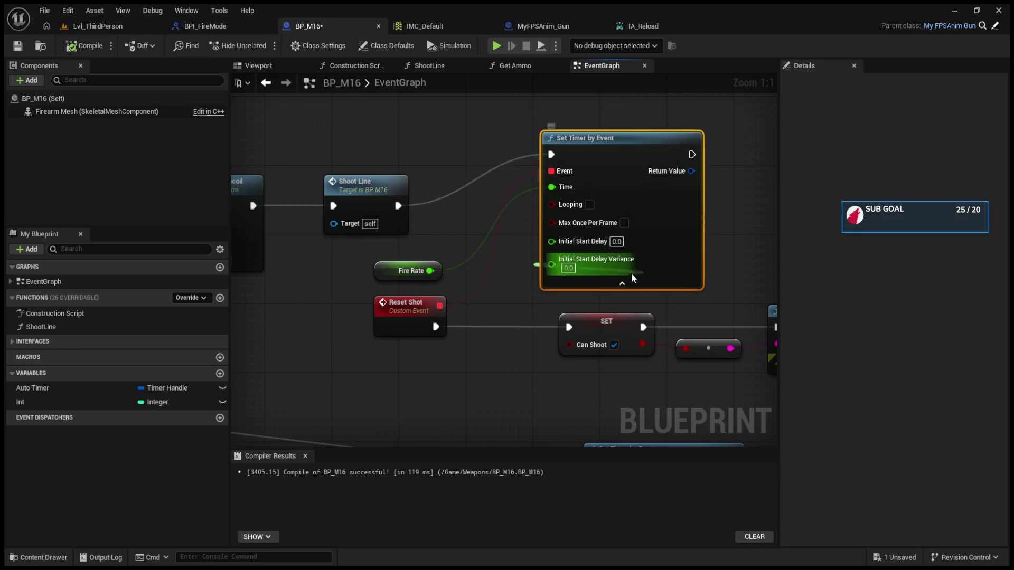
left_click(622, 284)
left_click(610, 162)
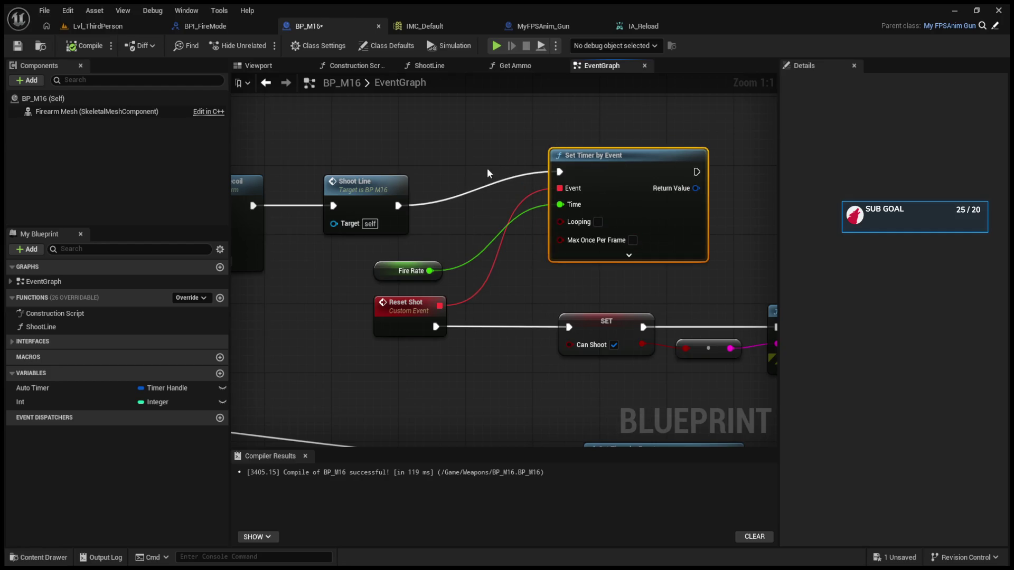
- Look through the IA_Reload, MyFPSAnim_Gun and BPI_FireMode tabs, then return to BP_M16
left_click(629, 27)
left_click(544, 27)
left_click(221, 27)
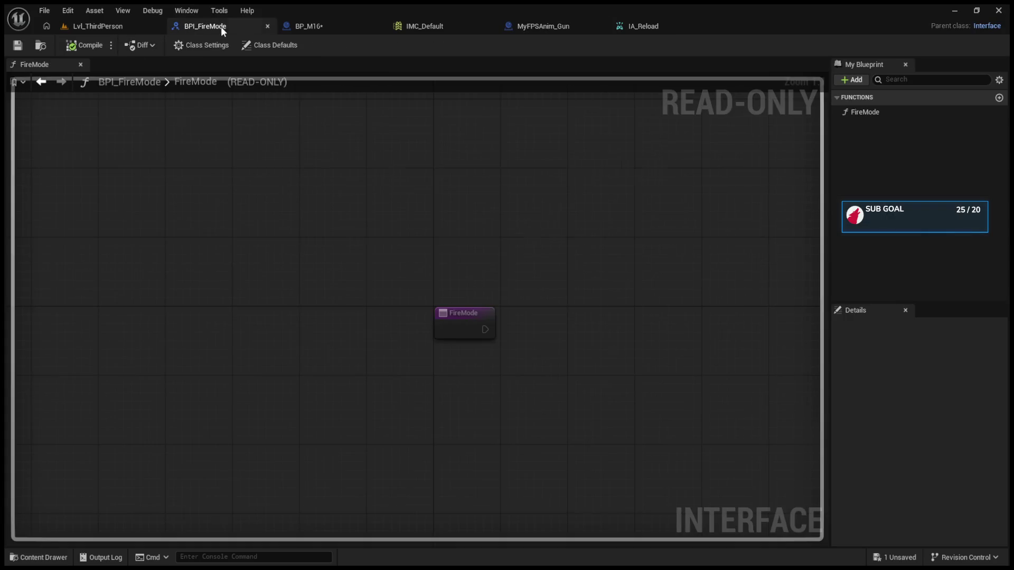
left_click(317, 26)
- Nudge the timer node down-right and review the chain from Shoot Line to Switch on FireModeENUM
mouse_move(672, 161)
left_mouse_down()
mouse_move(685, 171)
mouse_move(681, 187)
left_mouse_up()
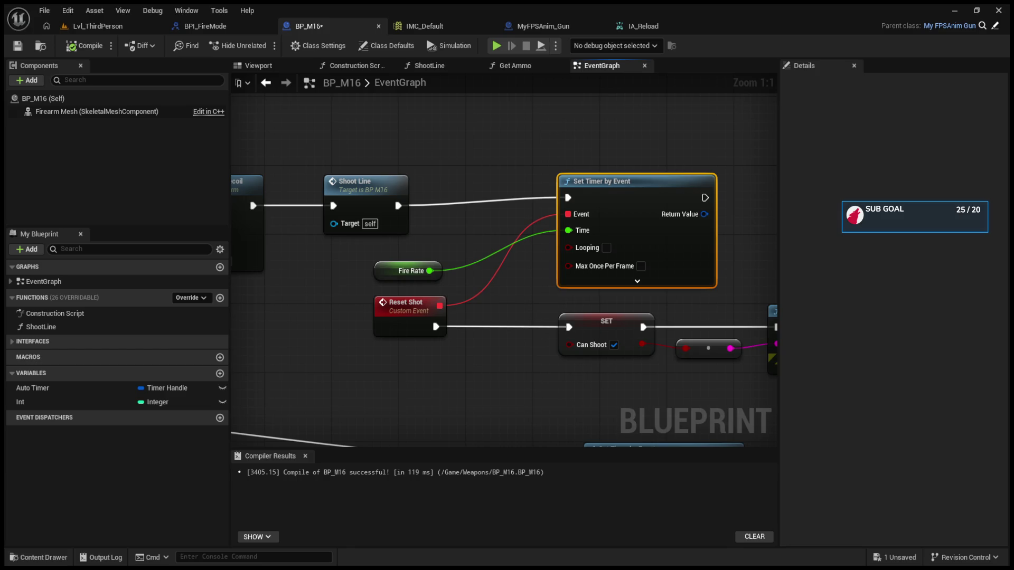
mouse_move(427, 128)
left_mouse_down()
mouse_move(474, 174)
mouse_move(518, 193)
left_mouse_up()
scroll(584, 211, "down", 4)
scroll(351, 222, "up", 4)
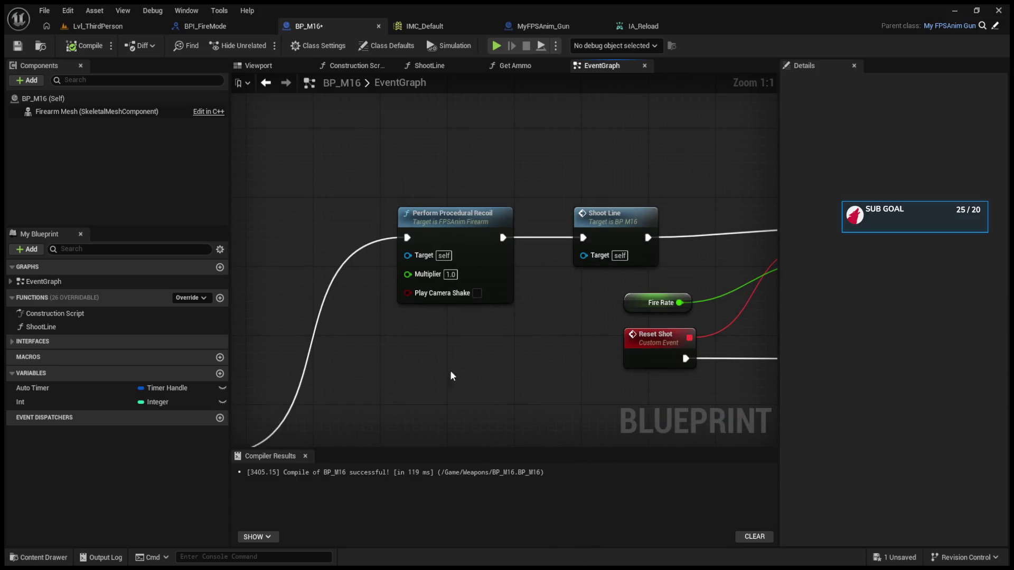
left_click_drag(511, 339, 421, 324)
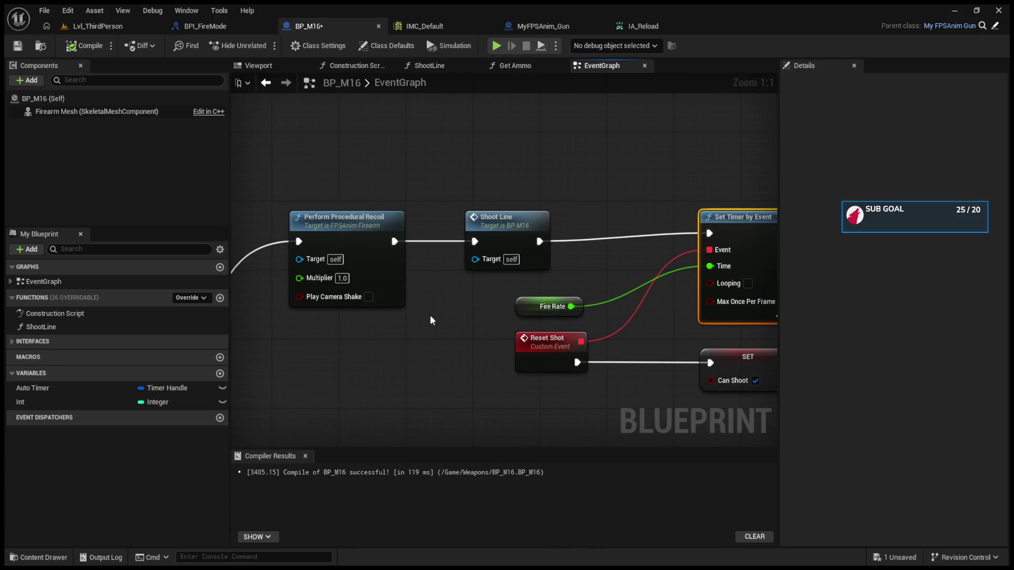
left_click(490, 225)
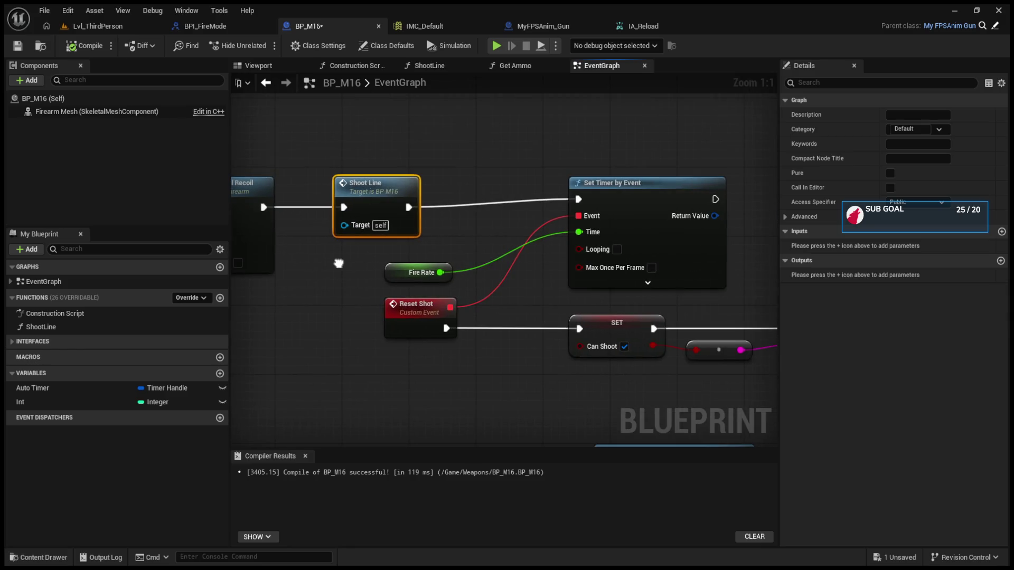
scroll(339, 263, "down", 6)
scroll(409, 293, "up", 6)
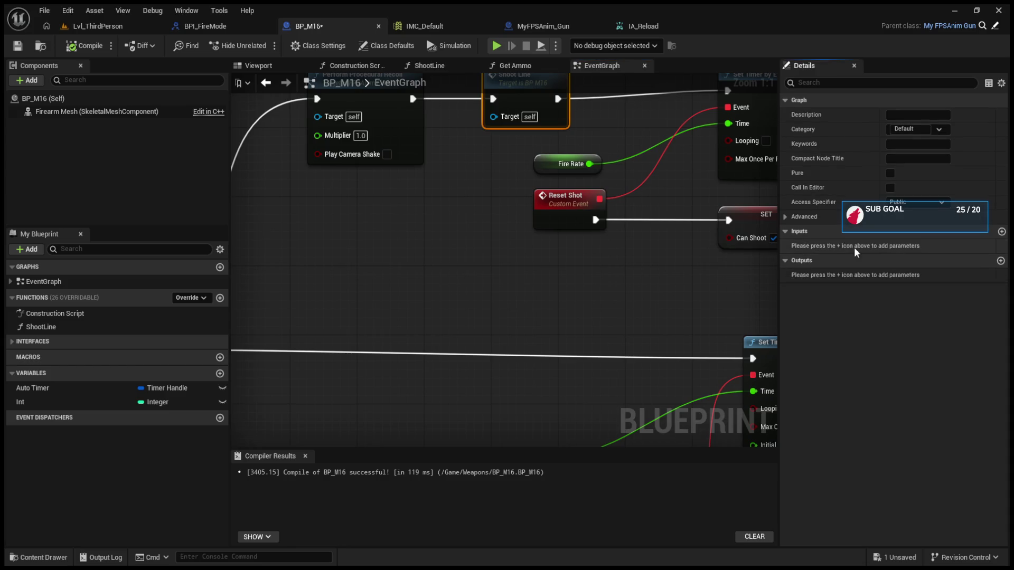
mouse_move(317, 317)
left_mouse_down()
mouse_move(580, 310)
mouse_move(389, 333)
mouse_move(499, 295)
mouse_move(432, 304)
left_mouse_up()
left_click(486, 280)
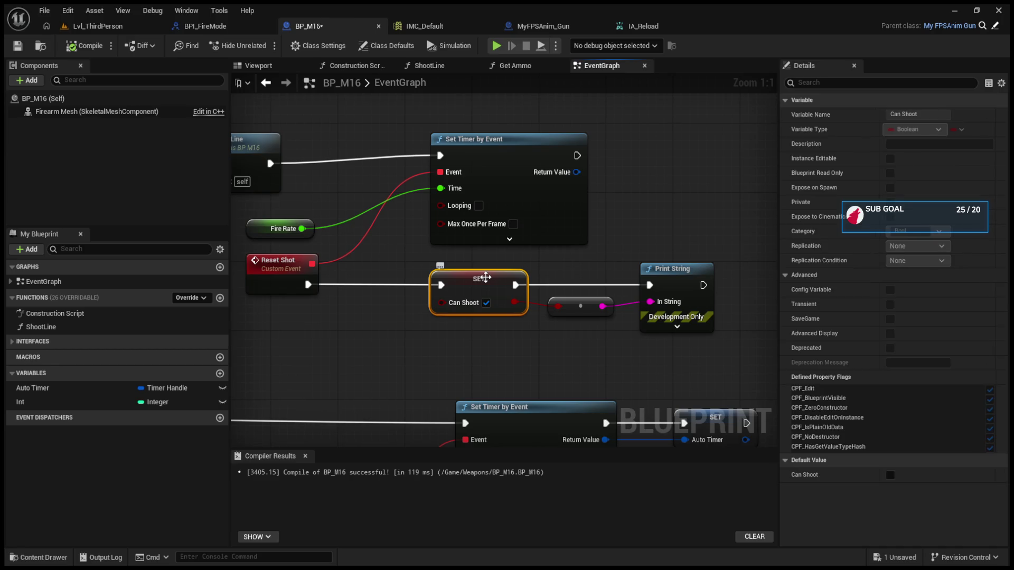
- Move the Reset Shot, SET and Print String group lower in the graph
mouse_move(486, 277)
left_mouse_down()
mouse_move(740, 285)
mouse_move(686, 343)
mouse_move(475, 338)
mouse_move(513, 347)
mouse_move(496, 250)
mouse_move(464, 162)
mouse_move(584, 236)
mouse_move(466, 376)
left_mouse_up()
scroll(514, 347, "down", 3)
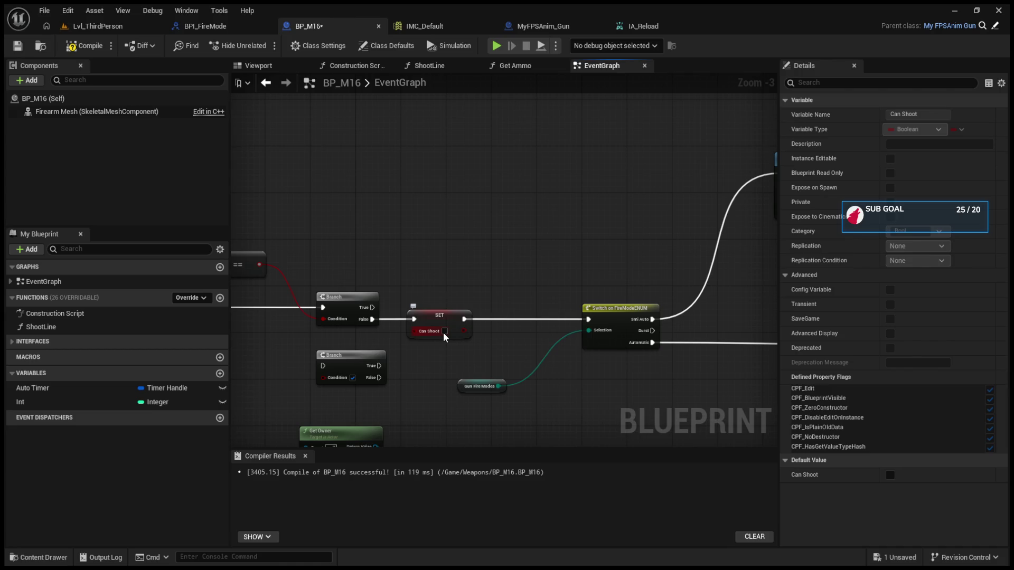
mouse_move(428, 292)
left_mouse_down()
mouse_move(473, 283)
mouse_move(606, 308)
left_mouse_up()
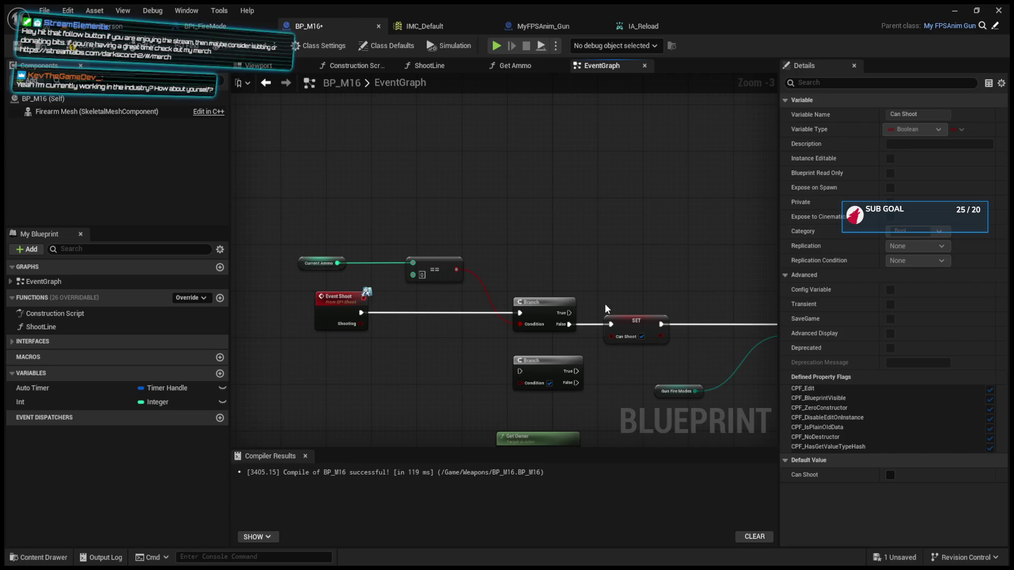
scroll(607, 309, "up", 2)
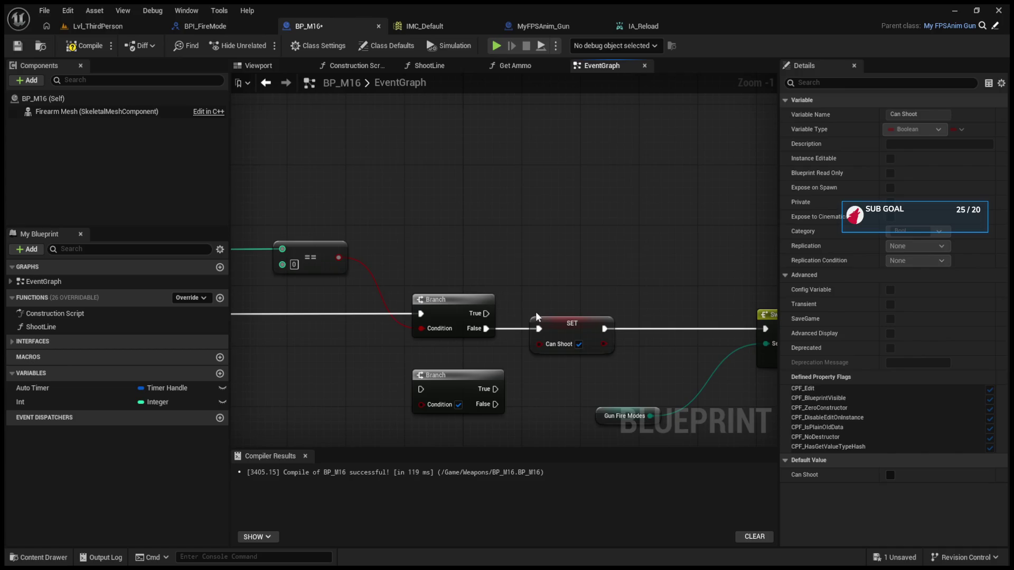
scroll(537, 316, "down", 4)
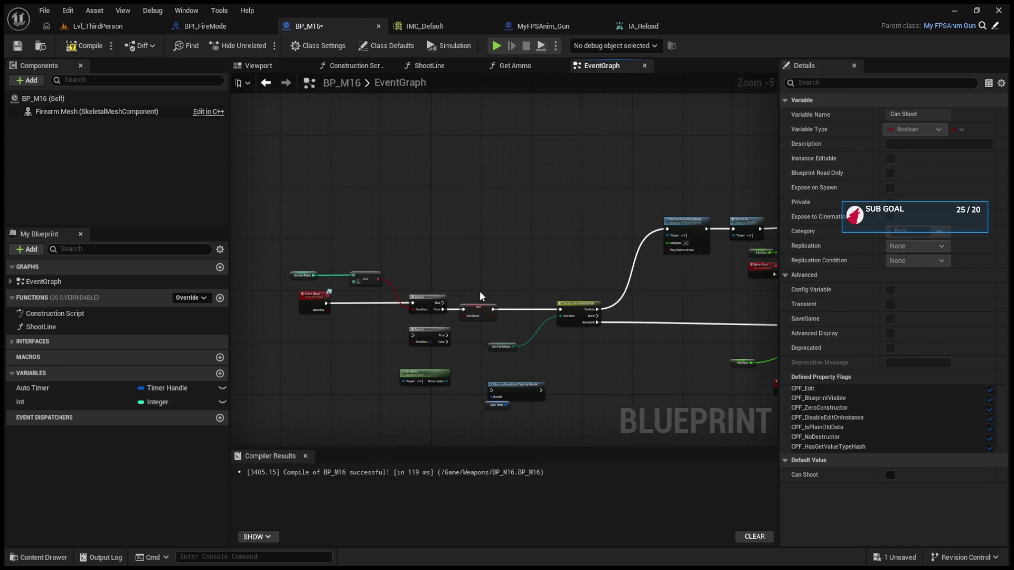
scroll(481, 296, "up", 4)
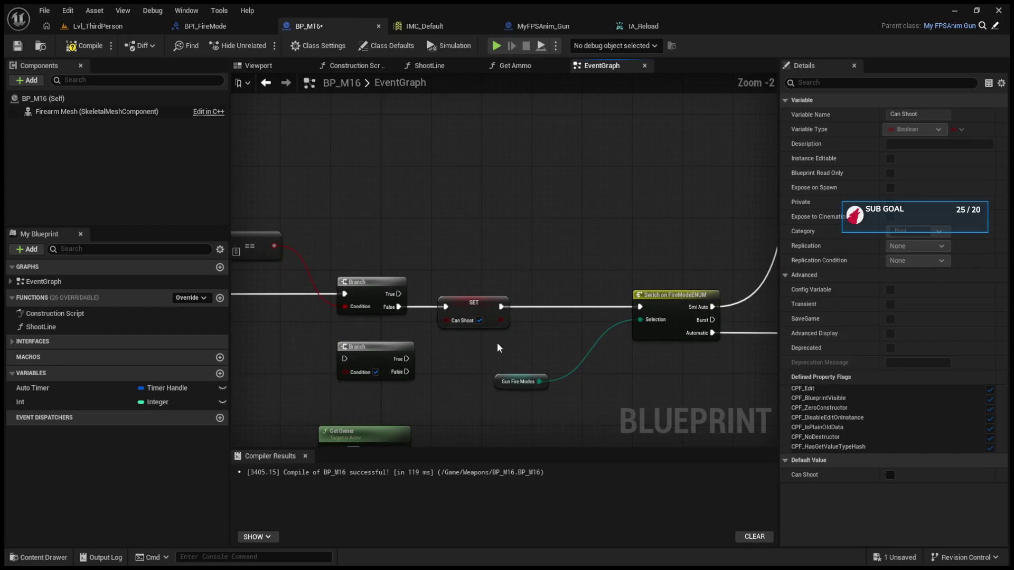
scroll(633, 348, "down", 3)
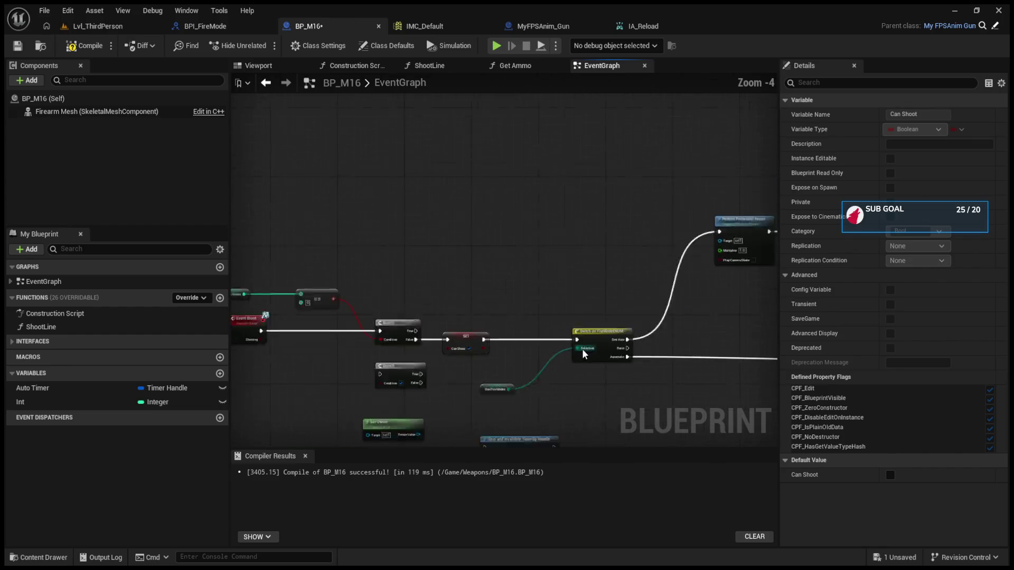
scroll(595, 353, "up", 3)
mouse_move(389, 270)
left_mouse_down()
mouse_move(828, 362)
mouse_move(776, 365)
left_mouse_up()
left_click_drag(423, 299, 417, 334)
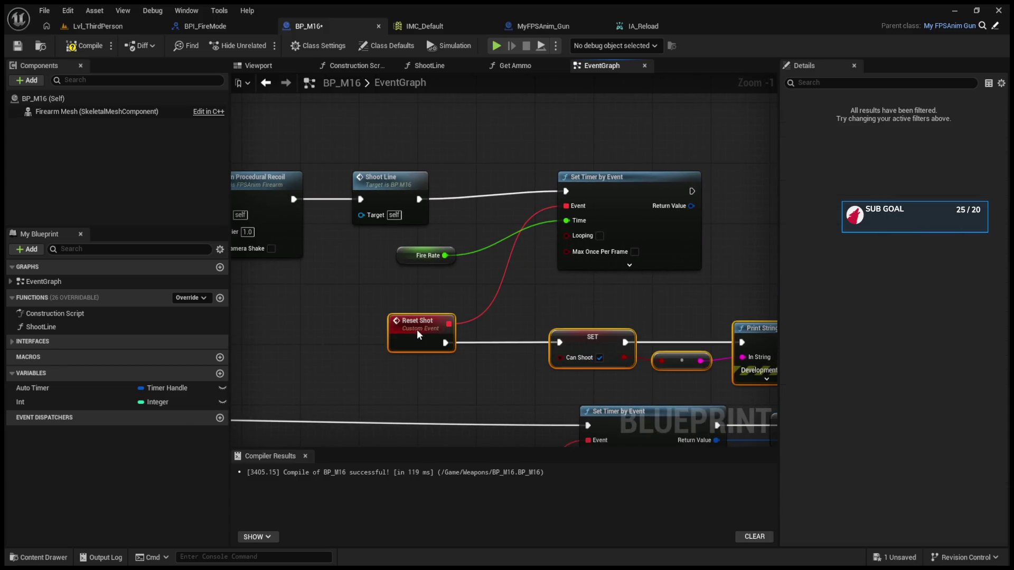
- Shift the Gun Fire Modes node up and to the right
left_click(525, 326)
scroll(525, 326, "down", 3)
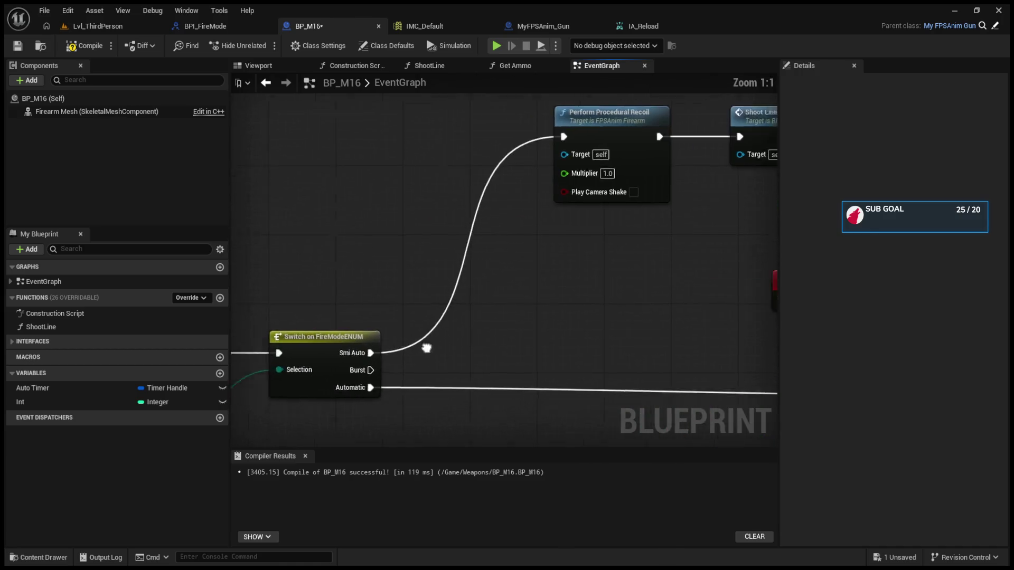
scroll(395, 350, "up", 4)
mouse_move(413, 395)
left_mouse_down()
mouse_move(544, 351)
mouse_move(602, 352)
left_mouse_up()
left_click_drag(367, 375, 489, 372)
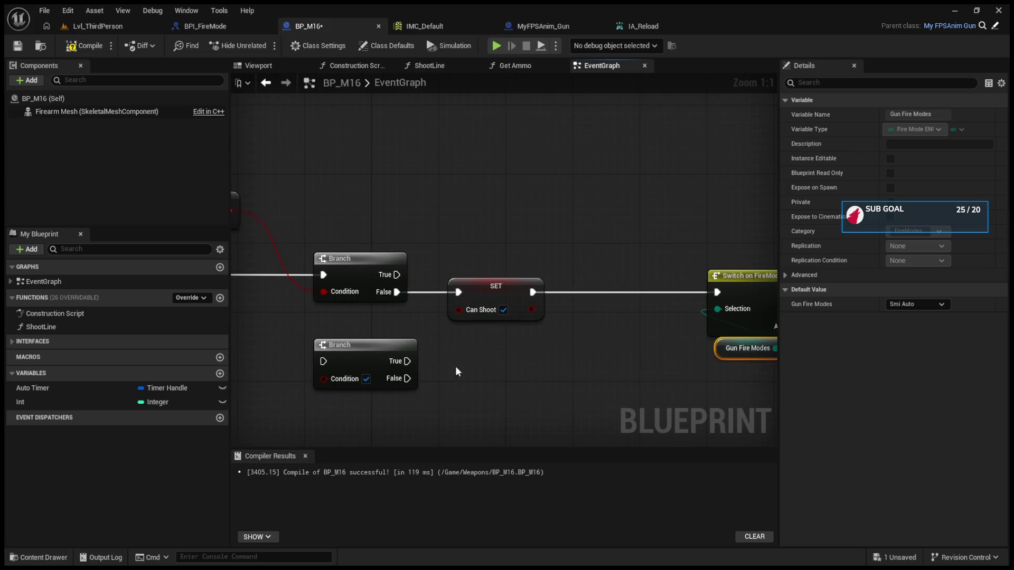
- Paste a copy of SET Can Shoot and wire it between Shoot Line and Set Timer by Event
mouse_move(311, 137)
left_mouse_down()
mouse_move(512, 105)
mouse_move(434, 86)
mouse_move(432, 68)
mouse_move(137, 129)
left_mouse_up()
mouse_move(503, 204)
left_mouse_down()
mouse_move(483, 226)
mouse_move(467, 290)
mouse_move(412, 292)
mouse_move(604, 281)
mouse_move(423, 286)
mouse_move(428, 351)
mouse_move(471, 339)
mouse_move(489, 364)
mouse_move(433, 360)
left_mouse_up()
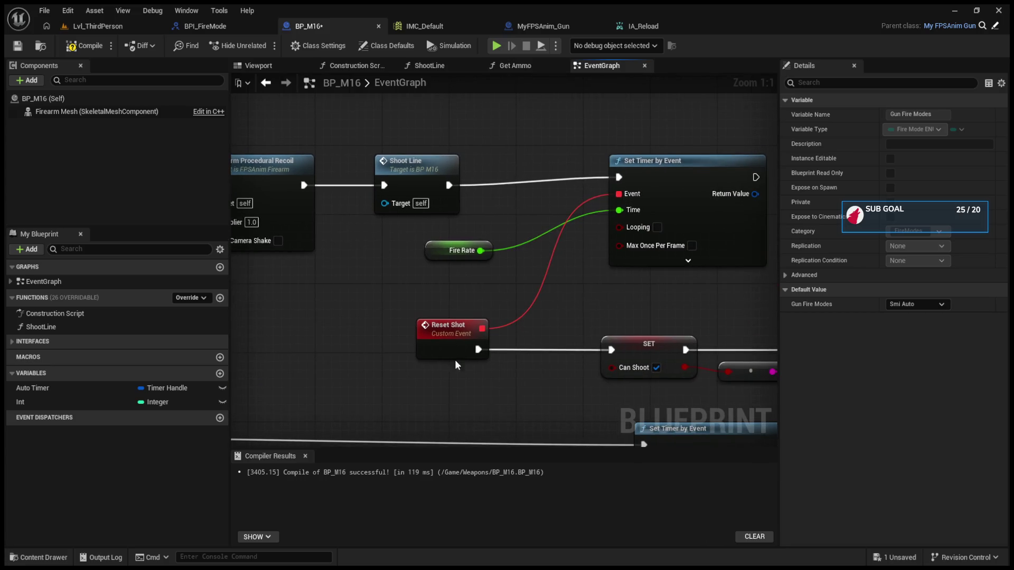
left_click(626, 338)
key("ctrl+c")
left_click_drag(528, 173, 529, 241)
key("ctrl+v")
left_click_drag(449, 245, 503, 237)
left_click_drag(577, 237, 620, 245)
- Set the new node's Can Shoot to false, compile BP_M16, and start a play test
left_click(548, 254)
left_click_drag(550, 237, 549, 245)
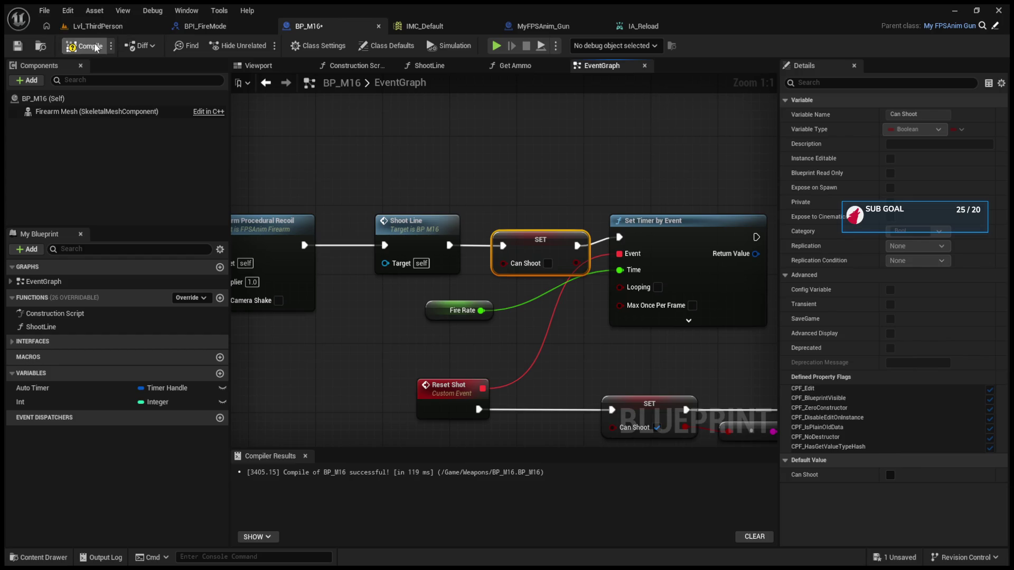
left_click(98, 29)
left_click(262, 45)
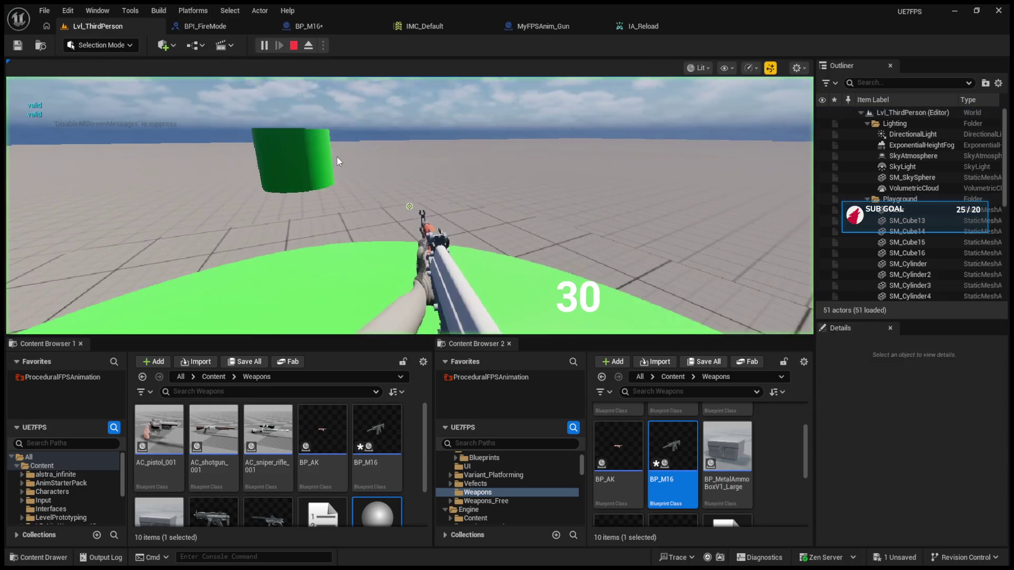
- Fire once in the playtest, then stop it and return to BP_M16
left_click_drag(409, 207, 410, 207)
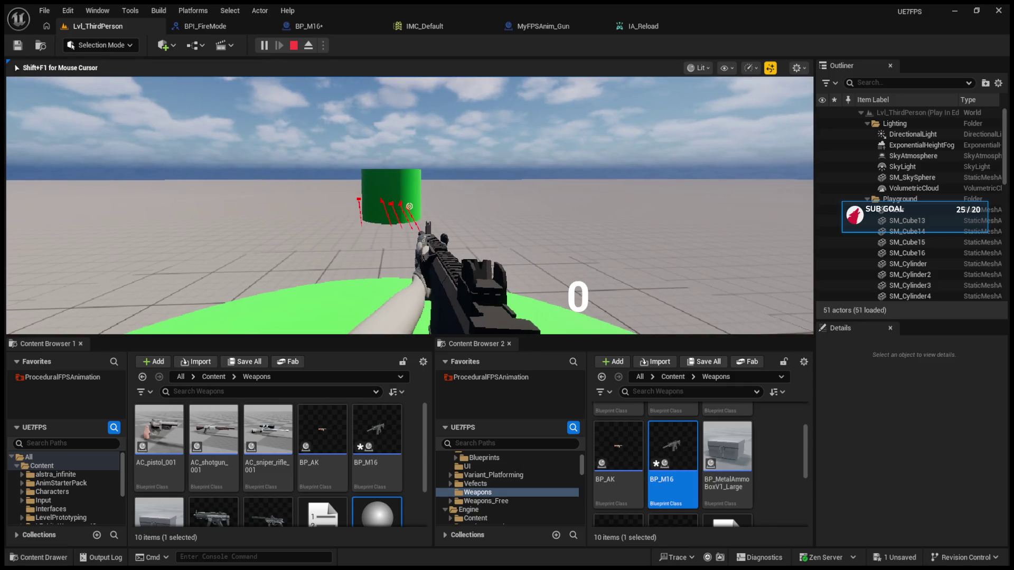
key("Escape")
left_click(305, 27)
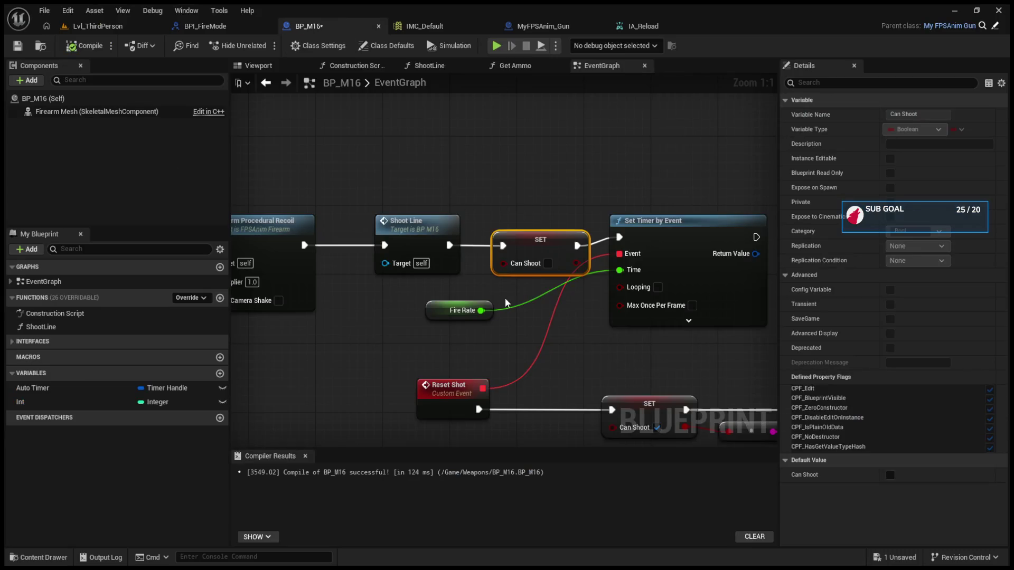
- Delete the inserted SET Can Shoot, disconnect Fire Rate from the timer's Time, and recompile
left_click_drag(425, 231, 625, 231)
key("Delete")
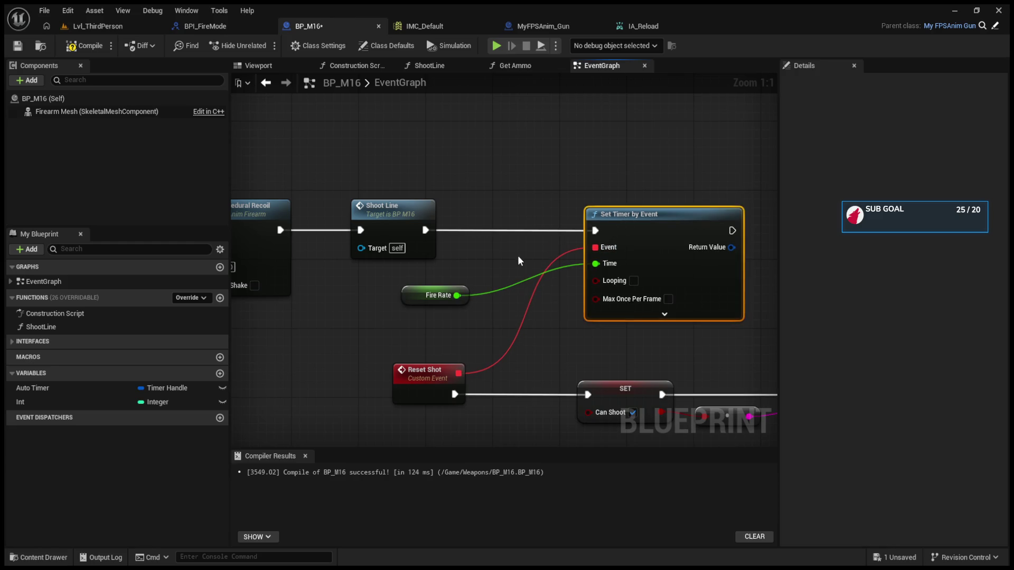
left_click_drag(414, 302, 438, 303)
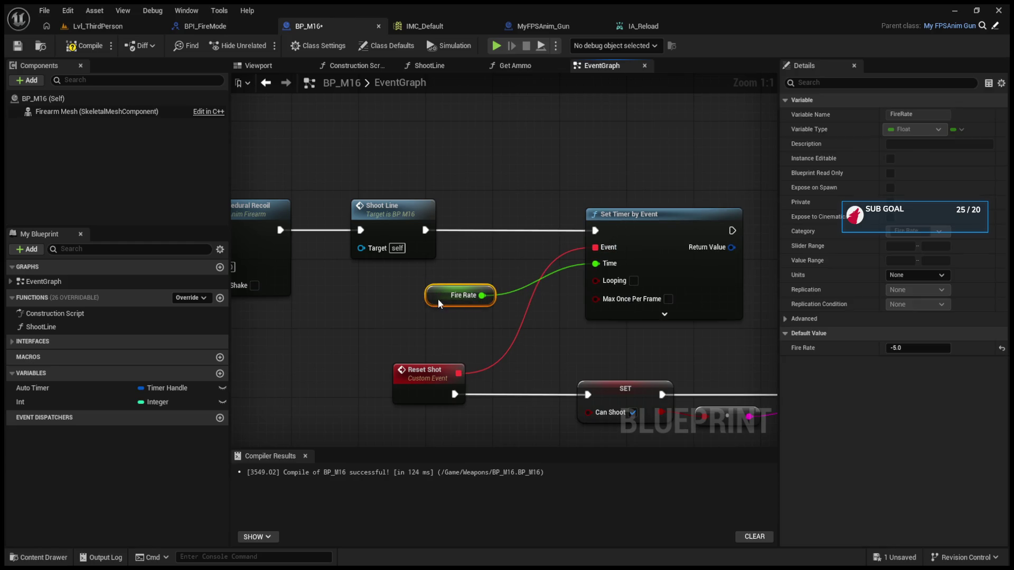
left_click(596, 264, "alt")
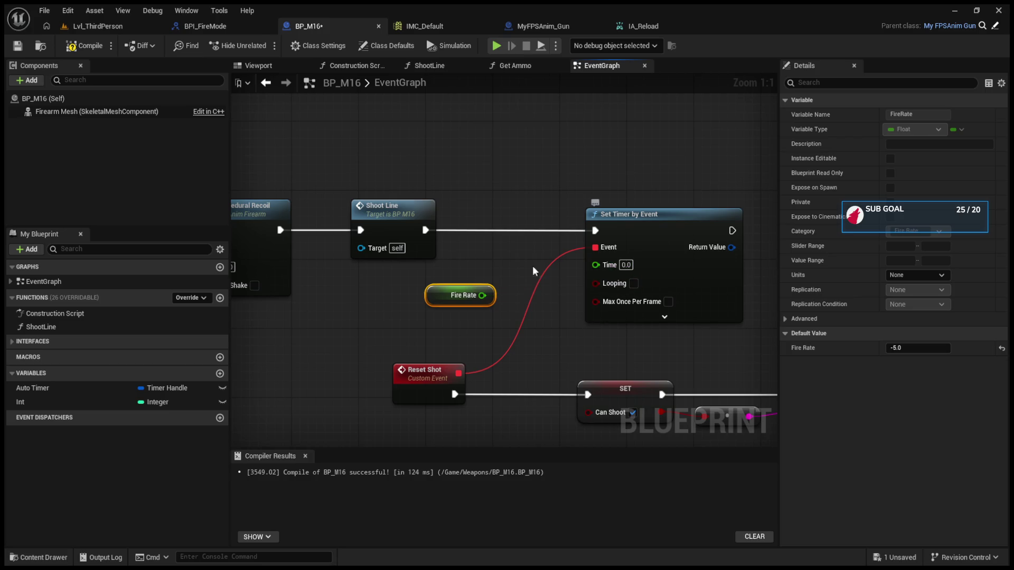
left_click(85, 46)
- Play-test again, firing, switching weapons and emptying the M16, then return to BP_M16
left_click(98, 26)
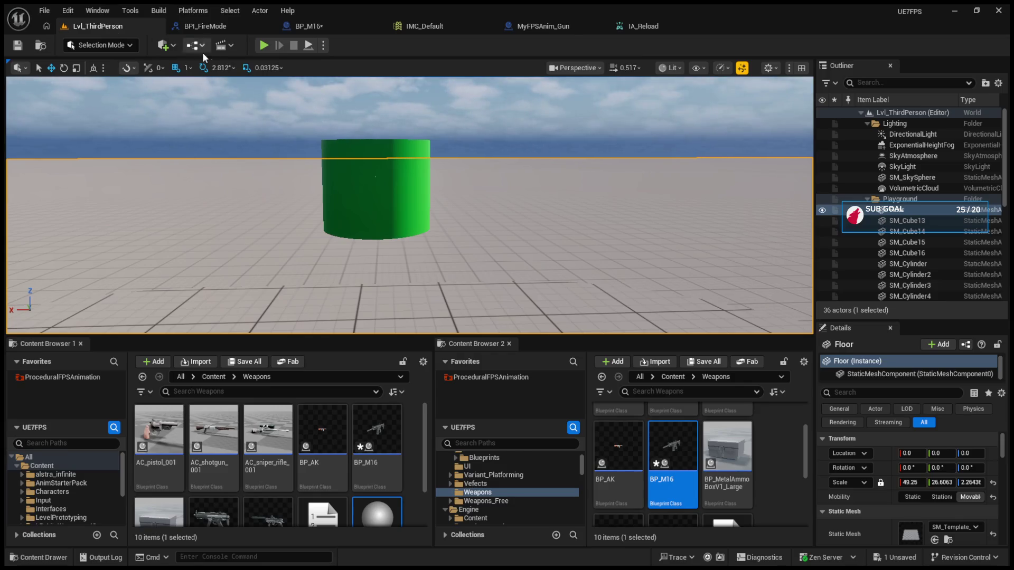
left_click(261, 51)
left_click(410, 206)
key("1")
left_click(410, 206)
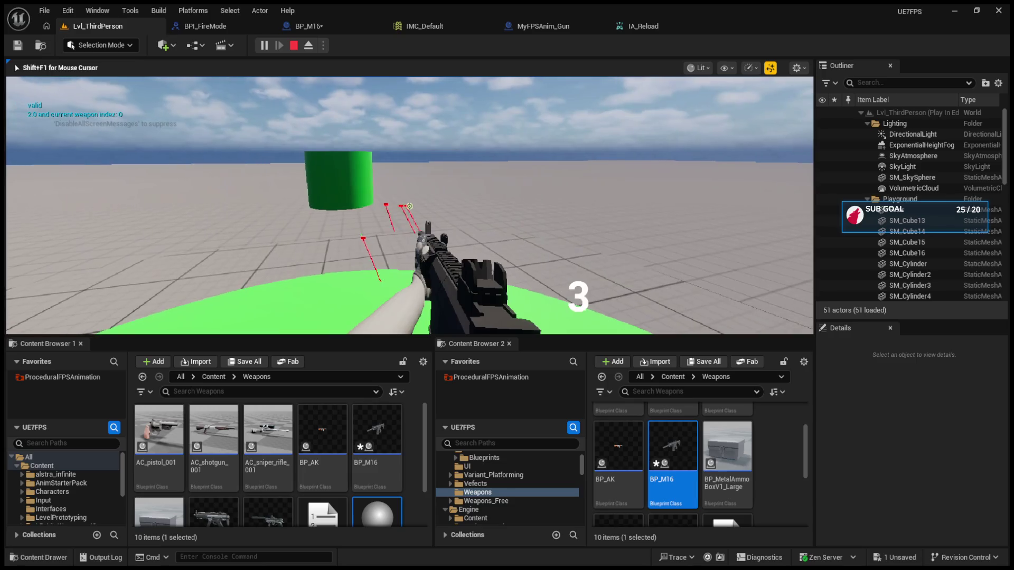
key("Escape")
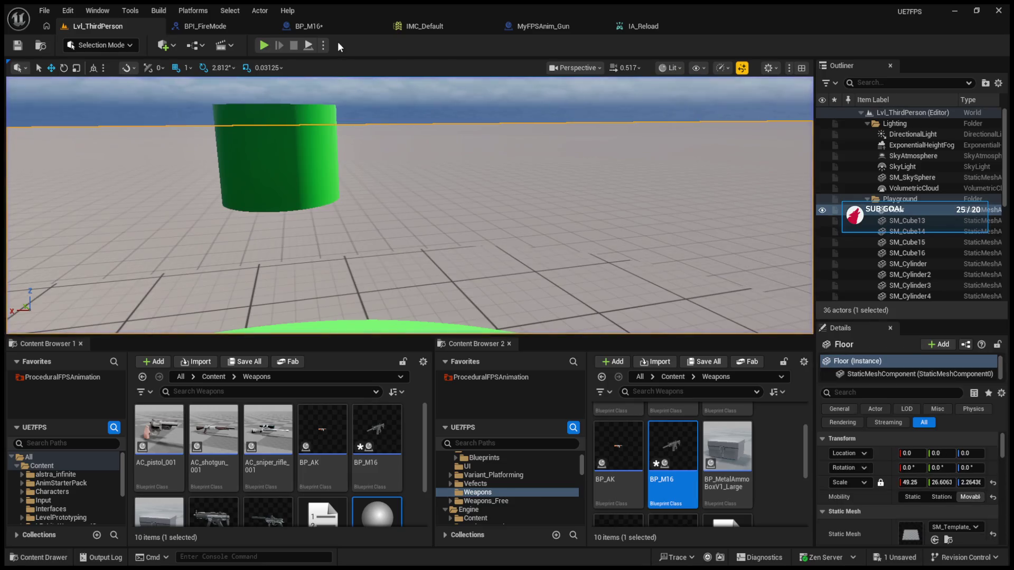
left_click(338, 26)
mouse_move(505, 220)
left_mouse_down()
mouse_move(475, 233)
mouse_move(417, 222)
left_mouse_up()
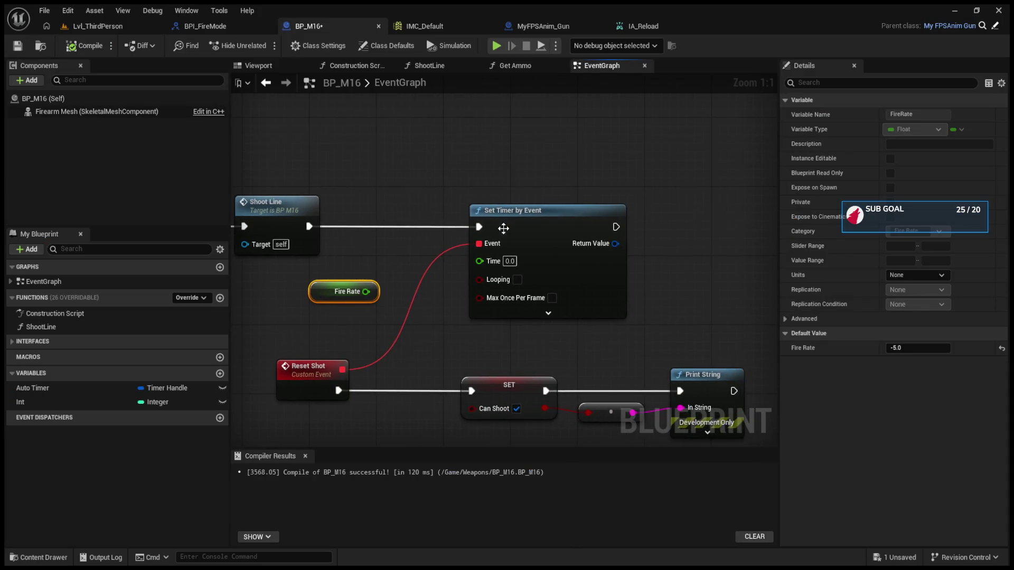
- Shift the Reset Shot SET and Print String nodes to the left
mouse_move(565, 293)
left_mouse_down()
mouse_move(496, 268)
mouse_move(663, 381)
left_mouse_up()
mouse_move(629, 325)
left_mouse_down()
mouse_move(562, 335)
mouse_move(543, 270)
left_mouse_up()
left_click(529, 269)
- Duplicate the SET Auto Timer node, then delete the duplicate
left_click(604, 416)
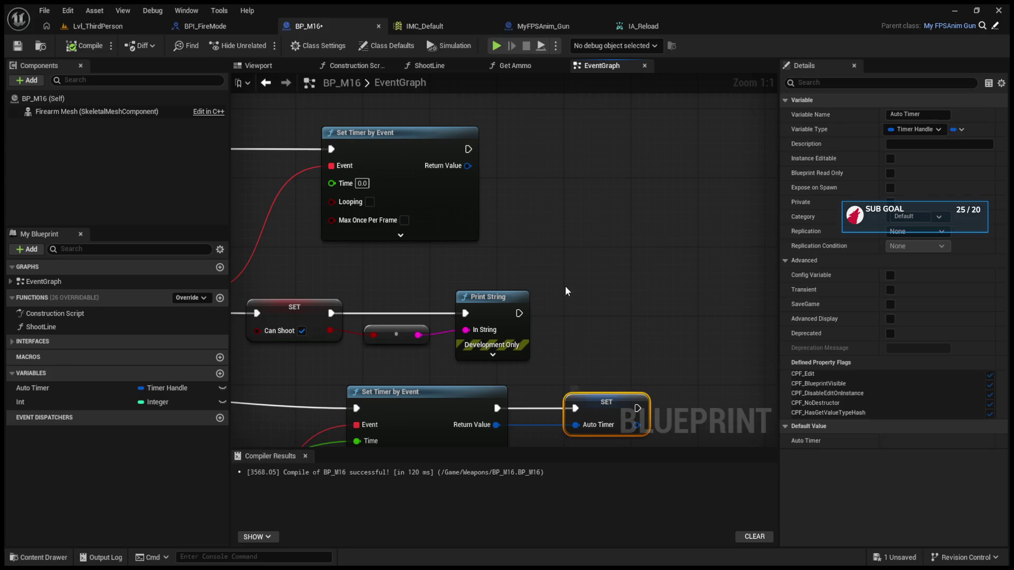
key("ctrl+c")
key("ctrl+v")
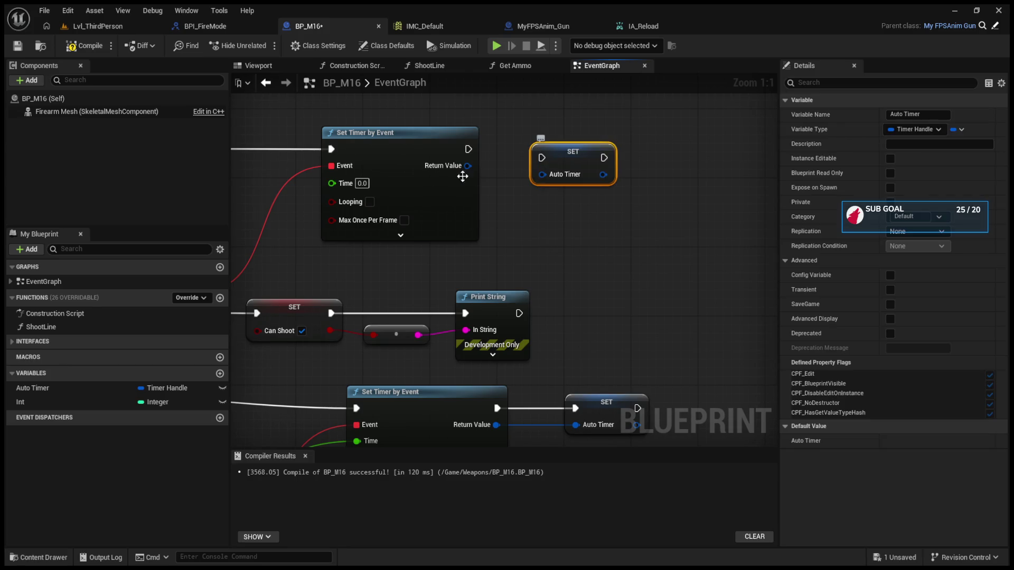
key("Delete")
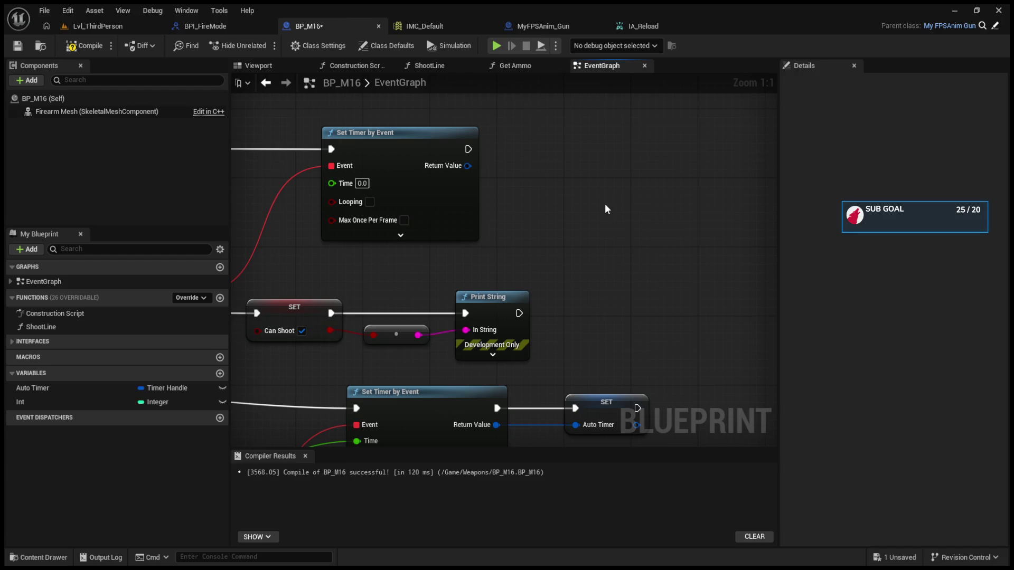
scroll(430, 268, "down", 4)
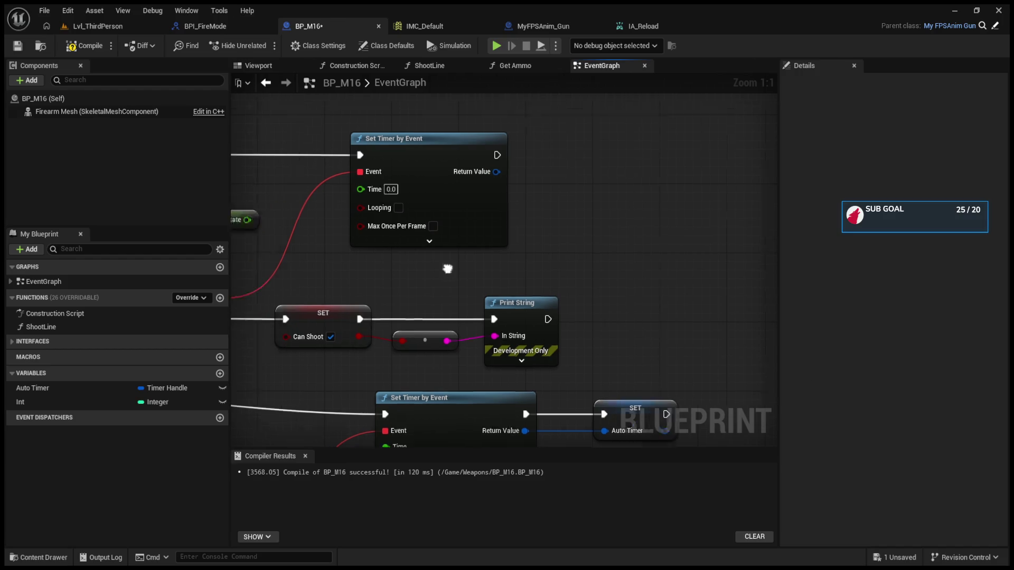
- Shift the Reset Shot SET and Print String nodes back to the right
scroll(466, 251, "up", 3)
mouse_move(442, 281)
left_mouse_down()
mouse_move(363, 328)
mouse_move(476, 274)
mouse_move(484, 338)
mouse_move(548, 329)
left_mouse_up()
scroll(385, 317, "down", 2)
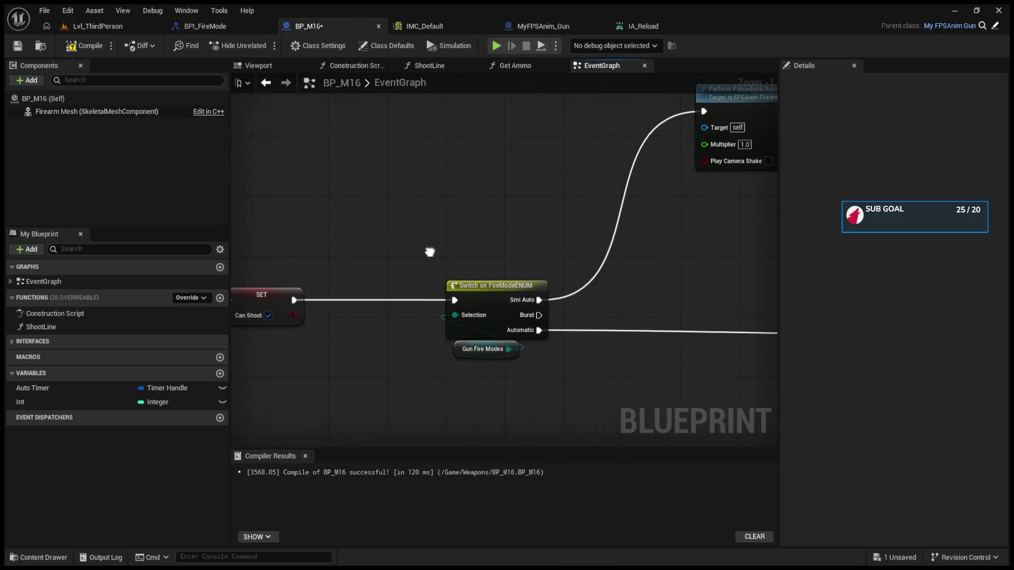
left_click(459, 283)
scroll(438, 223, "down", 1)
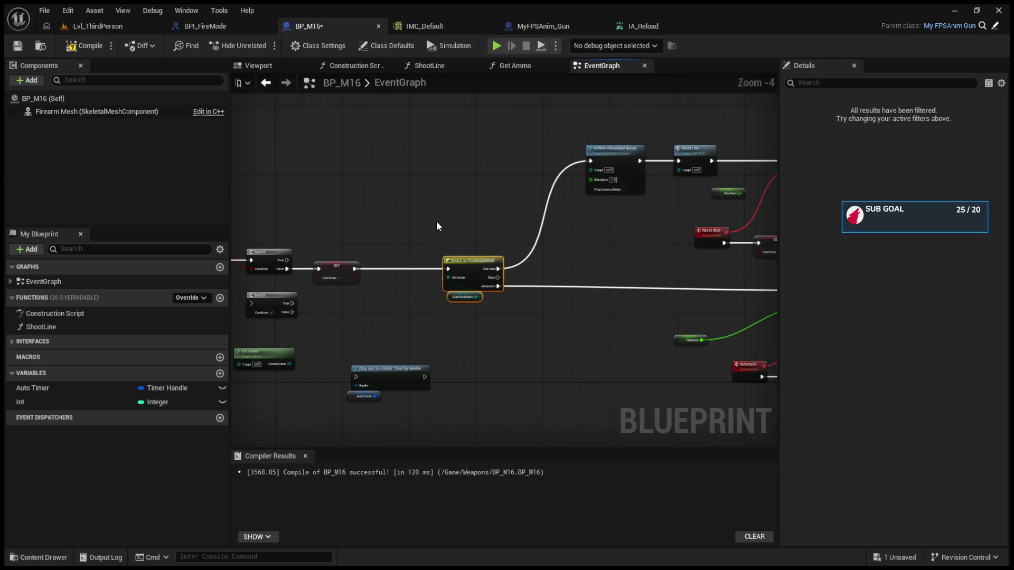
scroll(434, 227, "up", 4)
left_click(490, 227)
scroll(484, 236, "down", 4)
scroll(690, 226, "up", 3)
mouse_move(518, 255)
left_mouse_down()
mouse_move(686, 306)
mouse_move(702, 277)
left_mouse_up()
left_click(708, 254)
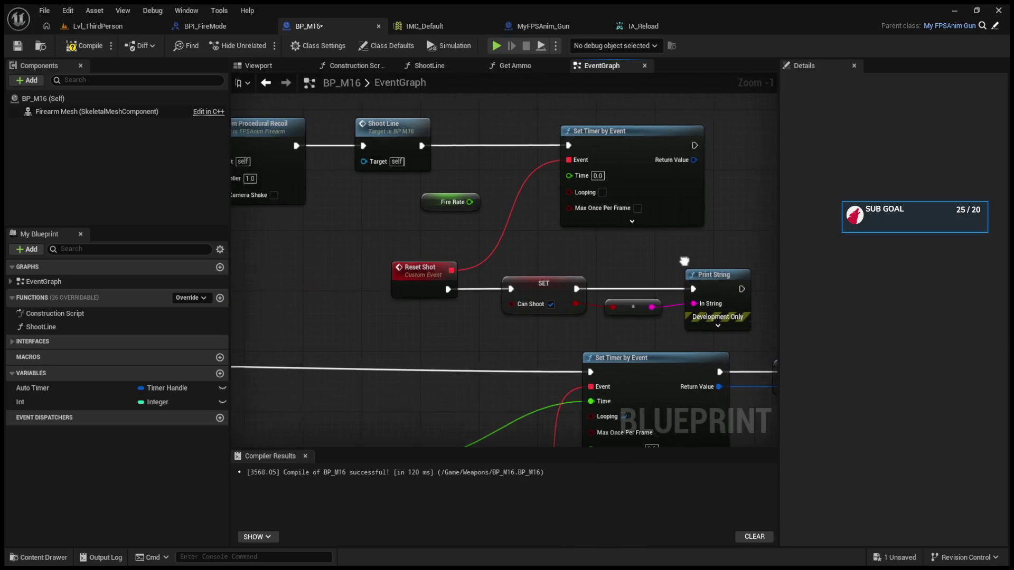
- Nudge the SET Can Shoot node before the switch and show BP_M16's class defaults
scroll(592, 288, "down", 2)
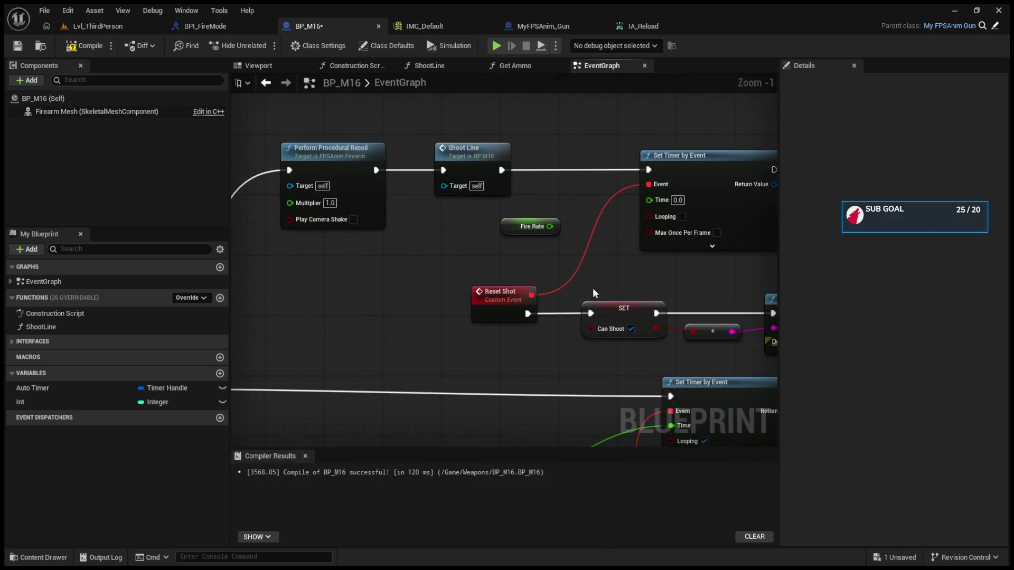
mouse_move(492, 284)
left_mouse_down()
mouse_move(605, 271)
mouse_move(595, 283)
mouse_move(560, 264)
left_mouse_up()
left_click_drag(535, 320, 400, 324)
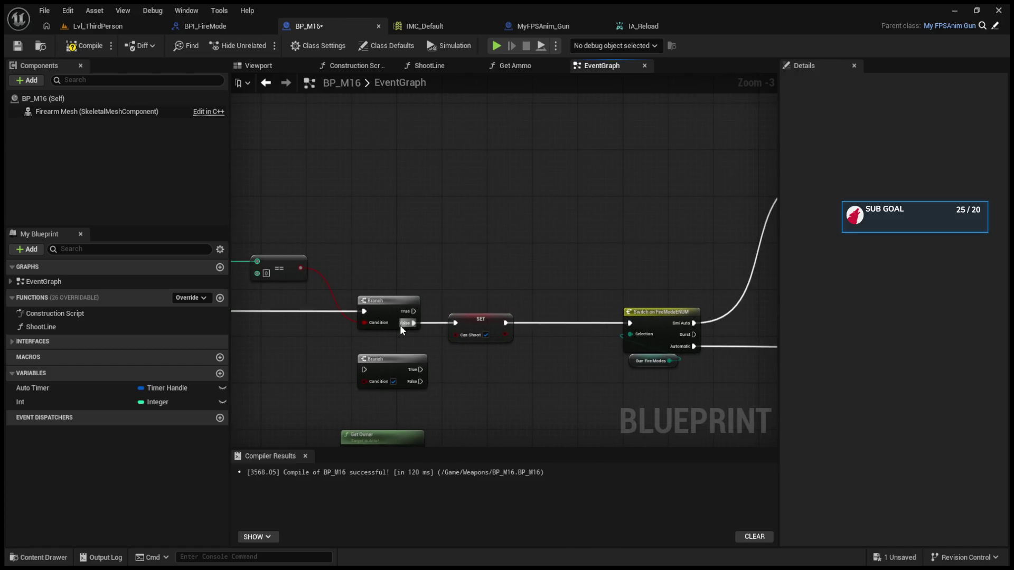
mouse_move(483, 324)
left_mouse_down()
mouse_move(494, 294)
mouse_move(534, 274)
mouse_move(515, 350)
left_mouse_up()
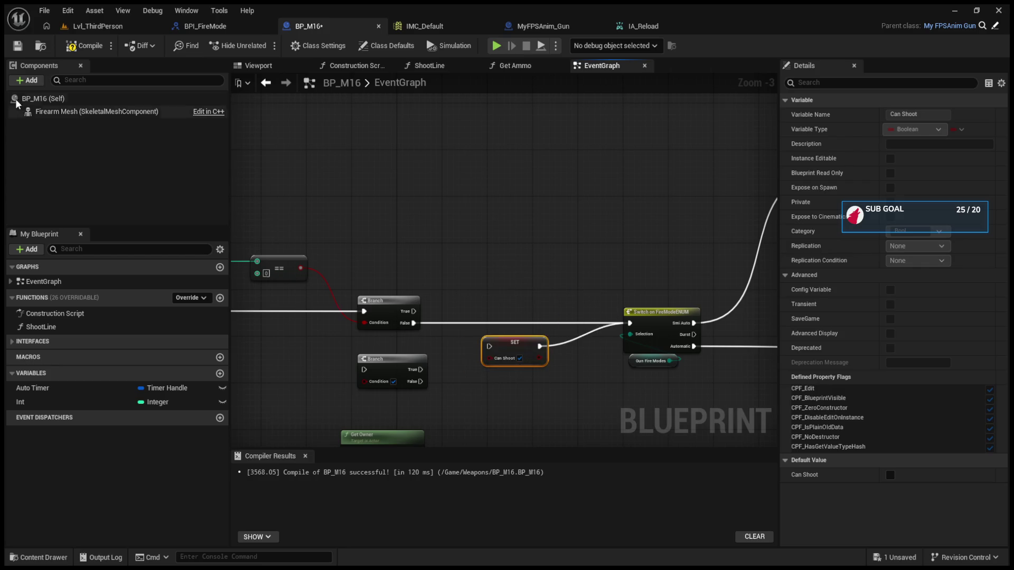
left_click(44, 98)
left_click_drag(488, 171, 639, 172)
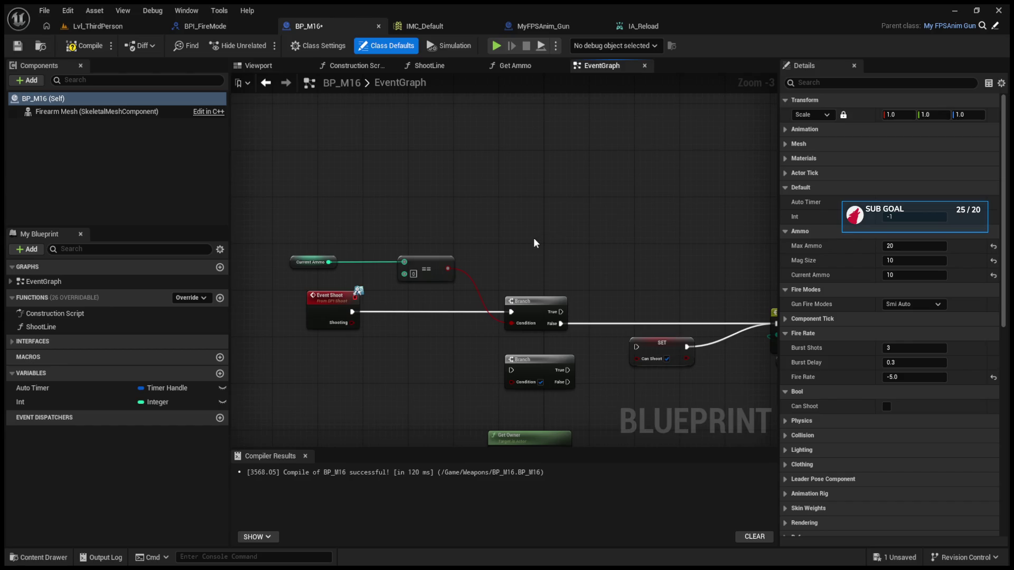
- Delete the SET Can Shoot node in front of the fire-mode switch
left_click_drag(535, 243, 478, 226)
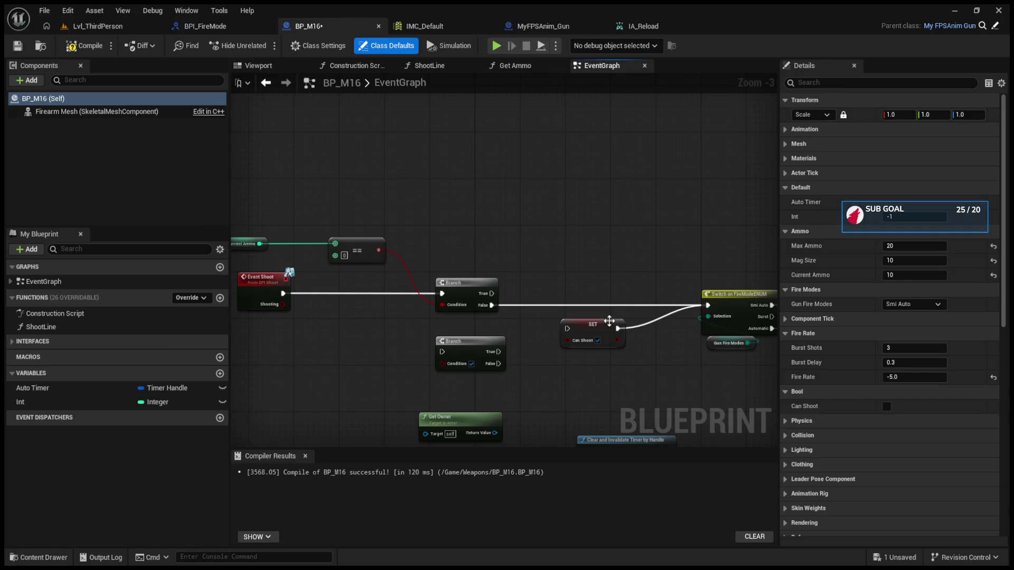
left_click(610, 325)
key("Delete")
mouse_move(600, 315)
left_mouse_down()
mouse_move(544, 272)
mouse_move(581, 254)
left_mouse_up()
left_click_drag(507, 281, 453, 268)
left_click_drag(507, 292, 492, 282)
- Splice a new Branch into the link leading to Switch on FireModeENUM
key("ctrl+v")
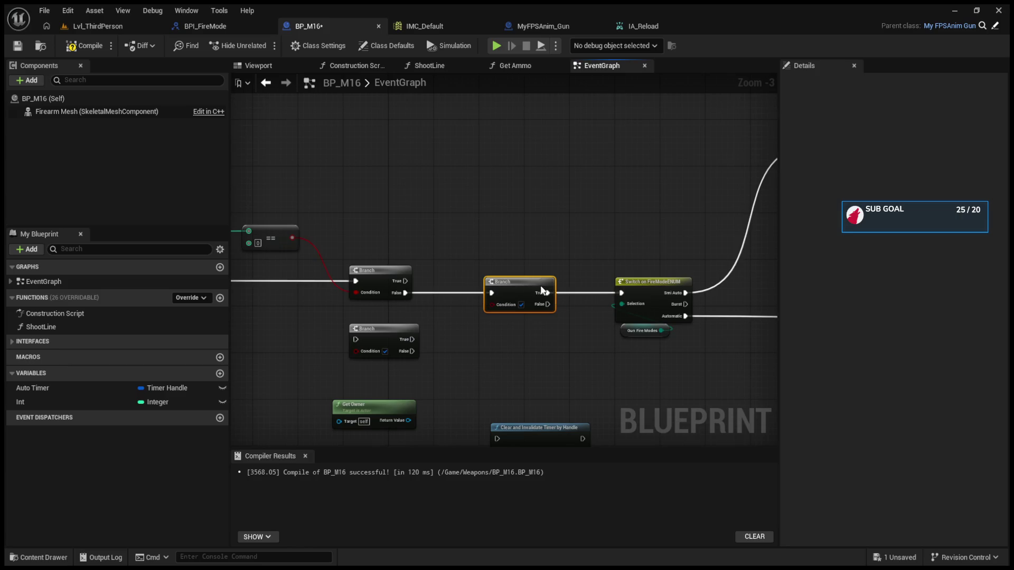
left_click_drag(445, 323, 517, 323)
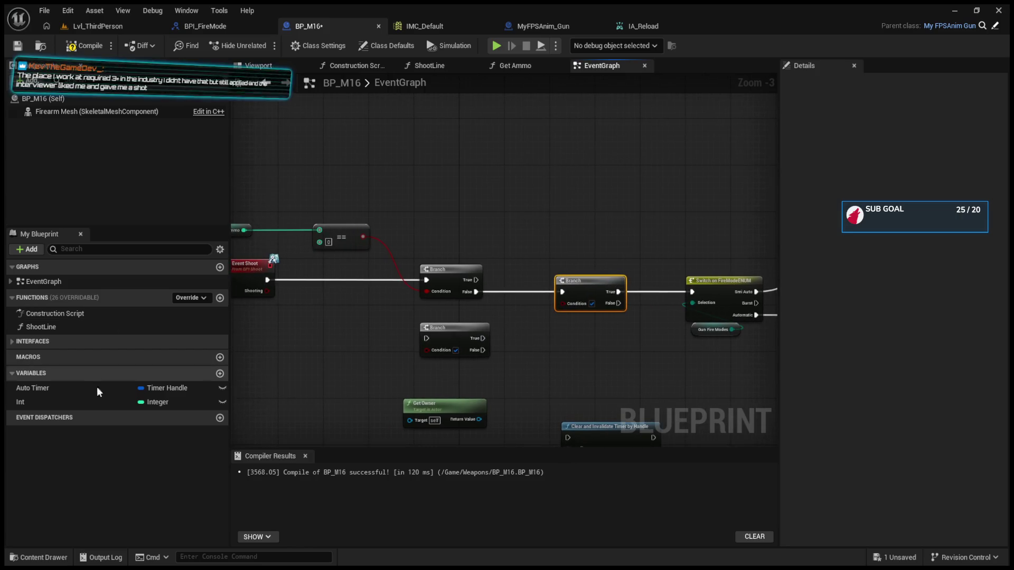
left_click(227, 346)
left_click(277, 351)
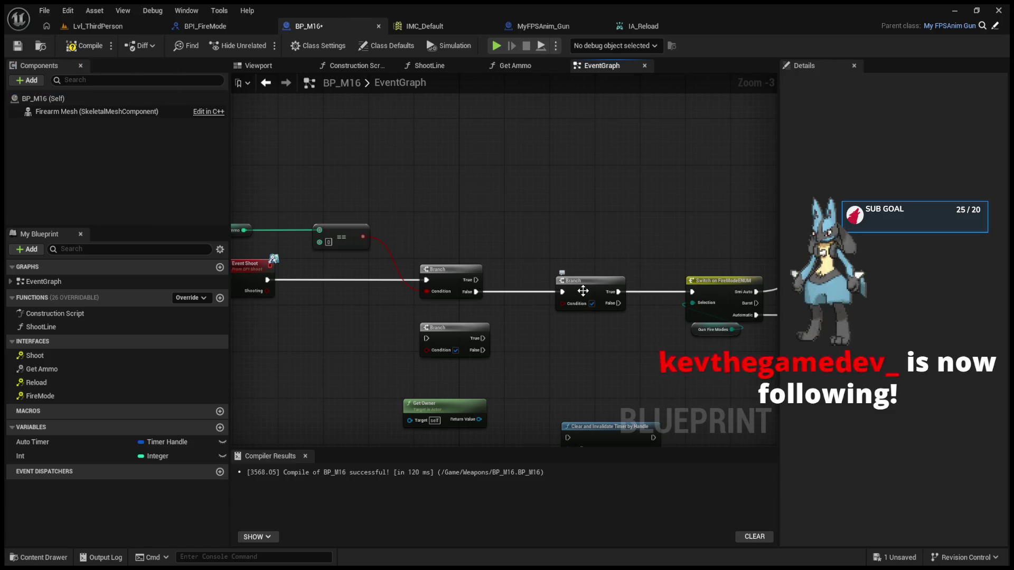
- Paste a copy of the Reset Shot SET Can Shoot node and tick it to true
mouse_move(583, 291)
left_mouse_down()
mouse_move(656, 227)
mouse_move(464, 236)
left_mouse_up()
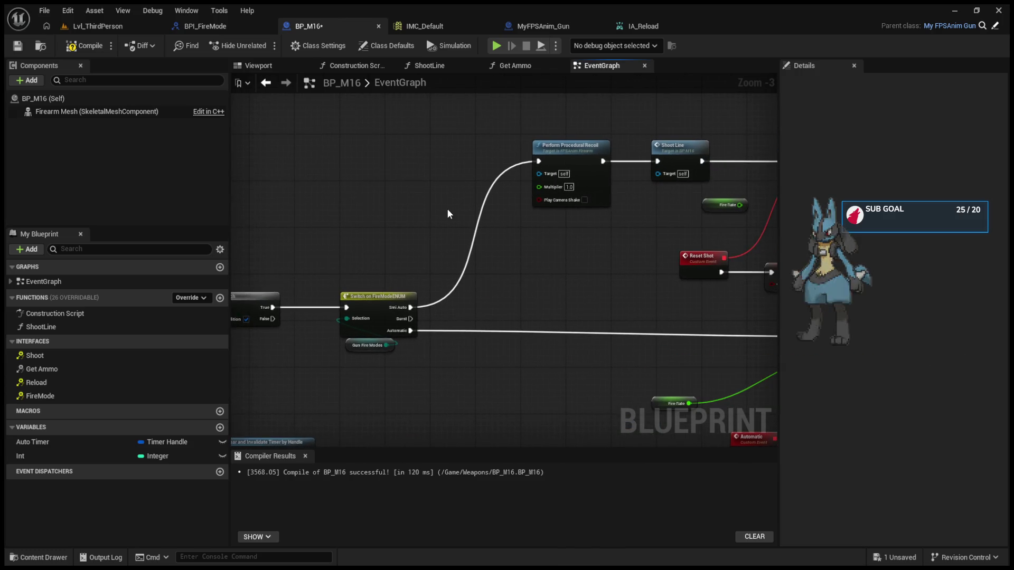
left_click(505, 274)
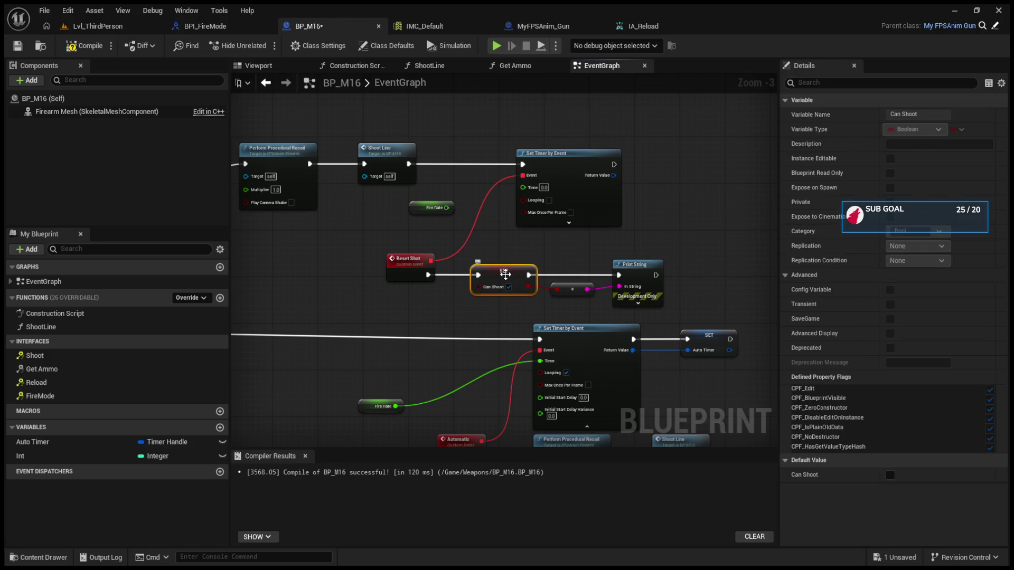
scroll(453, 288, "down", 4)
scroll(464, 321, "up", 4)
key("ctrl+v")
left_click(496, 341)
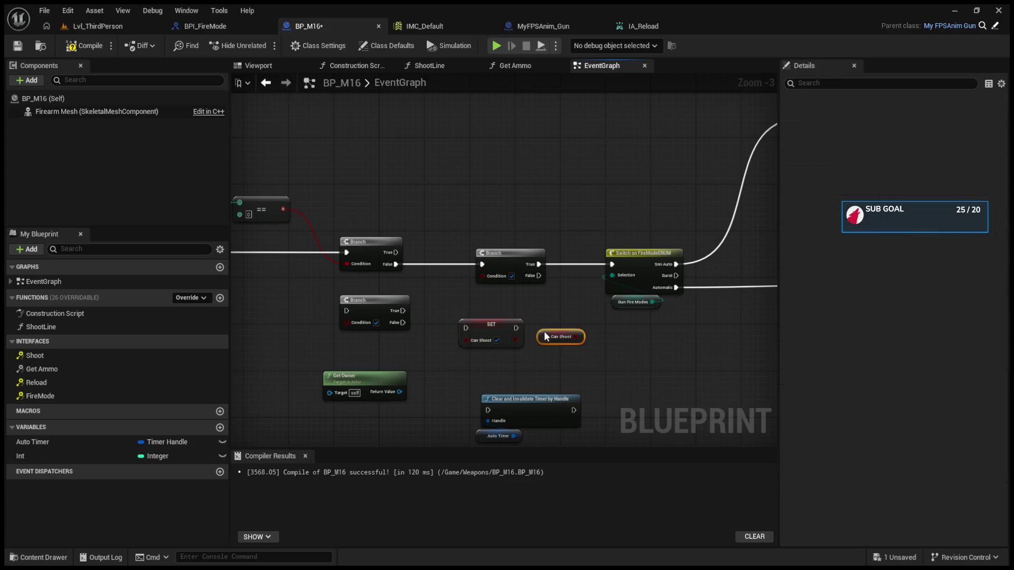
- Feed a Can Shoot getter into the Branch condition, route True to the switch, default Can Shoot true
key("ctrl+v")
mouse_move(468, 302)
left_mouse_down()
mouse_move(482, 275)
mouse_move(562, 256)
left_mouse_up()
left_click_drag(406, 289, 348, 306)
scroll(703, 290, "up", 2)
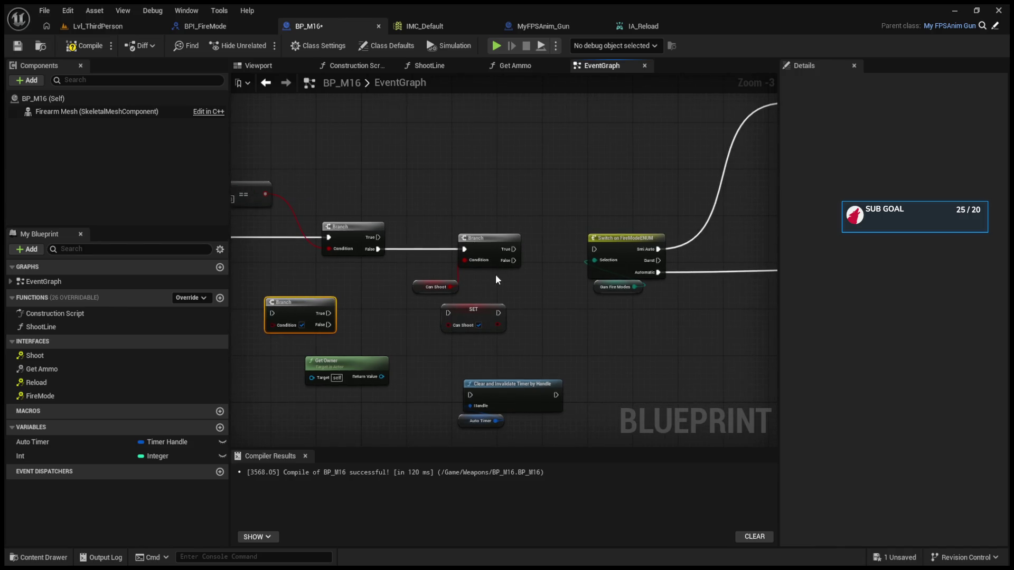
left_click_drag(419, 290, 389, 290)
left_click(890, 304)
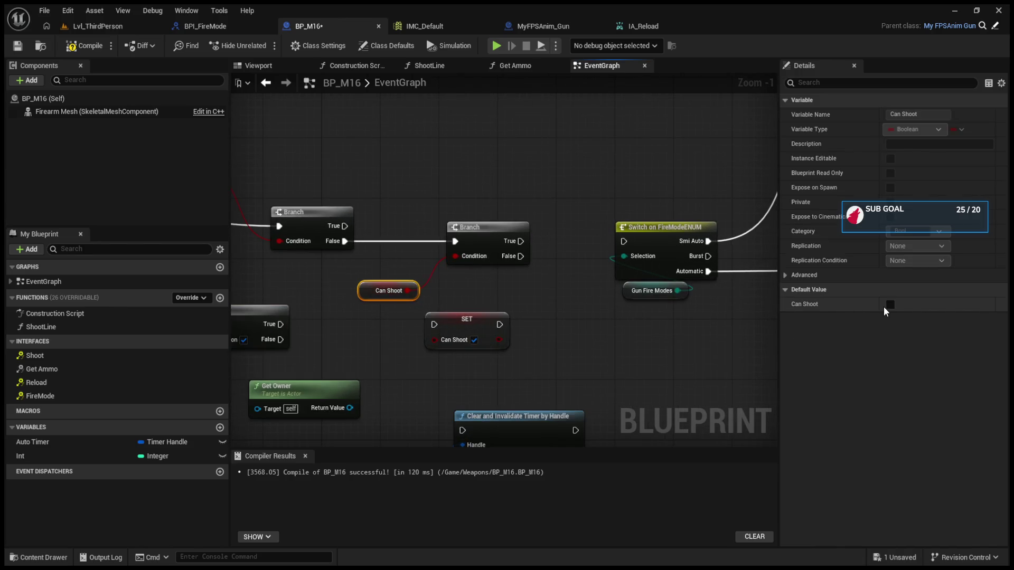
left_click_drag(521, 242, 629, 239)
- Delete the spare SET Can Shoot node and move Set Timer by Event right to make room
left_click(467, 319)
key("Delete")
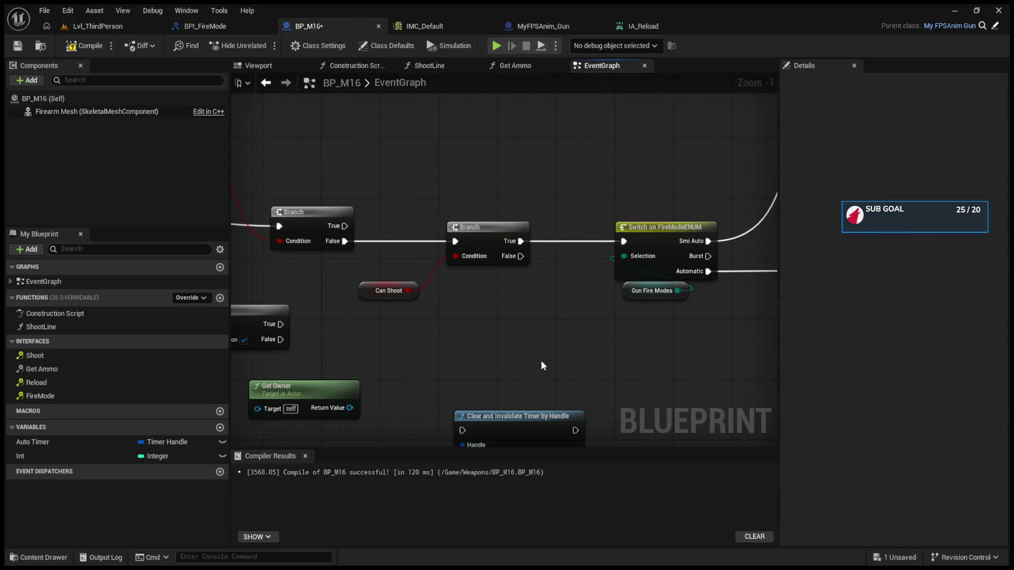
mouse_move(541, 363)
left_mouse_down()
mouse_move(539, 317)
mouse_move(446, 343)
mouse_move(470, 319)
mouse_move(263, 338)
left_mouse_up()
left_click_drag(521, 165, 662, 165)
left_click_drag(483, 173, 574, 179)
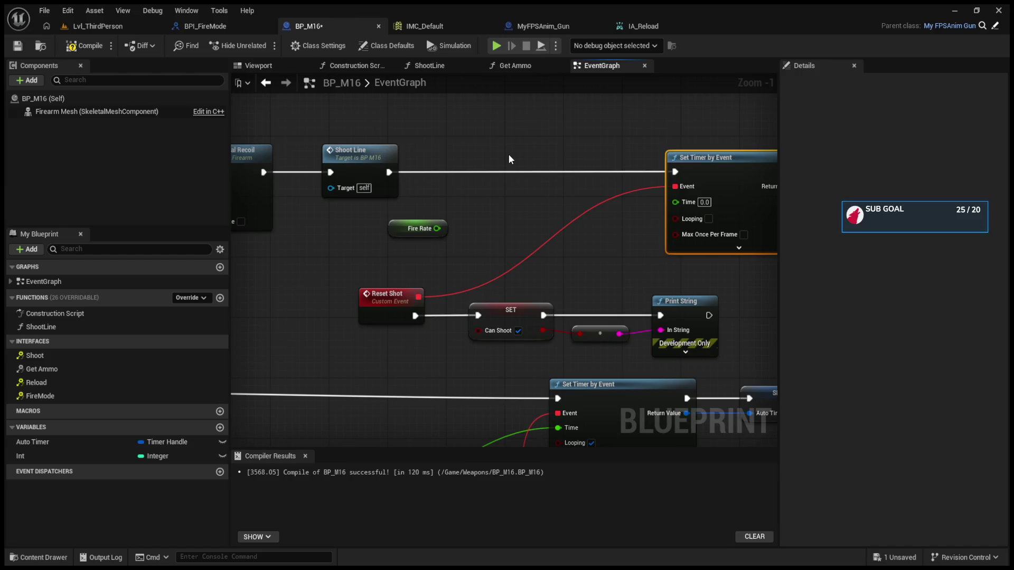
- Insert a copied SET Can Shoot node, set to false, between Shoot Line and Set Timer by Event
key("ctrl+v")
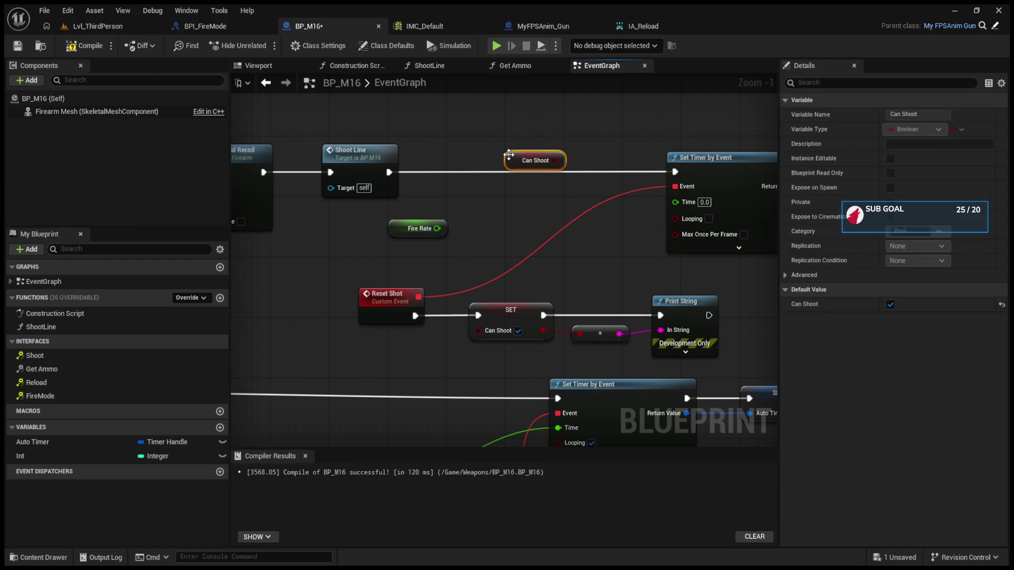
key("Delete")
left_click_drag(537, 187, 597, 191)
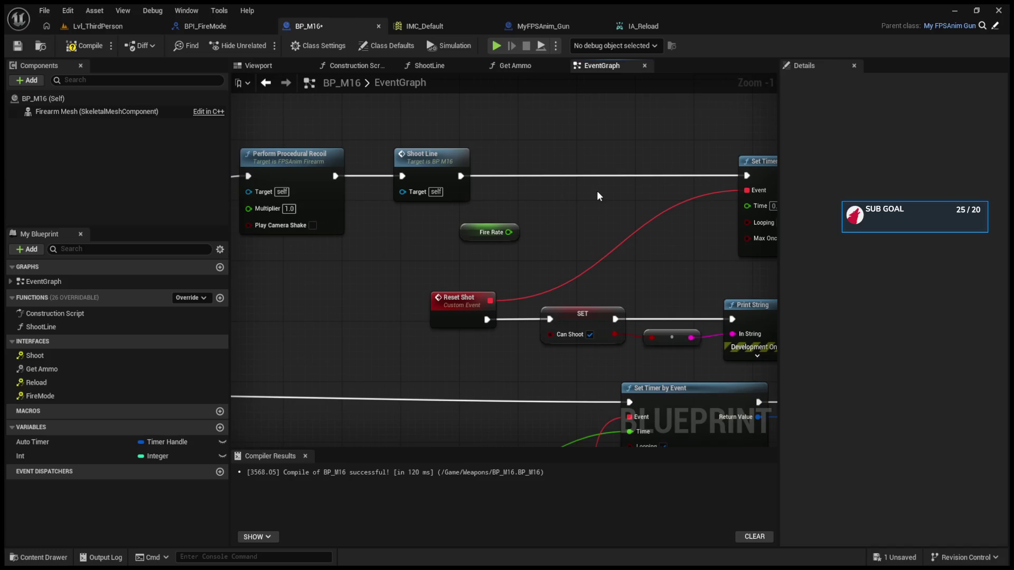
left_click(572, 313)
key("ctrl+c")
key("ctrl+v")
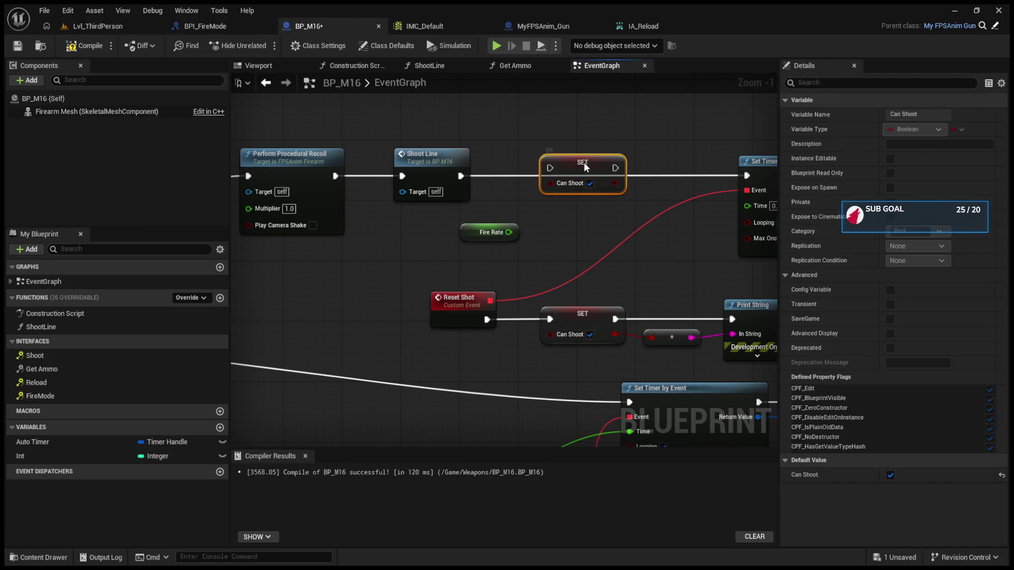
left_click(590, 183)
left_click_drag(460, 176, 549, 168)
left_click_drag(615, 168, 747, 176)
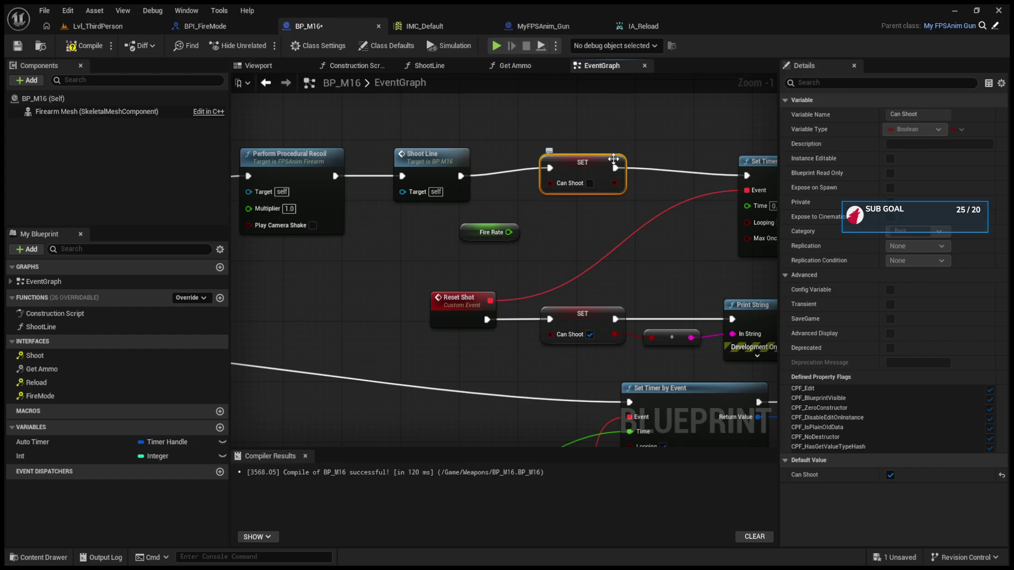
left_click(628, 153)
left_click_drag(627, 153, 491, 181)
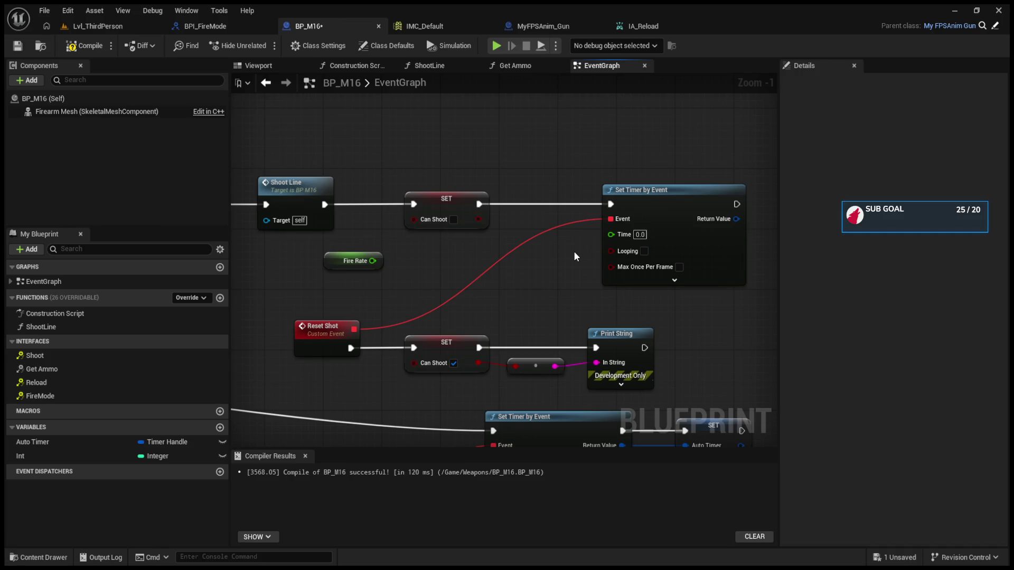
- Wire the Fire Rate getter into Set Timer by Event's Time, compile BP_M16, and start a play test
left_click_drag(554, 237, 589, 267)
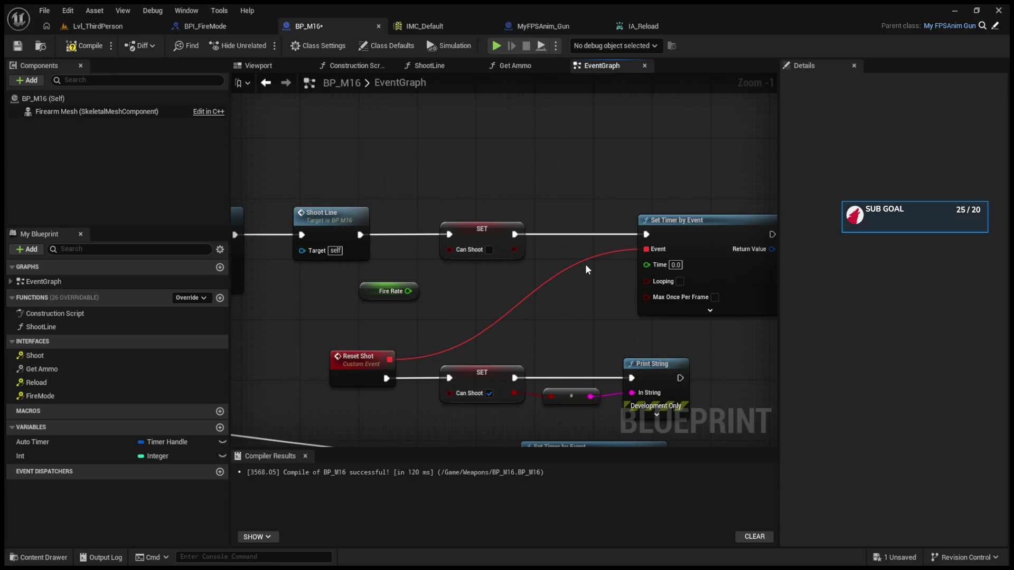
mouse_move(584, 264)
left_mouse_down()
mouse_move(626, 261)
mouse_move(610, 243)
left_mouse_up()
left_click_drag(397, 290, 636, 263)
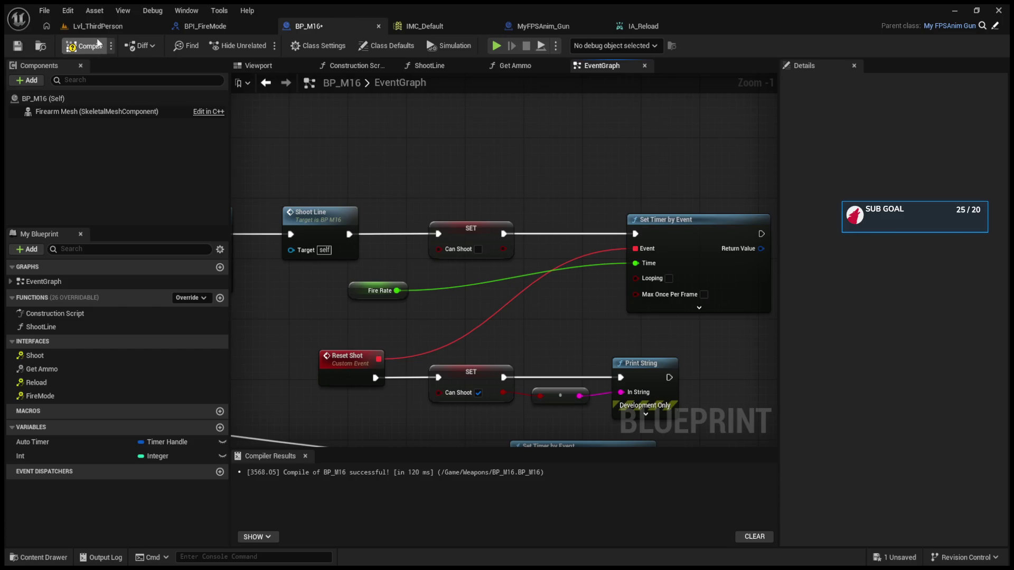
left_click(98, 26)
left_click(259, 45)
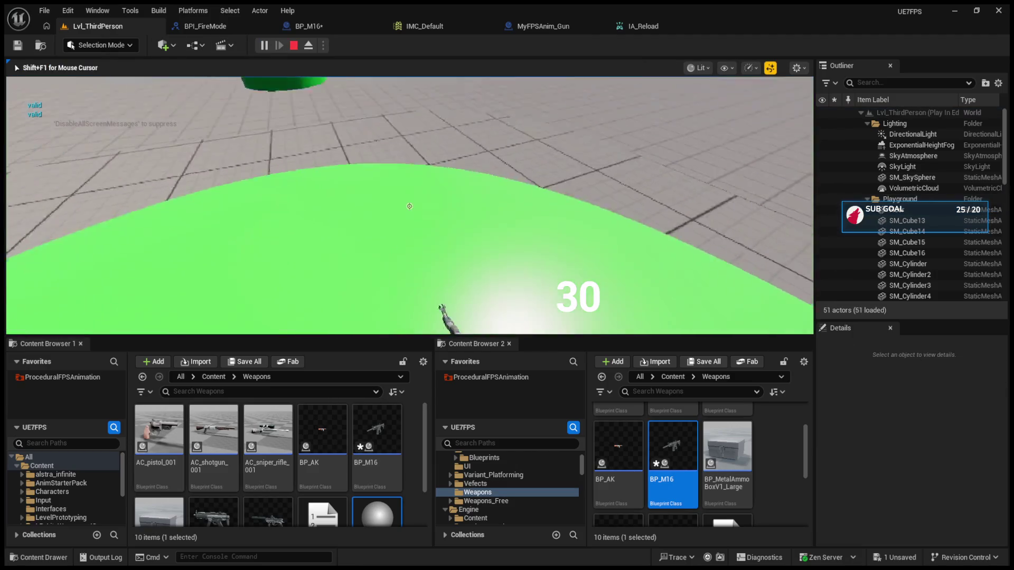
- End the current play test, then set BP_M16's FireRate default to 0.1 and compile
left_click(409, 205)
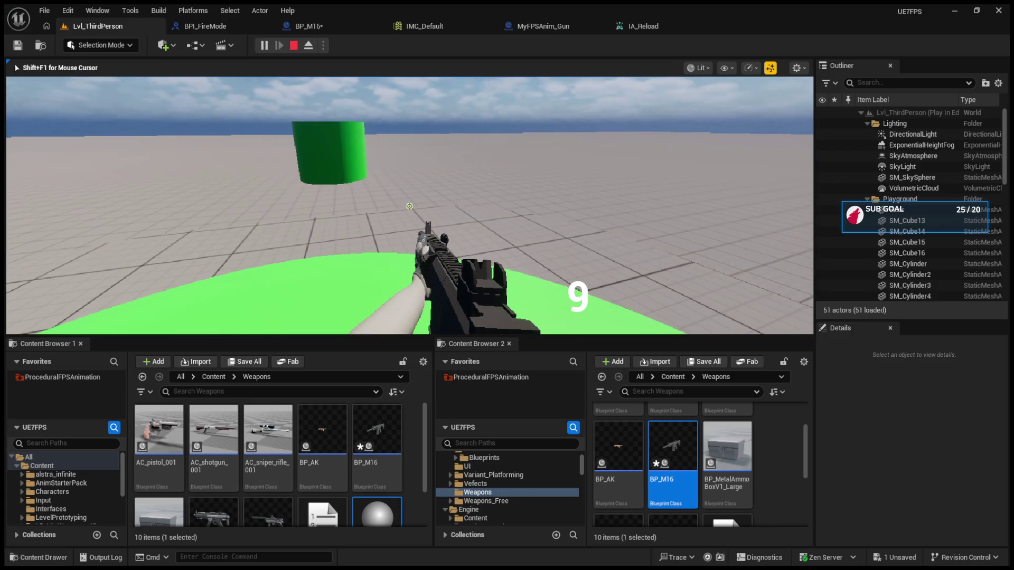
key("Escape")
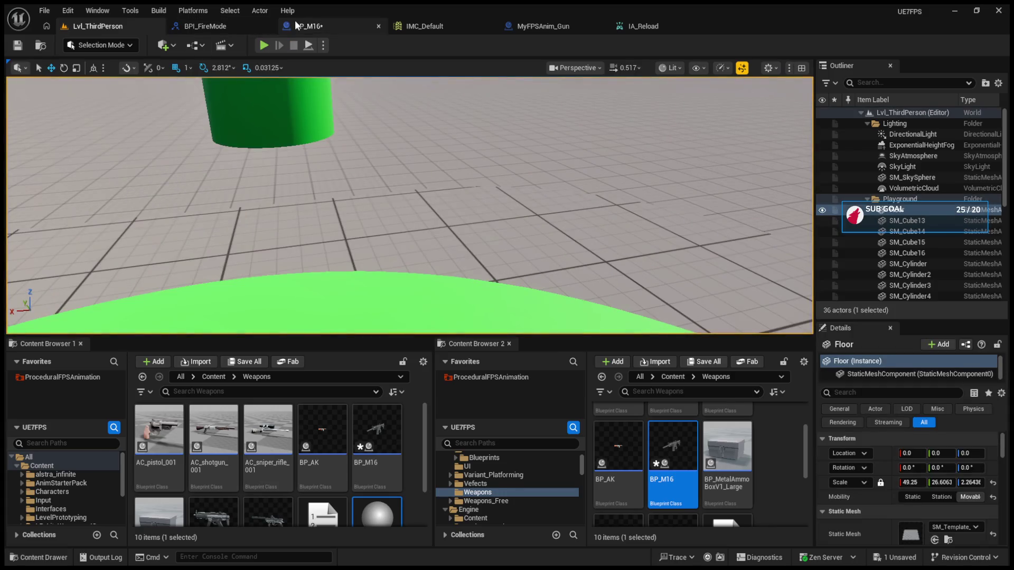
left_click(295, 23)
left_click(380, 291)
left_click(921, 348)
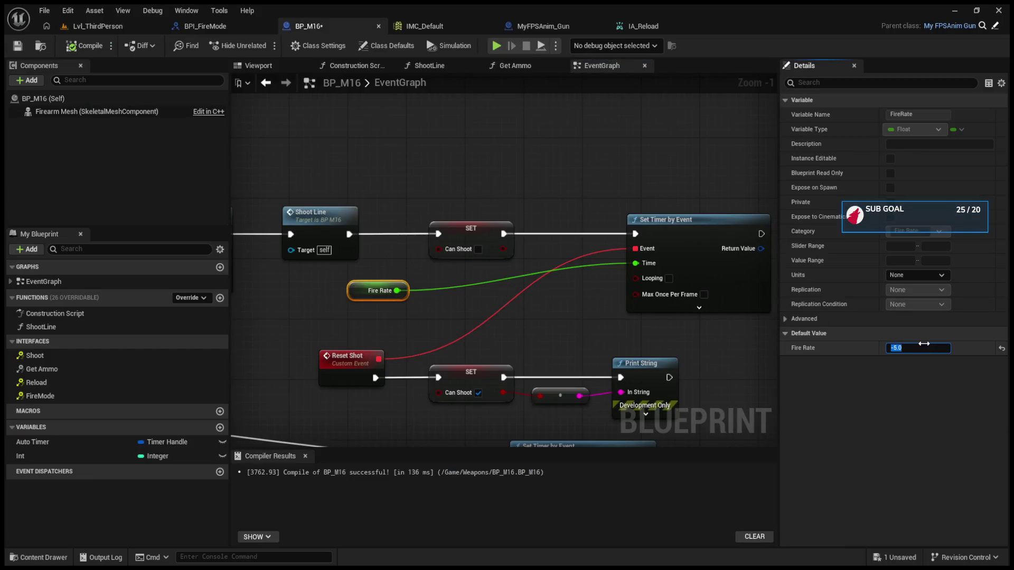
key("BackSpace")
type("0.1")
key("Return")
left_click(84, 46)
- Play-test the 0.1 fire rate by firing repeated shots, then stop the session
left_click(104, 24)
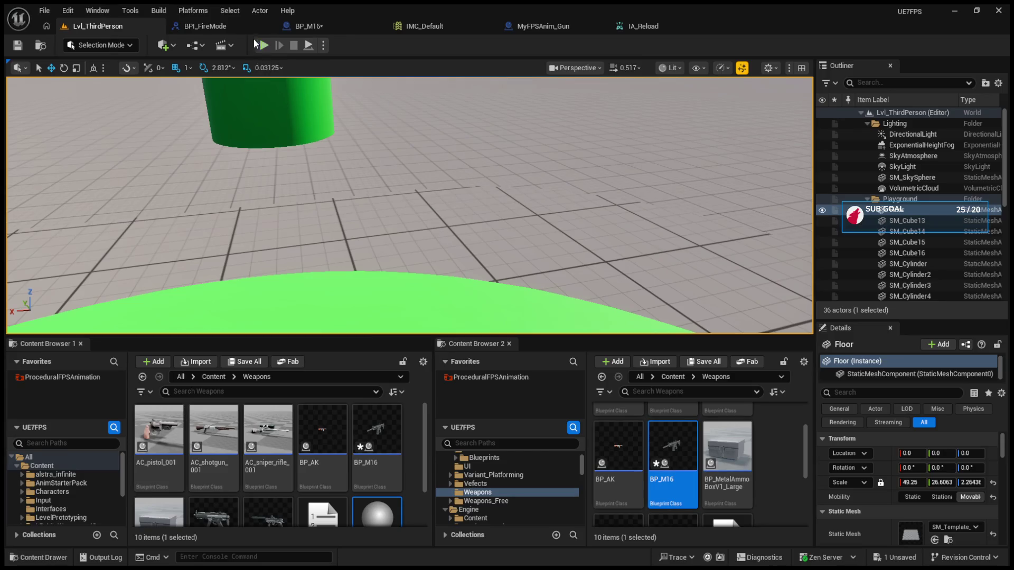
left_click(205, 25)
left_click(295, 26)
key("ctrl+shift+Tab")
left_click(264, 45)
left_click(297, 132)
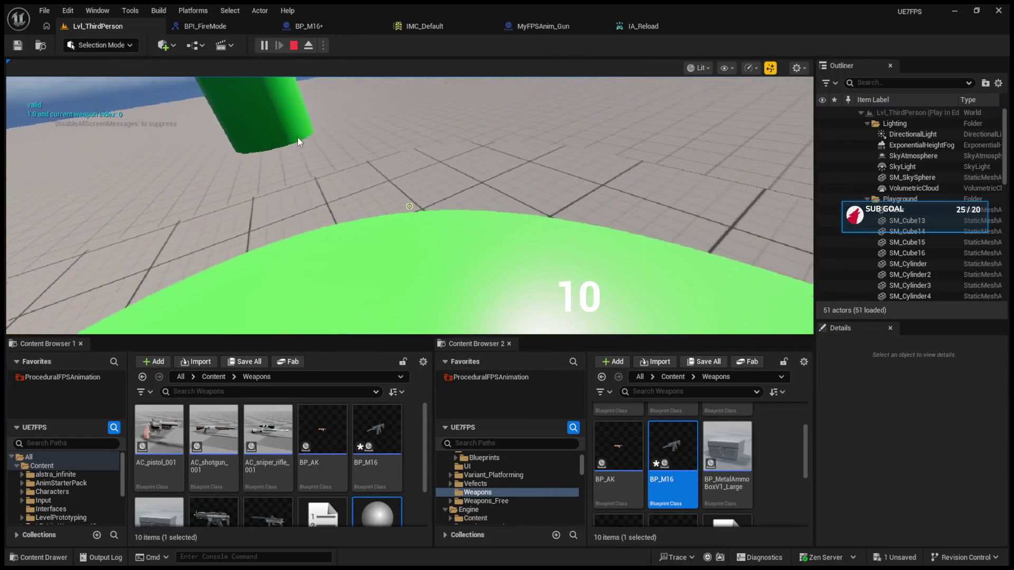
left_click(298, 141)
left_click(299, 142)
left_click(298, 142)
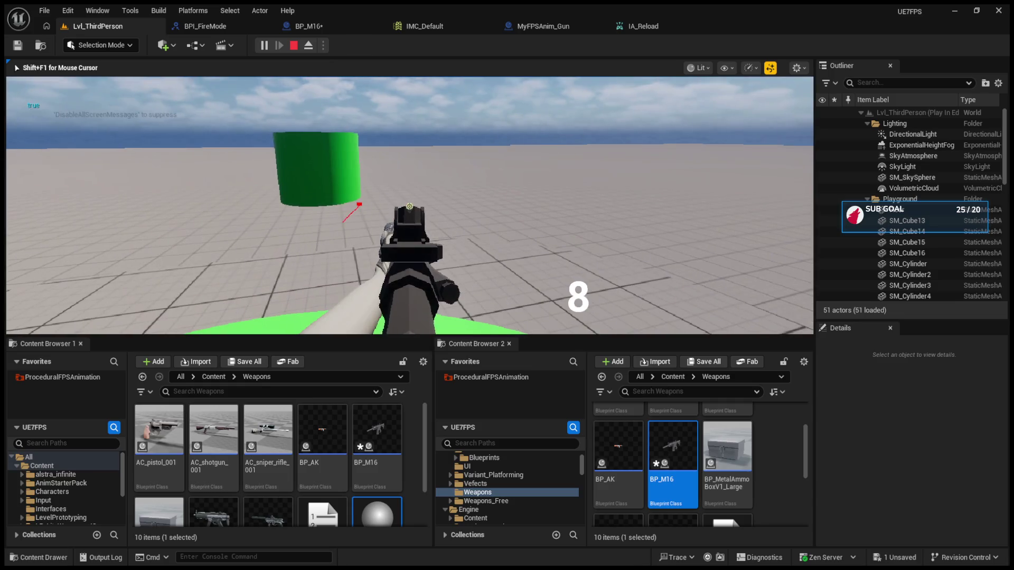
left_click(410, 206)
left_click(409, 206)
left_click(409, 206)
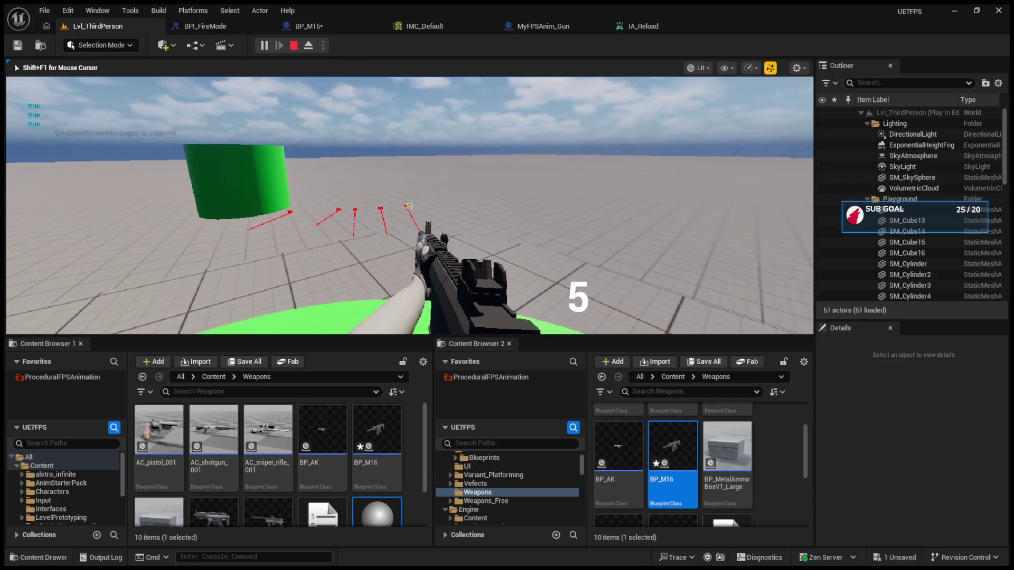
left_click(409, 206)
left_click(409, 206)
left_click(409, 206)
key("Escape")
- Change FireRate to 0.2, recompile, run another play test, and return to BP_M16
left_click(296, 27)
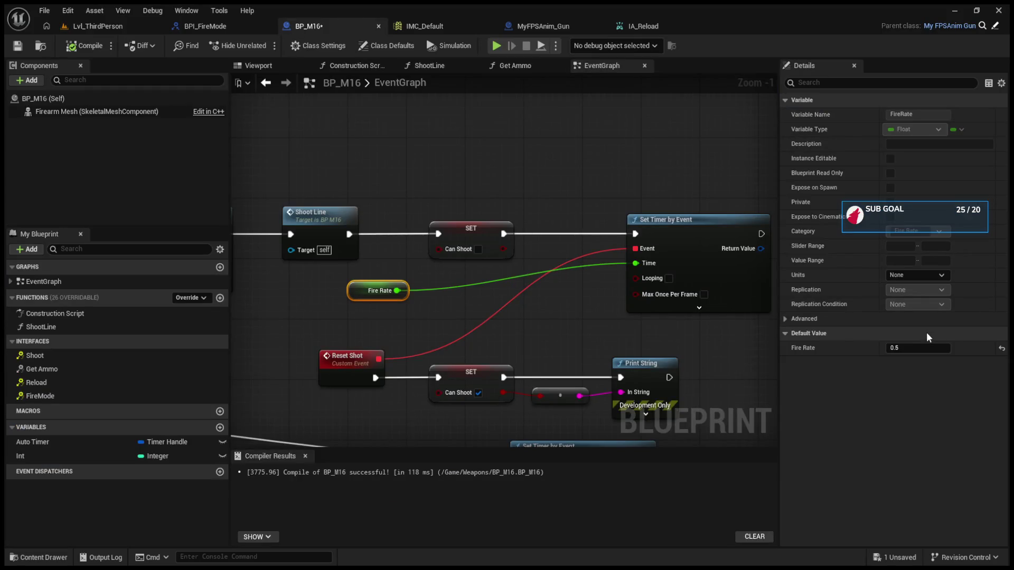
key("BackSpace")
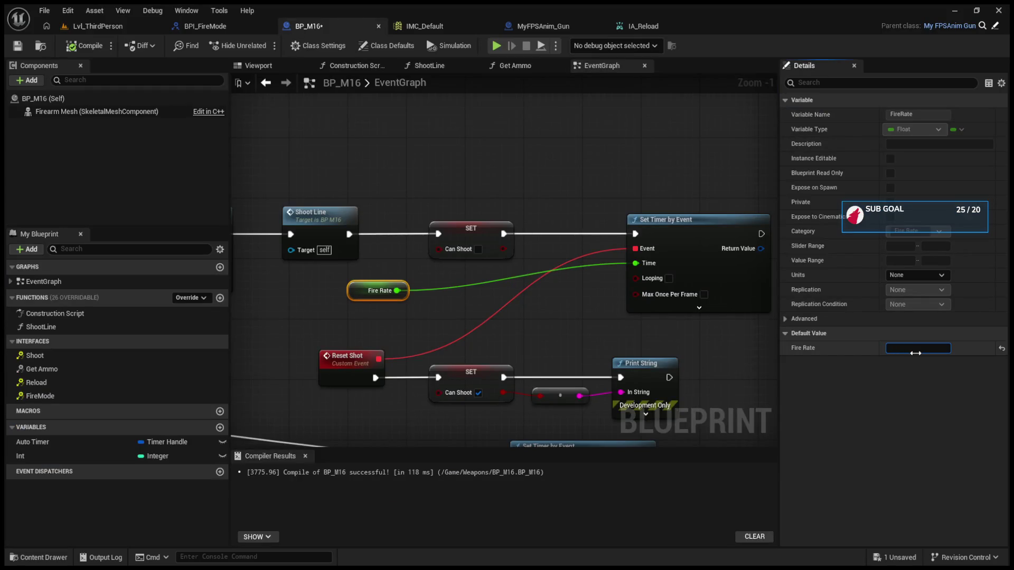
type("0.2")
left_click(77, 46)
left_click(94, 27)
left_click(263, 45)
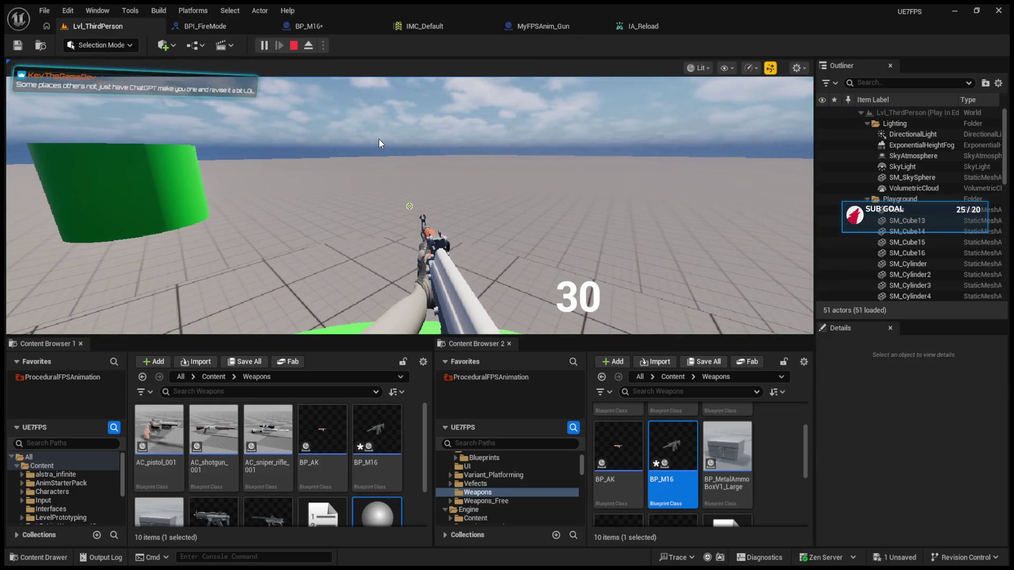
left_click(295, 23)
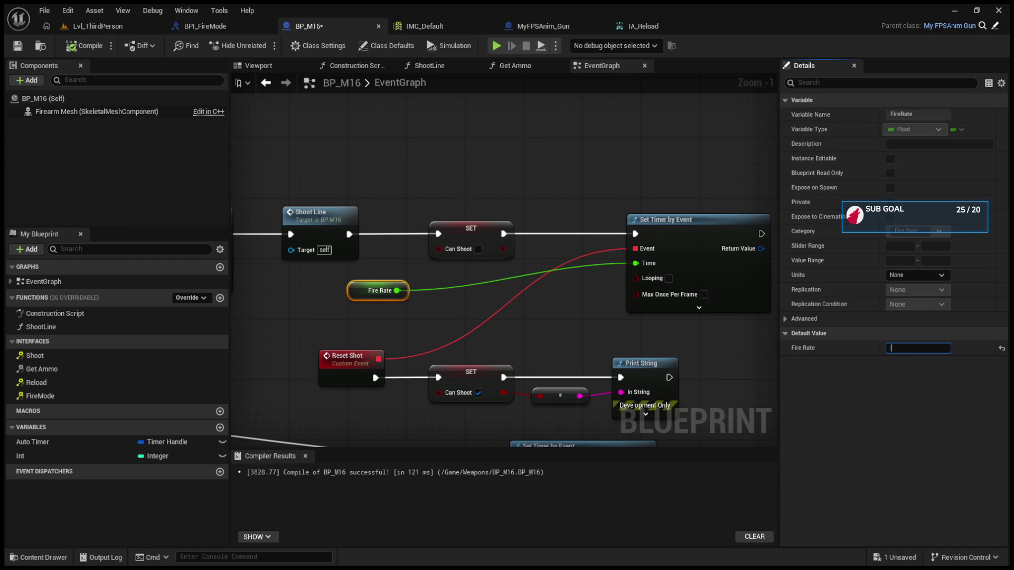
- Enter 0.3 as the FireRate default and nudge the Fire Rate node right
type("0.3")
key("Return")
left_click_drag(326, 290, 409, 290)
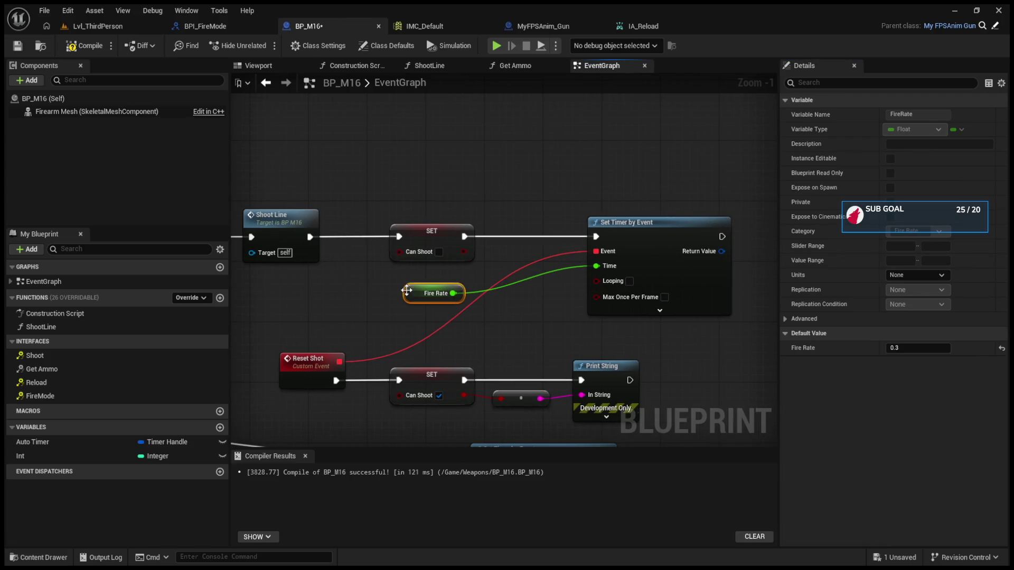
- Play-test the 0.3 rate, firing until the magazine empties from 10 to 0, then return to BP_M16
left_click(142, 26)
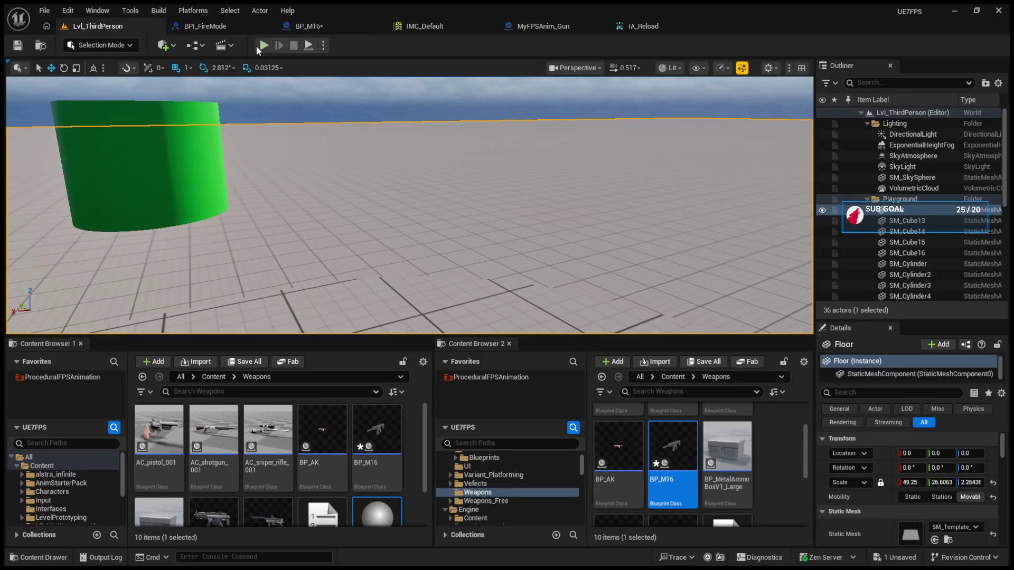
left_click(262, 45)
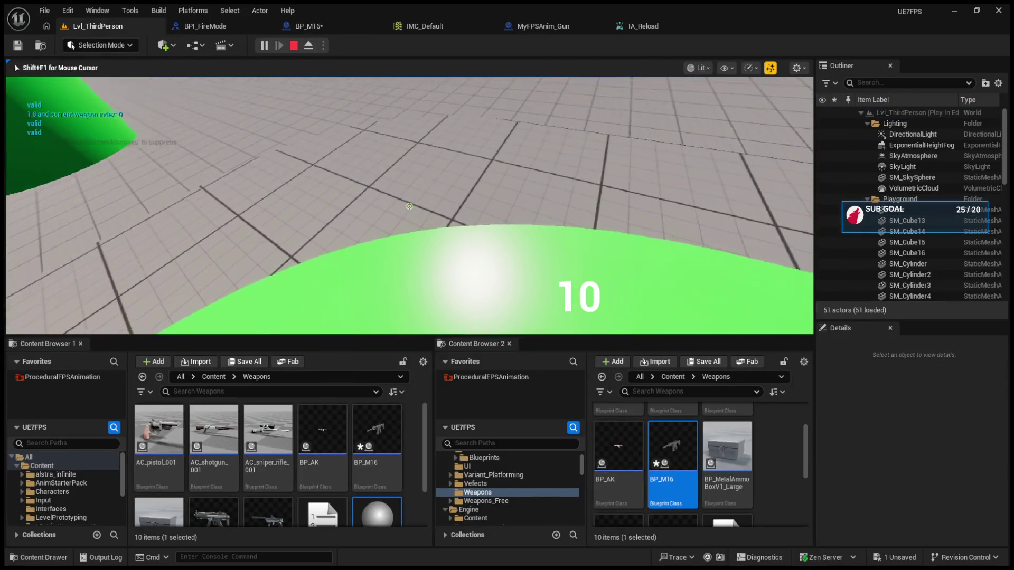
left_click(409, 206)
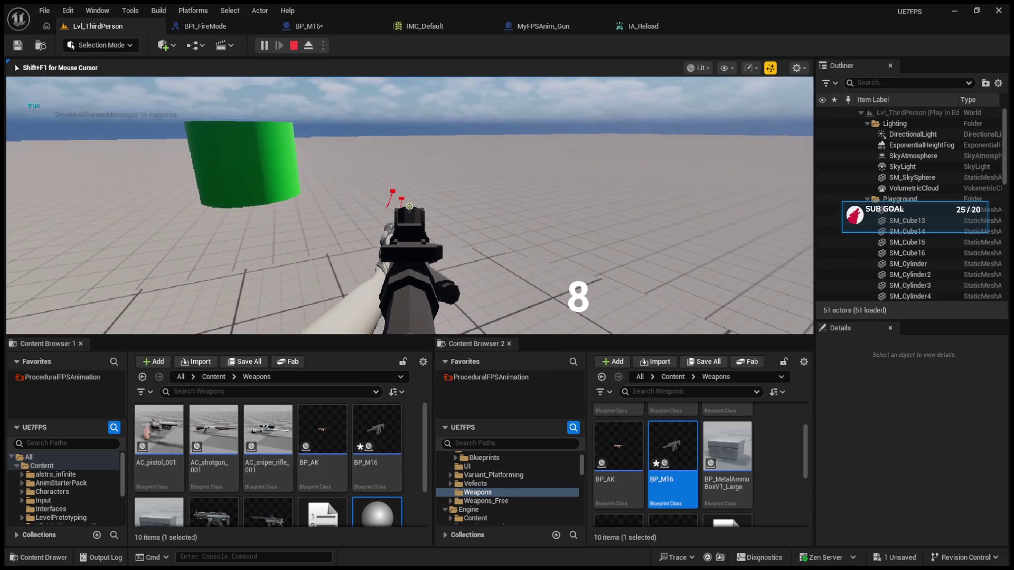
left_click(410, 206)
left_click(409, 206)
left_click(409, 206)
left_click(409, 206)
left_click(410, 206)
left_click(409, 206)
left_click(409, 206)
left_click(409, 206)
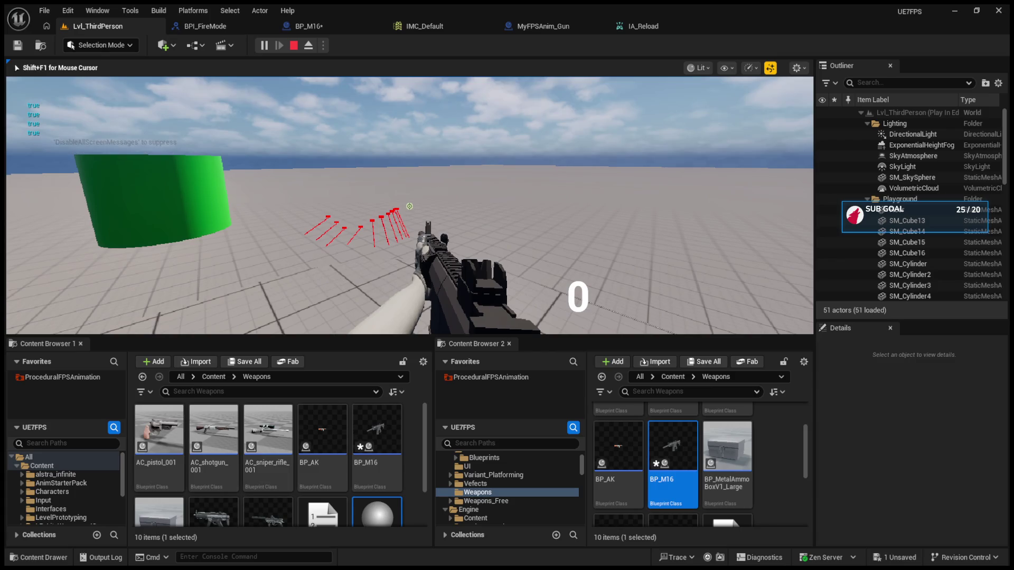
key("Escape")
left_click(239, 21)
left_click(306, 24)
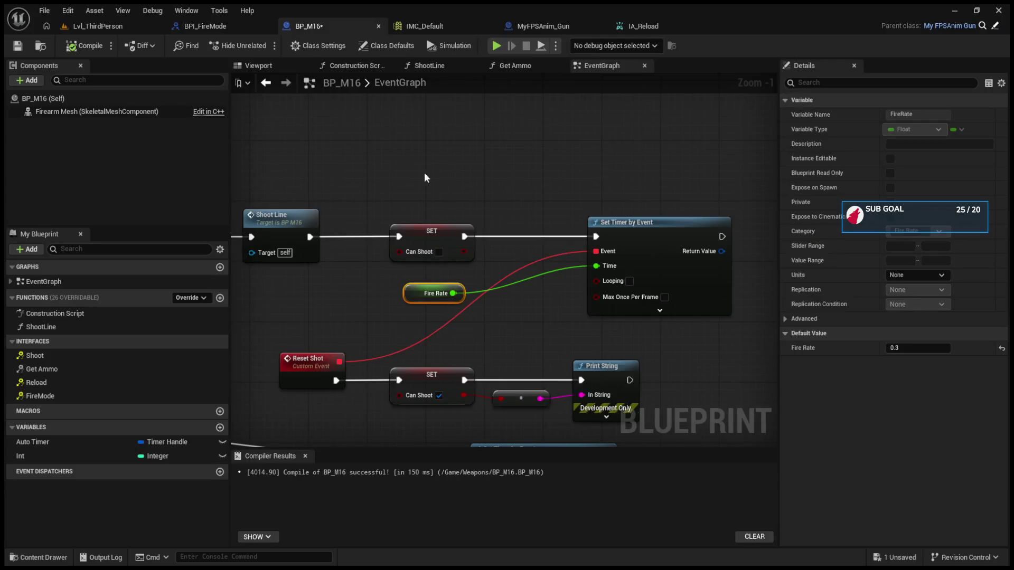
scroll(393, 152, "down", 5)
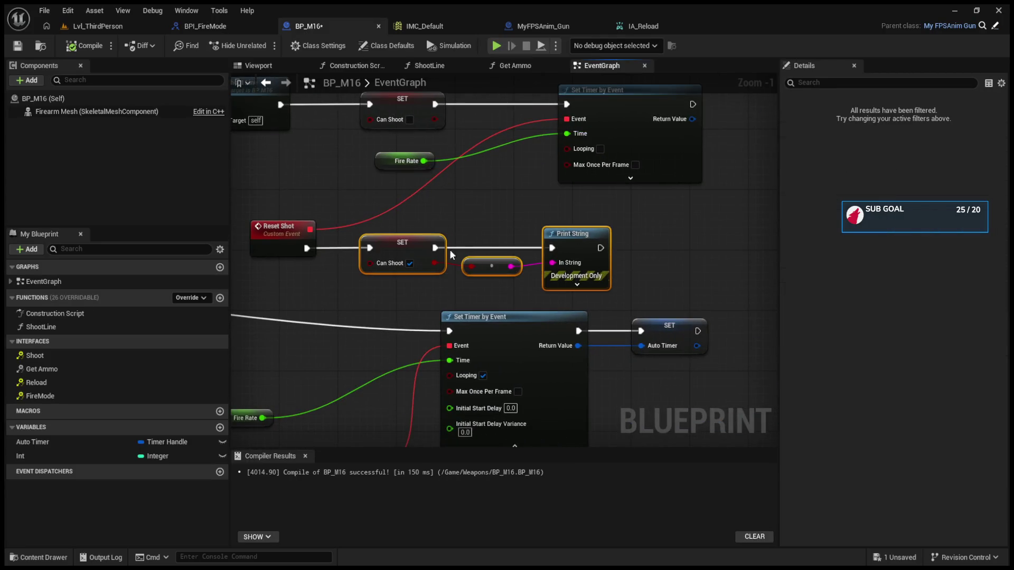
- Move the Reset Shot and timer nodes up, align the reroute, and straighten the Print String wire
mouse_move(248, 114)
left_mouse_down()
mouse_move(630, 283)
mouse_move(655, 265)
mouse_move(652, 215)
left_mouse_up()
left_click(715, 214)
left_click_drag(547, 306, 568, 236)
left_click_drag(654, 214, 698, 213)
left_click_drag(570, 244, 587, 248)
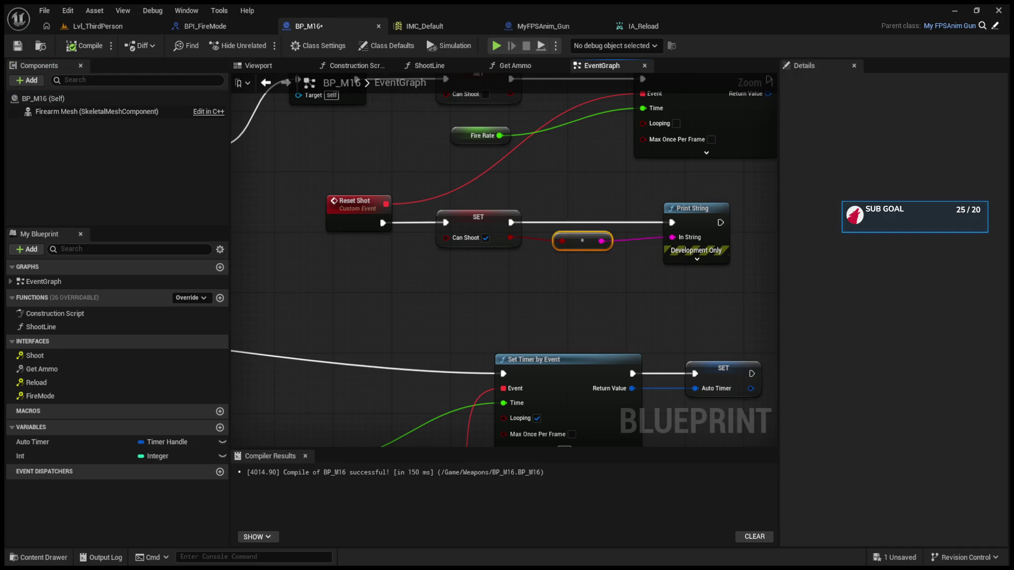
- Shift the Fire Rate, timer and Auto Timer nodes up-left and collapse the looping timer's advanced pins
scroll(611, 309, "down", 5)
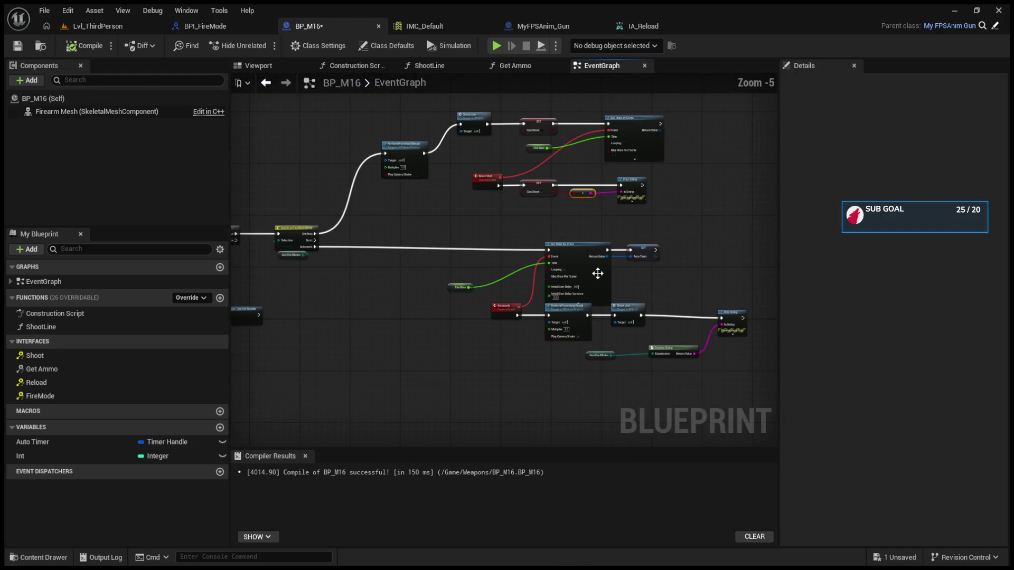
mouse_move(452, 241)
left_mouse_down()
mouse_move(622, 300)
mouse_move(642, 283)
left_mouse_up()
left_click_drag(545, 245, 473, 242)
scroll(416, 296, "up", 5)
left_click(467, 309)
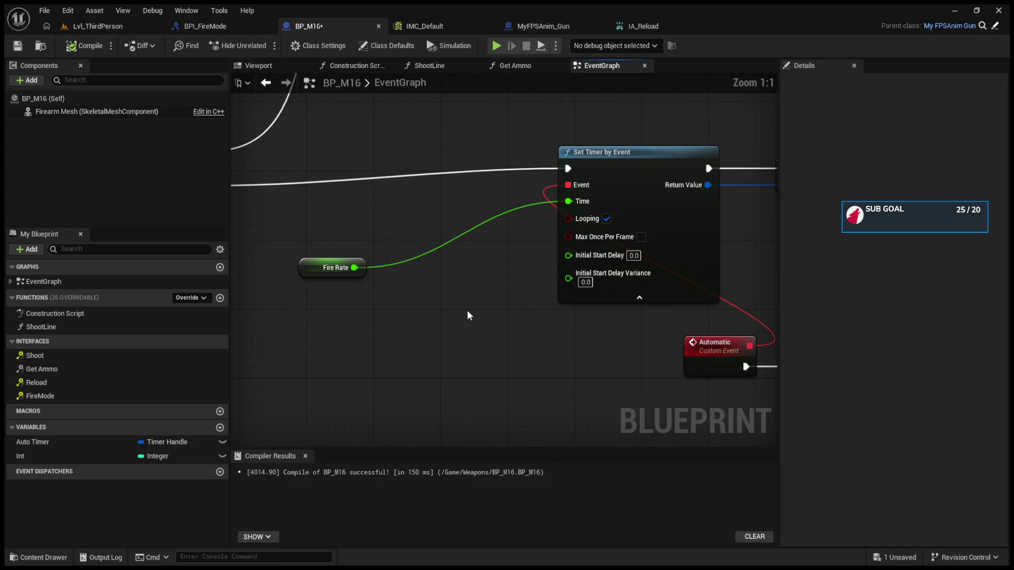
left_click(639, 297)
left_click_drag(624, 246, 550, 245)
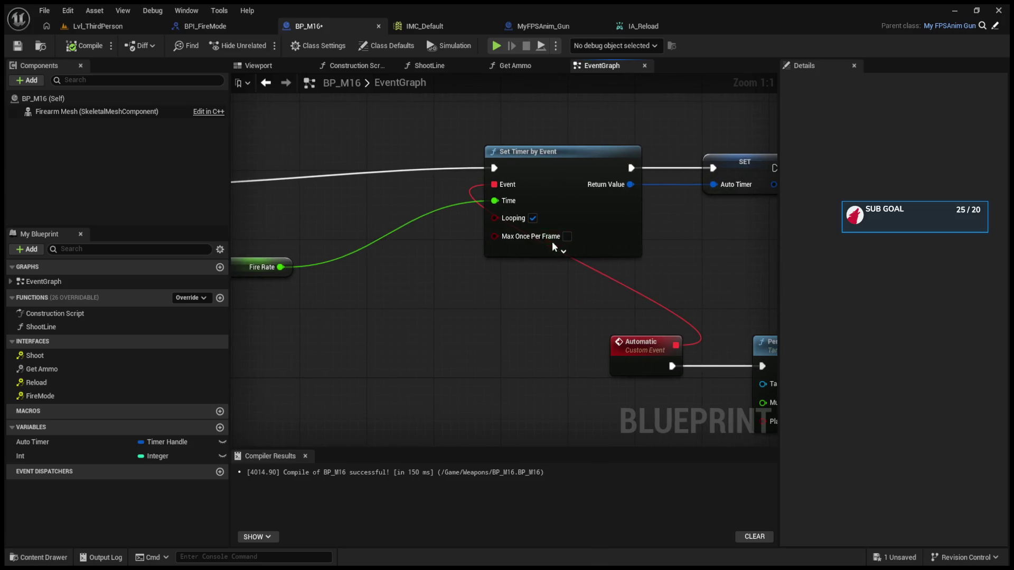
scroll(550, 246, "down", 4)
mouse_move(561, 287)
left_mouse_down()
mouse_move(450, 280)
mouse_move(461, 272)
mouse_move(530, 285)
left_mouse_up()
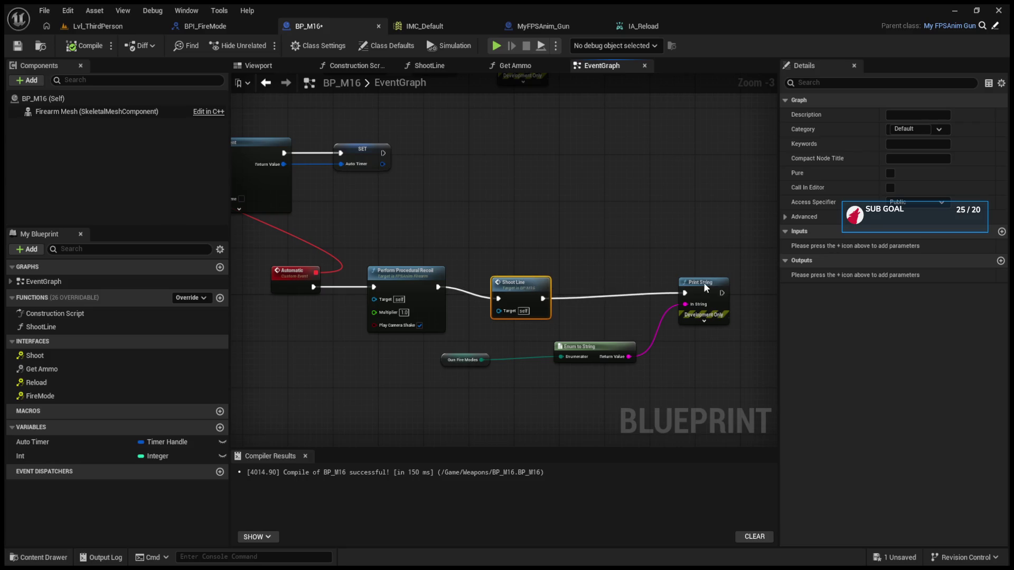
- Delete the Print String and Enum to String debug nodes after Shoot Line
left_click_drag(703, 287, 667, 287)
left_click_drag(526, 290, 525, 284)
left_click_drag(581, 324, 667, 352)
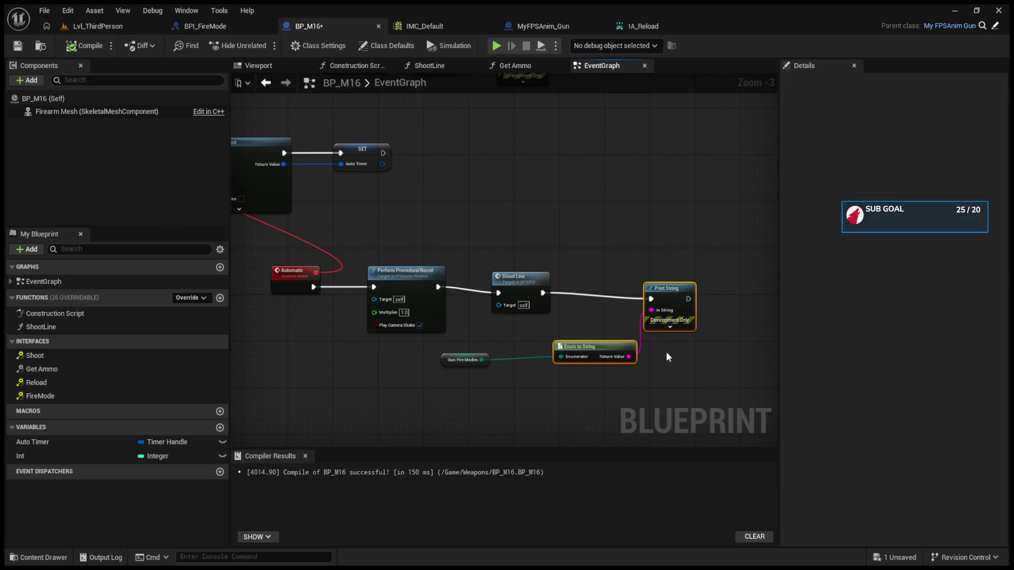
key("Delete")
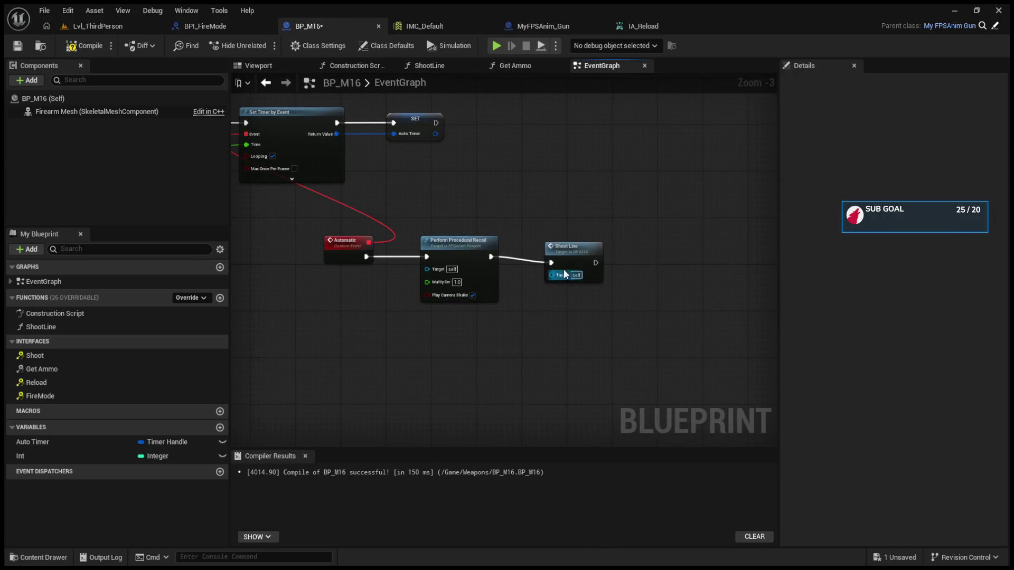
- Review the timer, Reset Shot, Event Shoot branch and Can Shoot variable across the graph
left_click(568, 252)
mouse_move(569, 251)
left_mouse_down()
mouse_move(601, 282)
mouse_move(709, 335)
mouse_move(988, 323)
mouse_move(972, 327)
left_mouse_up()
left_click_drag(475, 264, 721, 268)
left_click_drag(325, 287, 351, 290)
left_click(467, 266)
mouse_move(600, 290)
left_mouse_down()
mouse_move(376, 300)
mouse_move(195, 271)
left_mouse_up()
- Move the Automatic, recoil and Shoot Line nodes left and Fire Rate up beside the timer
left_click_drag(367, 303, 686, 398)
mouse_move(661, 337)
left_mouse_down()
mouse_move(474, 327)
mouse_move(608, 323)
left_mouse_up()
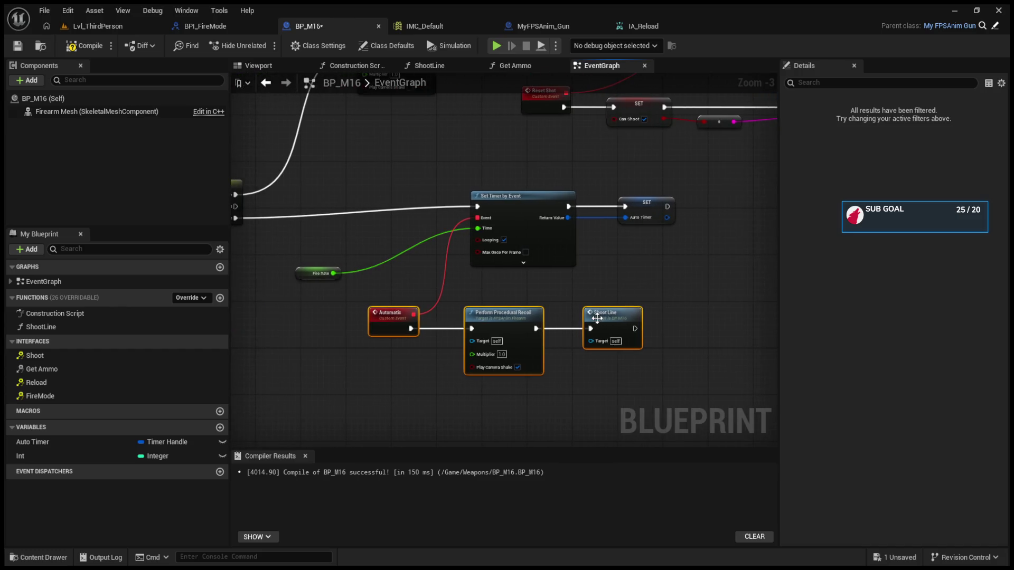
left_click_drag(420, 291, 586, 331)
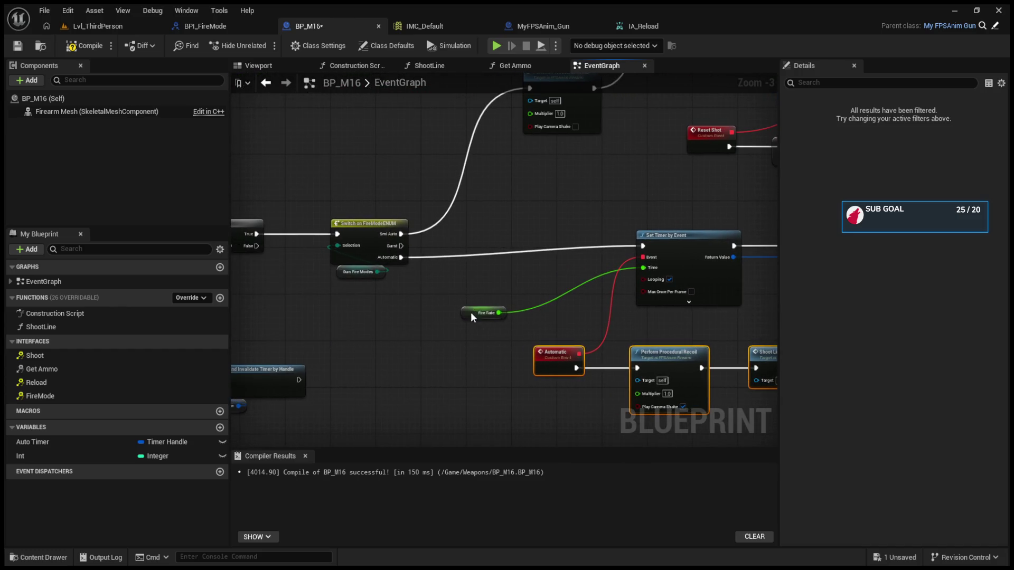
left_click_drag(471, 313, 523, 290)
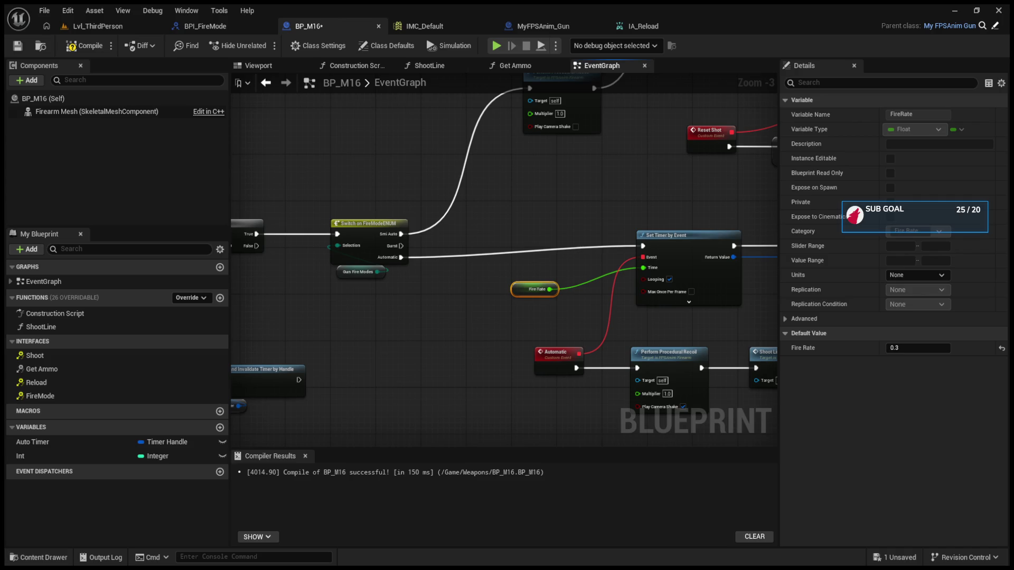
- Inspect the FireRate variable and reposition the SET Auto Timer node among the timer nodes
left_click(891, 450)
left_click_drag(513, 243, 400, 241)
left_click(418, 237)
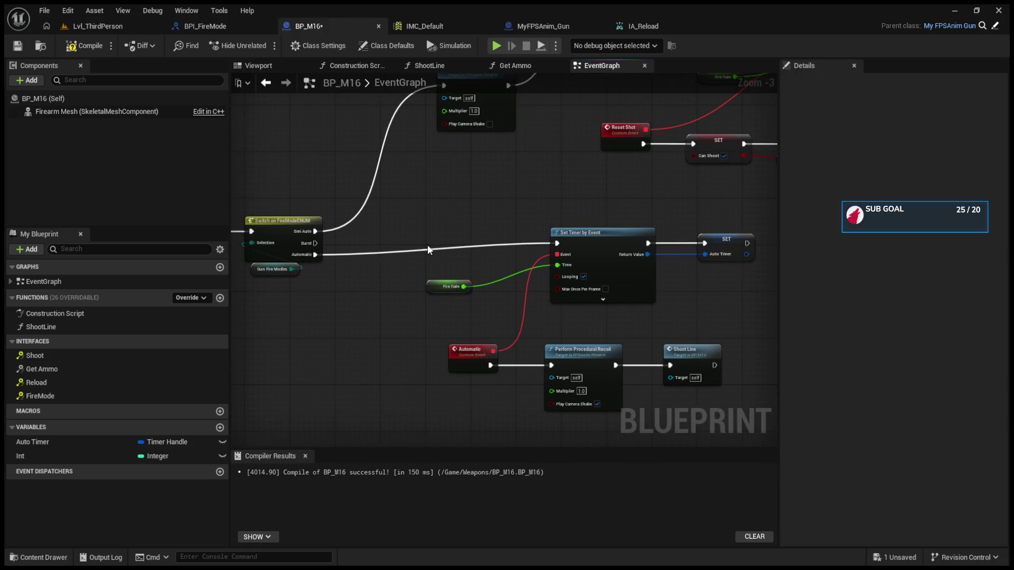
left_click_drag(584, 317, 476, 316)
left_click(623, 257)
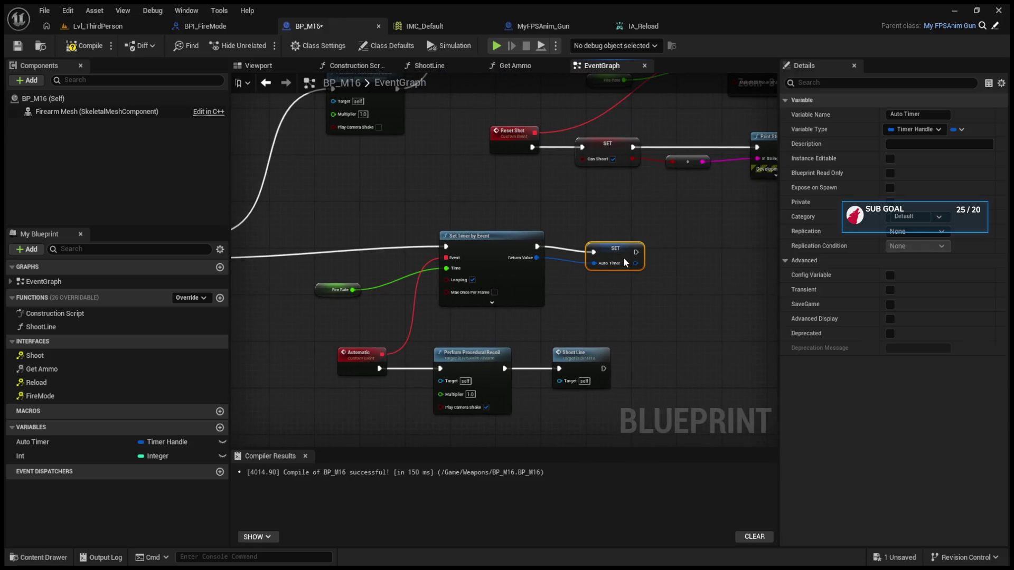
mouse_move(623, 250)
left_mouse_down()
mouse_move(712, 298)
mouse_move(439, 309)
mouse_move(584, 311)
left_mouse_up()
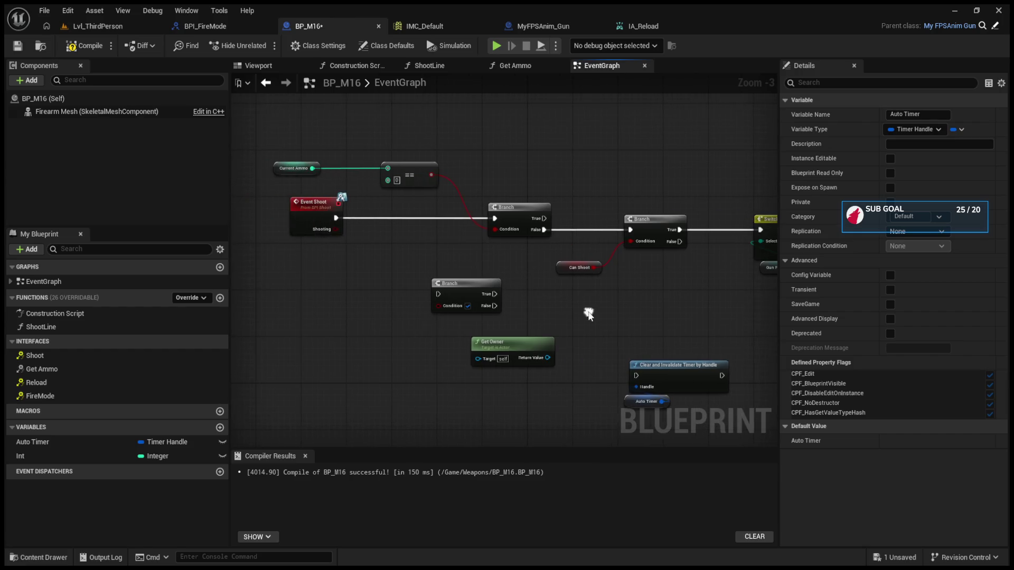
- Place the Can Shoot getter beneath the second Branch and compile BP_M16
left_click(535, 259)
mouse_move(536, 264)
left_mouse_down()
mouse_move(631, 262)
mouse_move(454, 334)
mouse_move(383, 327)
left_mouse_up()
left_click(76, 47)
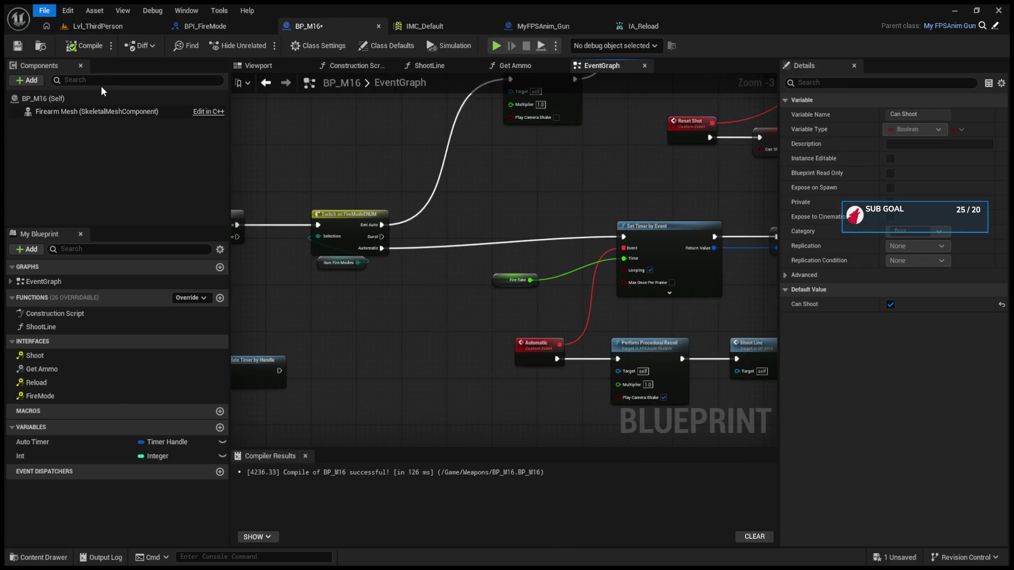
left_click(92, 22)
- Equip the rifle with key 1, fire several shots, then switch to Automatic fire mode with B
left_click(324, 202)
key("1")
left_click(409, 206)
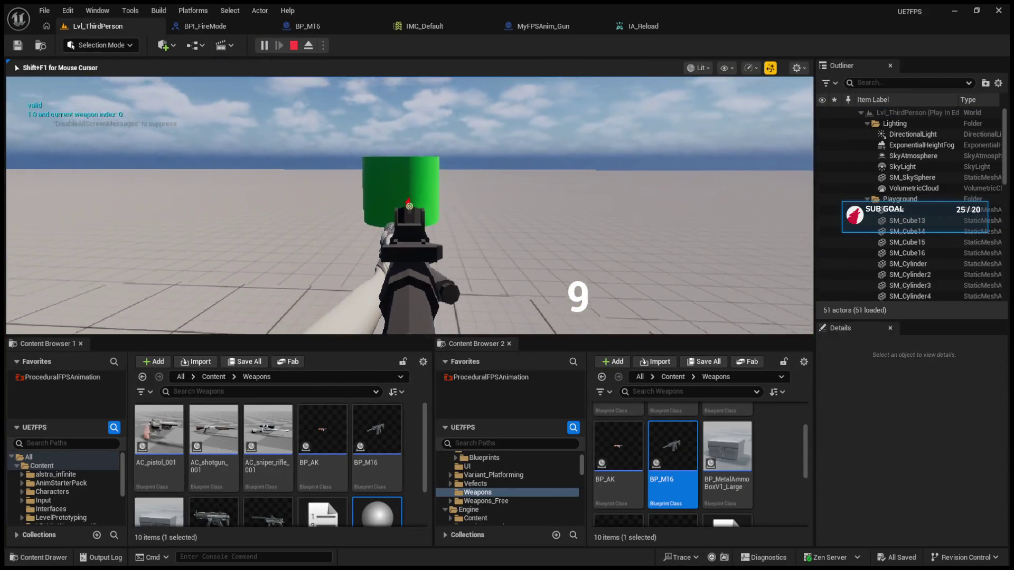
left_click(410, 206)
left_click(409, 206)
left_click(410, 206)
left_click(409, 206)
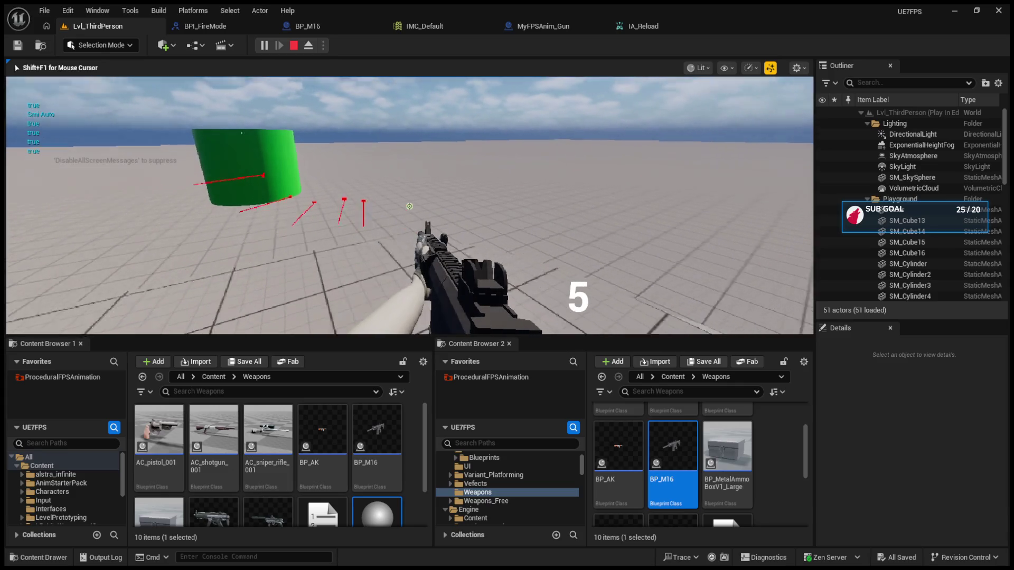
key("b")
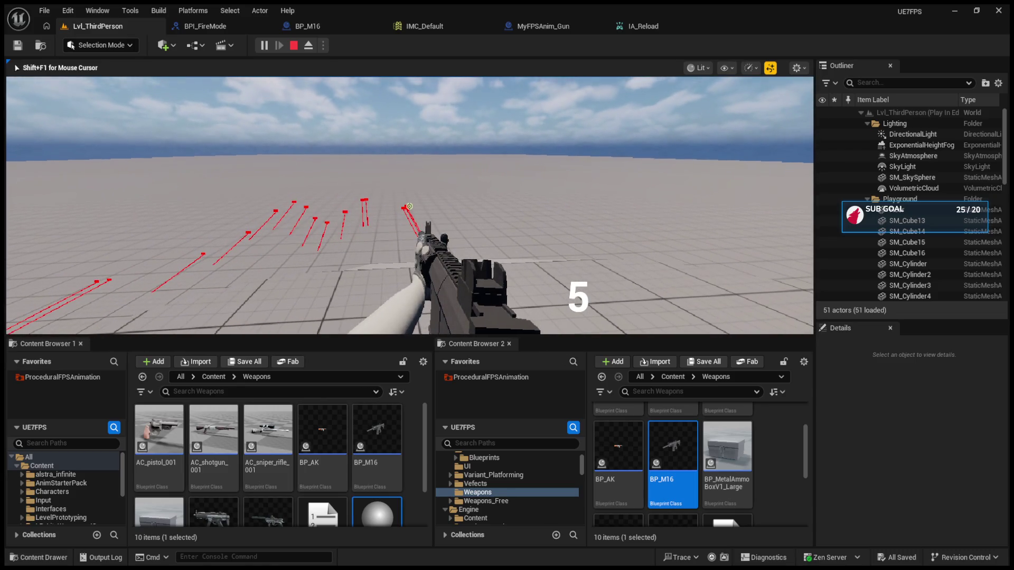
- Stop the play session and return to the BP_M16 event graph
key("Escape")
left_click(335, 24)
mouse_move(490, 223)
left_mouse_down()
mouse_move(407, 222)
mouse_move(343, 384)
left_mouse_up()
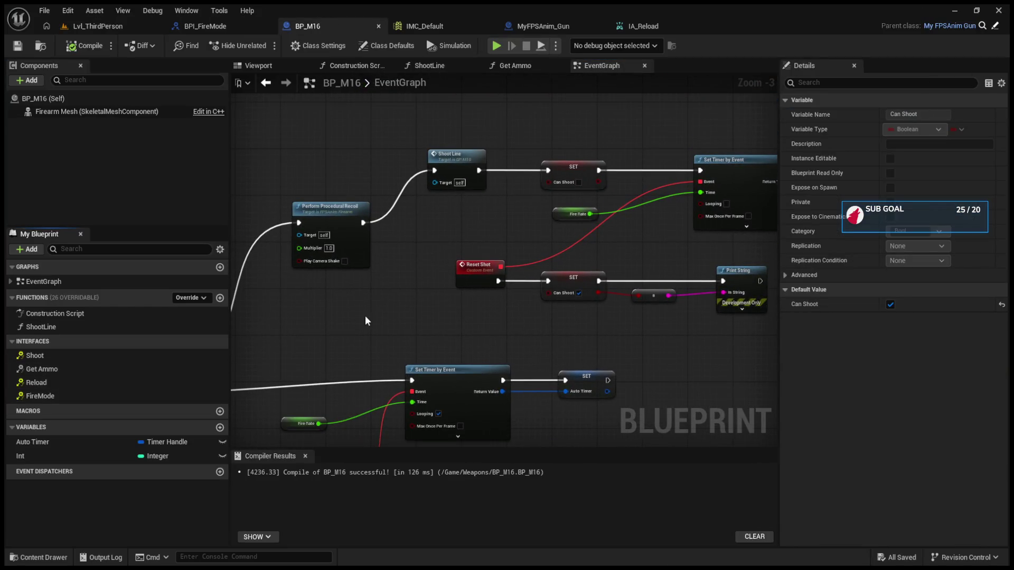
- Duplicate the Perform Procedural Recoil node and place the copy before Set Timer by Event
left_click_drag(365, 316, 501, 267)
left_click(462, 160)
key("ctrl+c")
key("ctrl+v")
mouse_move(492, 321)
left_mouse_down()
mouse_move(445, 310)
mouse_move(411, 321)
mouse_move(546, 333)
left_mouse_up()
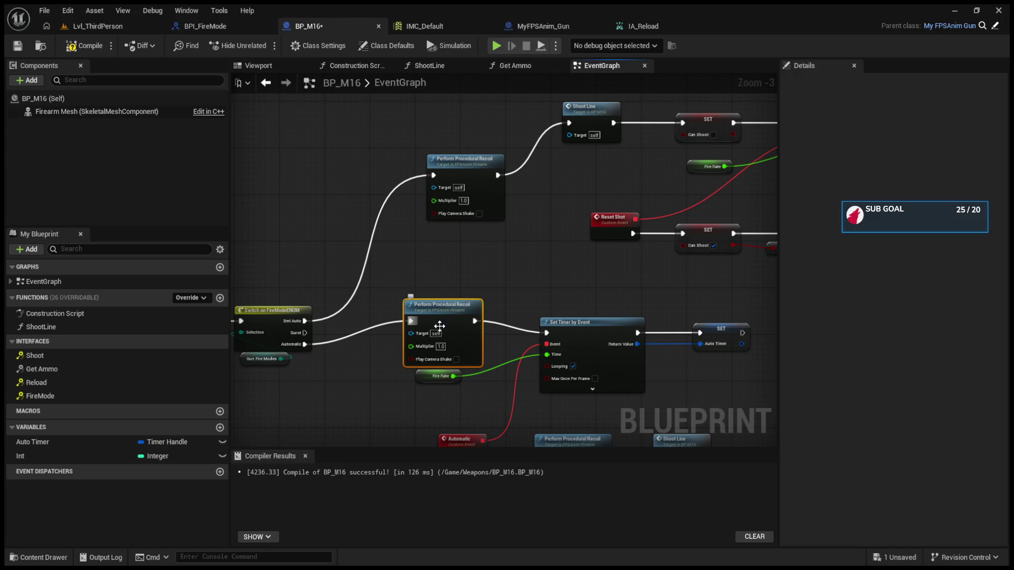
- Move the Fire Rate getter above Set Timer by Event and align the Automatic, recoil and Shoot Line chain
left_click_drag(416, 375, 417, 407)
mouse_move(452, 349)
left_mouse_down()
mouse_move(676, 328)
mouse_move(668, 296)
left_mouse_up()
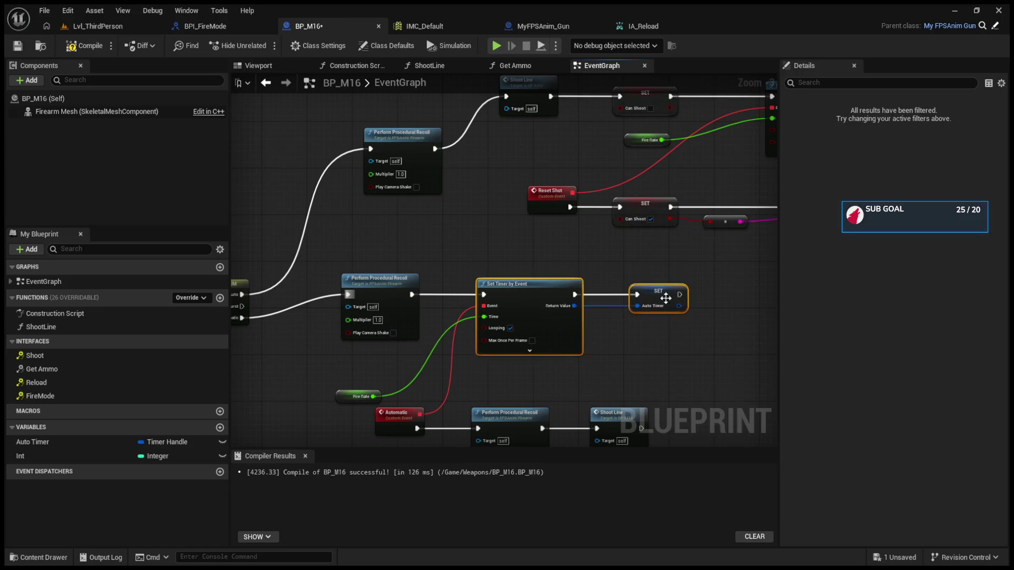
mouse_move(344, 396)
left_mouse_down()
mouse_move(542, 255)
mouse_move(507, 255)
left_mouse_up()
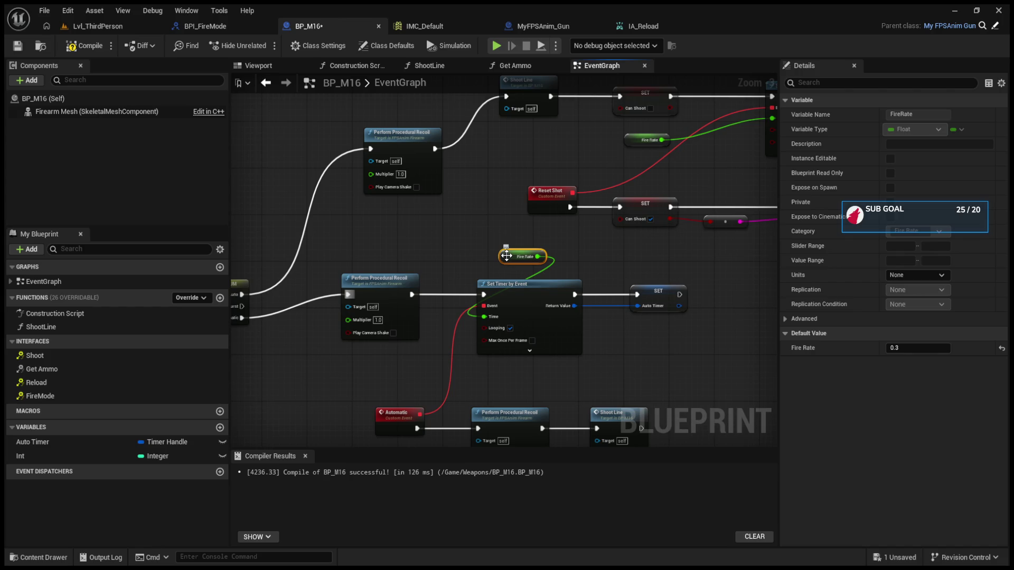
left_click_drag(506, 255, 488, 273)
left_click_drag(578, 277, 491, 246)
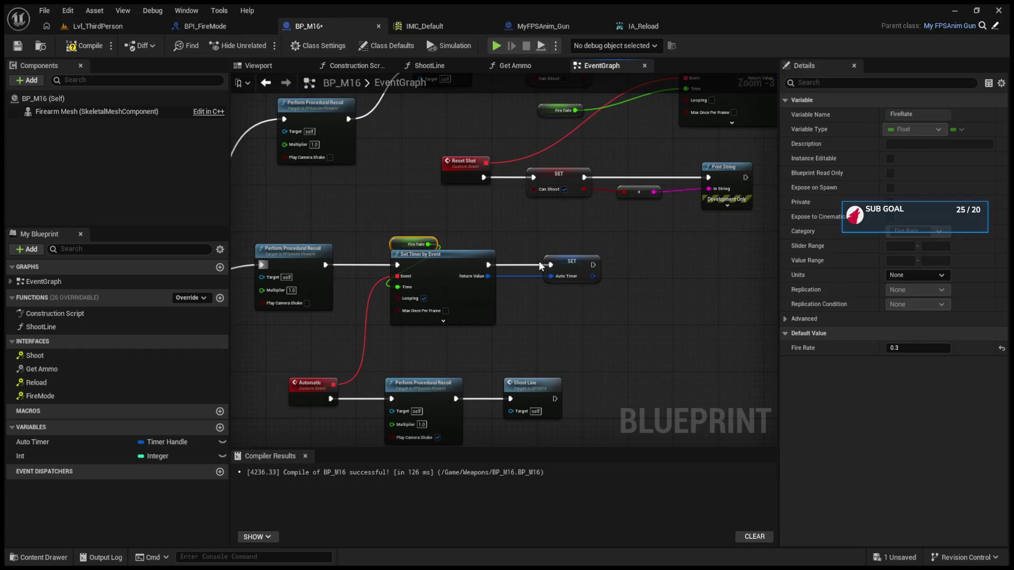
left_click(574, 262)
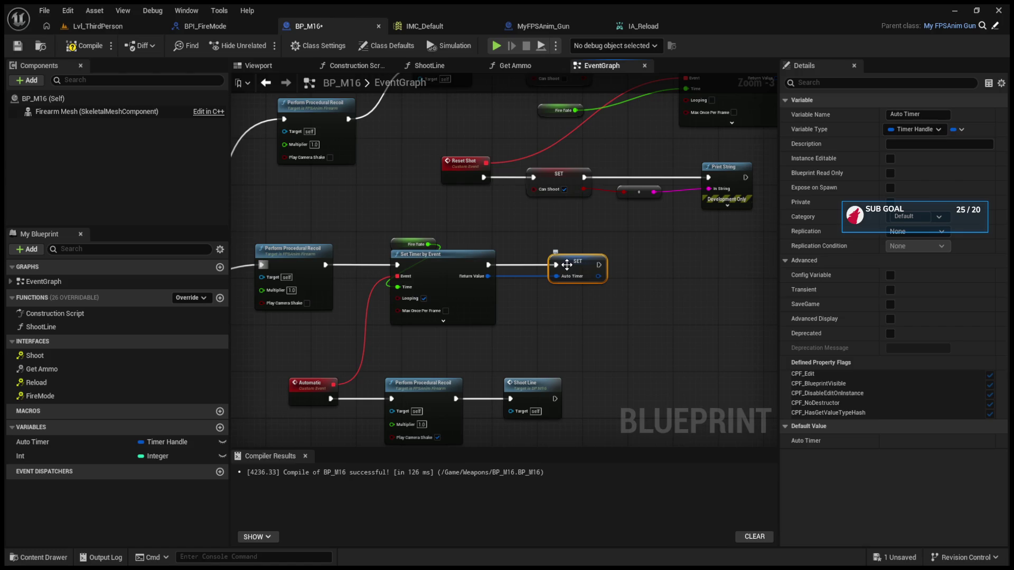
left_click_drag(535, 332, 555, 286)
mouse_move(283, 319)
left_mouse_down()
mouse_move(295, 330)
mouse_move(596, 338)
mouse_move(540, 331)
left_mouse_up()
left_click(505, 309)
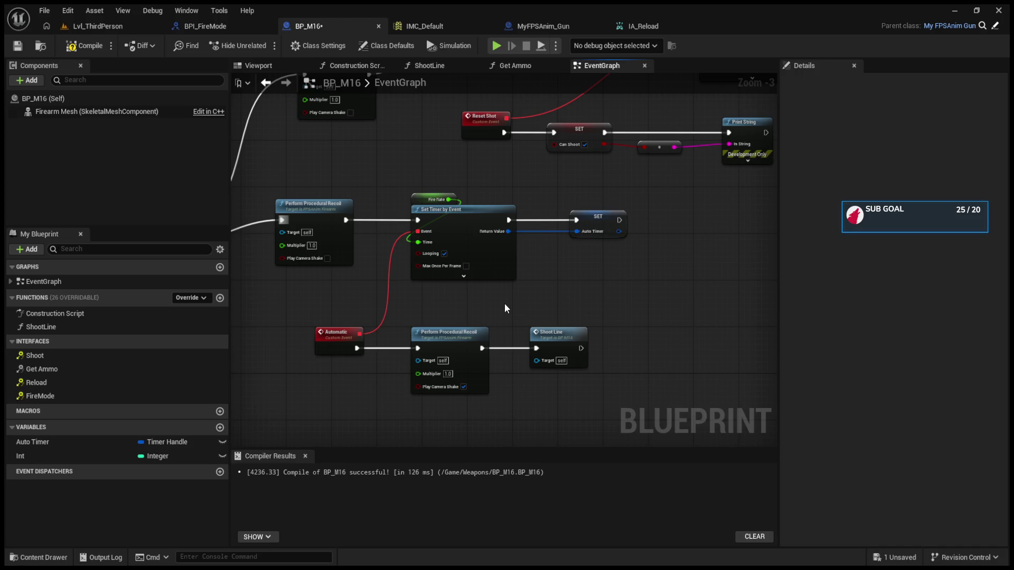
- Review Set Timer by Event's pins and check the Fire Rate getter and SET Auto Timer nodes
left_click_drag(505, 309, 603, 311)
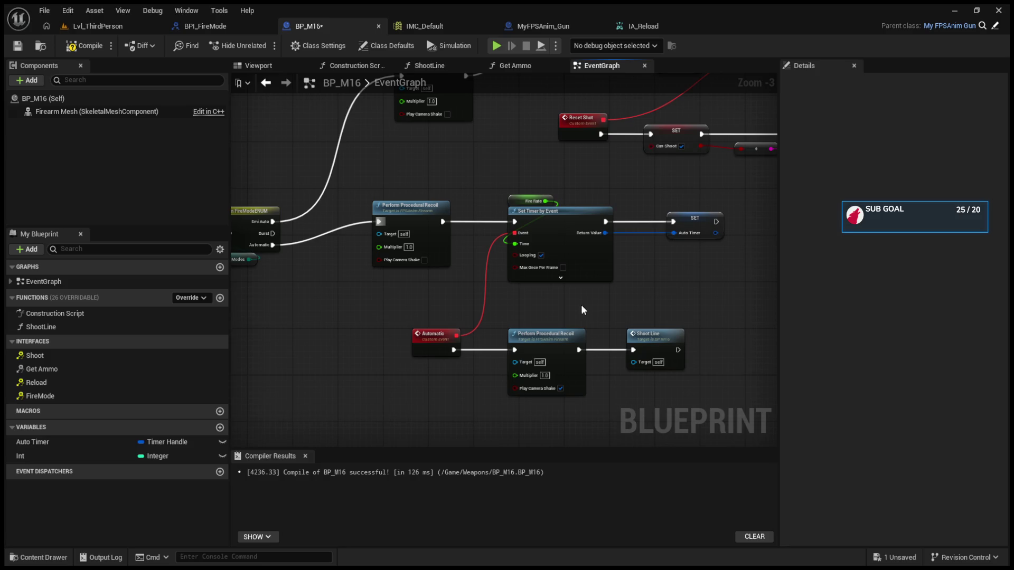
left_click(561, 278)
left_click(584, 309)
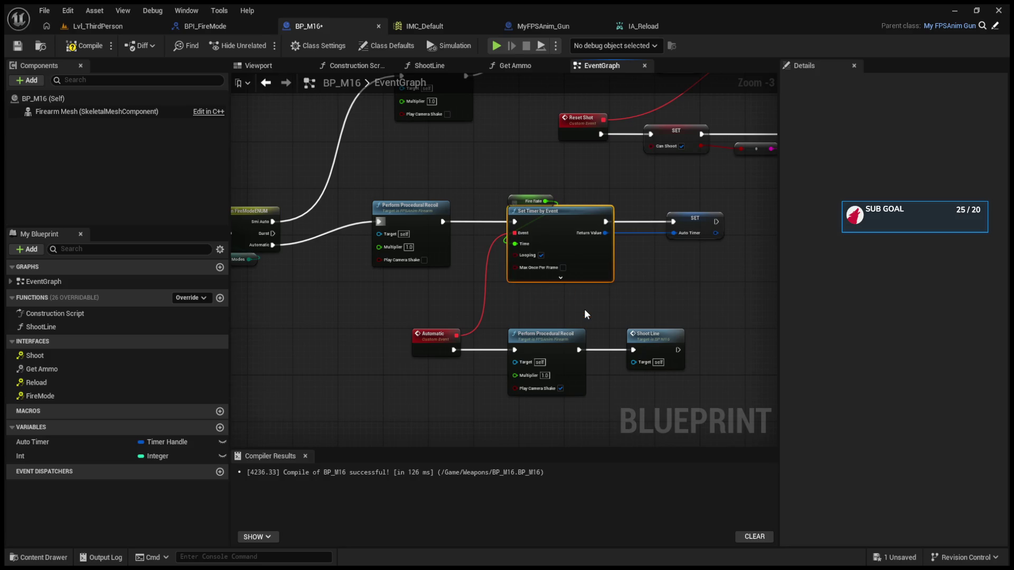
left_click_drag(584, 309, 569, 338)
left_click(499, 226)
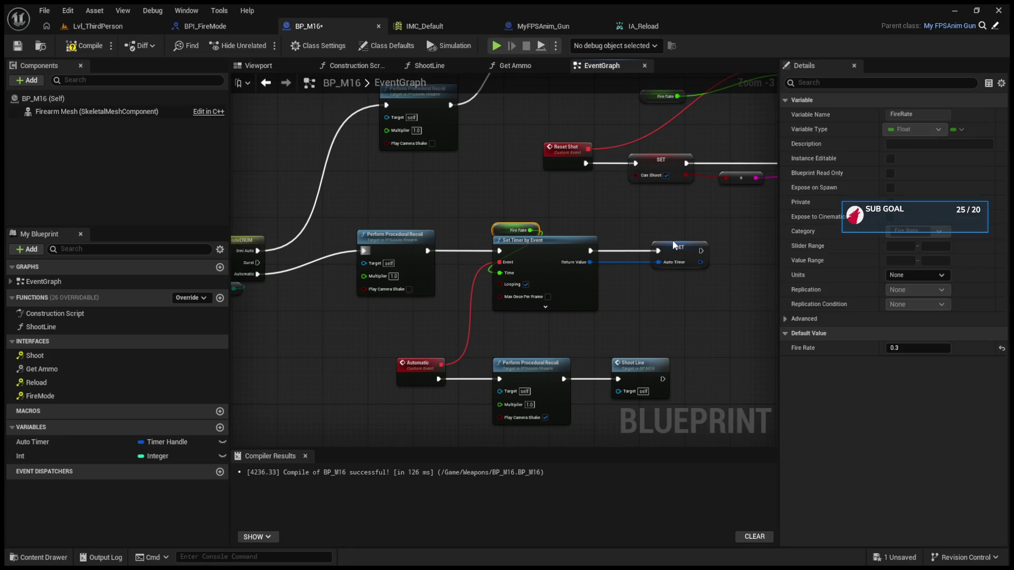
left_click_drag(664, 295, 589, 296)
left_click(589, 251)
mouse_move(589, 251)
left_mouse_down()
mouse_move(508, 339)
mouse_move(464, 335)
mouse_move(394, 354)
left_mouse_up()
- Align the new recoil node with the Automatic path and line up the Set Timer and SET Auto Timer nodes
left_click(446, 242)
mouse_move(491, 255)
left_mouse_down()
mouse_move(474, 279)
mouse_move(399, 282)
left_mouse_up()
left_click(579, 284)
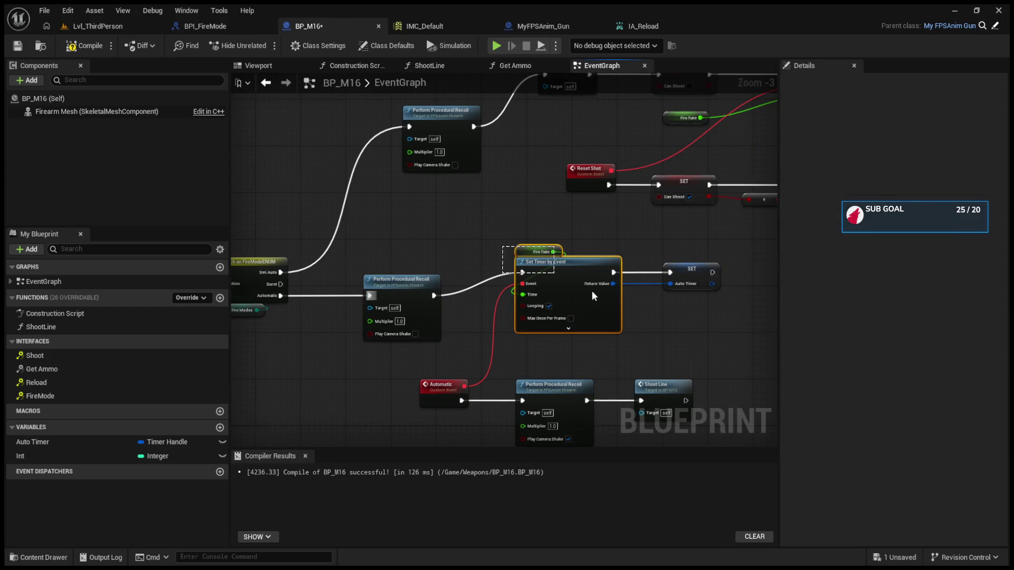
left_click_drag(525, 232, 691, 319)
left_click_drag(691, 265, 685, 293)
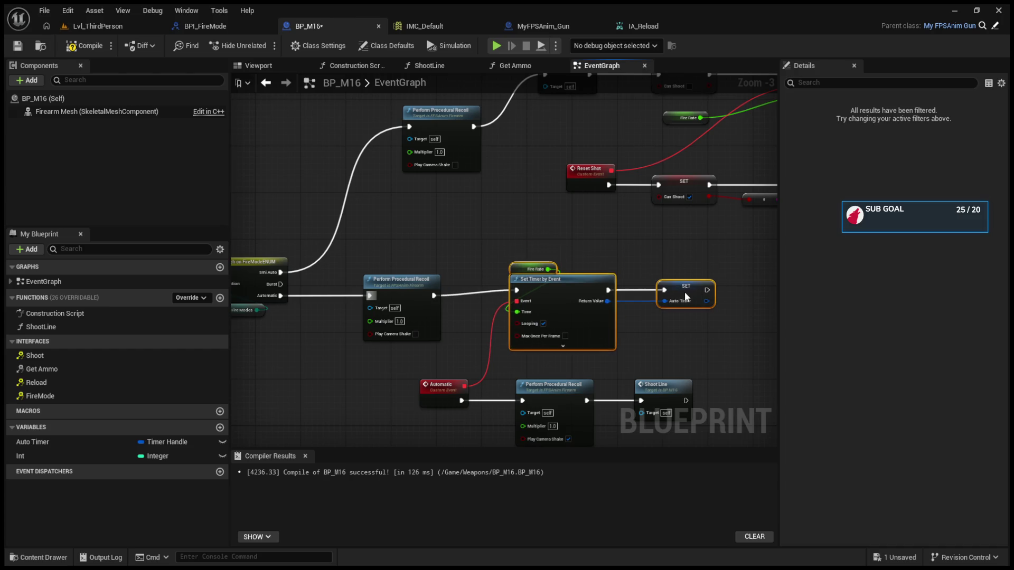
left_click(101, 30)
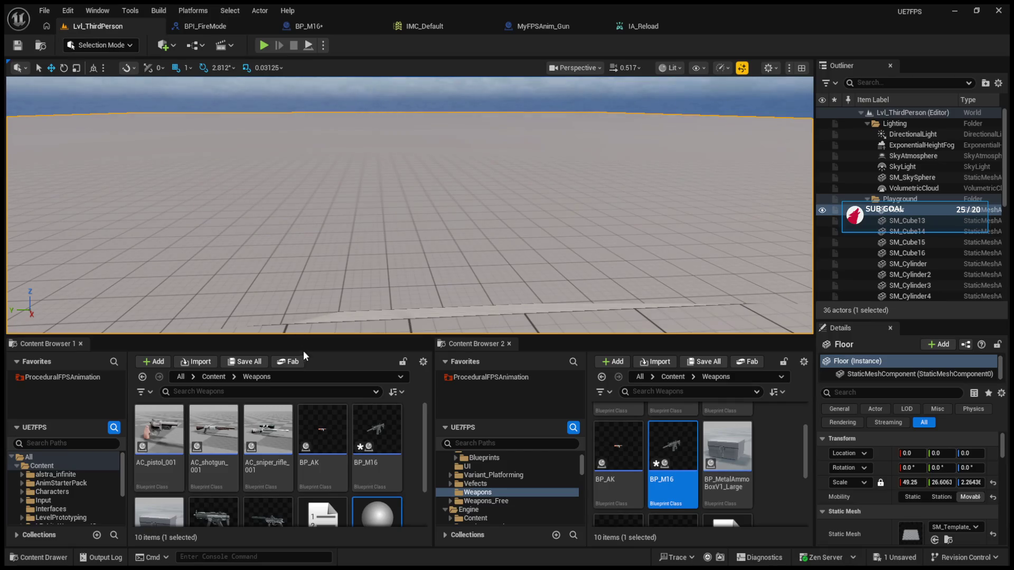
- Enlarge the level viewport and start a Play-In-Editor session with Alt+P
left_click_drag(306, 335, 306, 411)
left_click(205, 25)
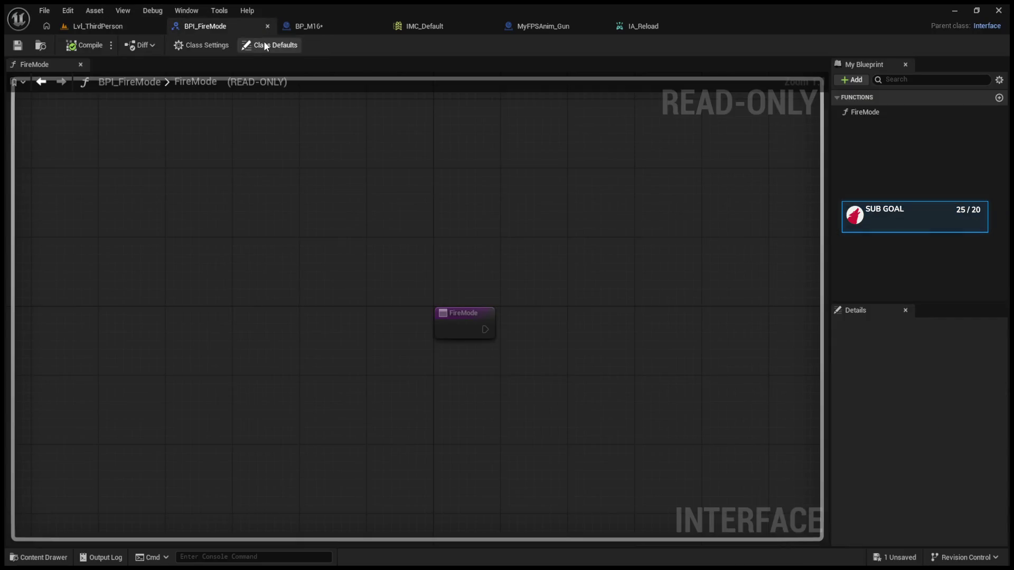
left_click(80, 32)
key("alt+p")
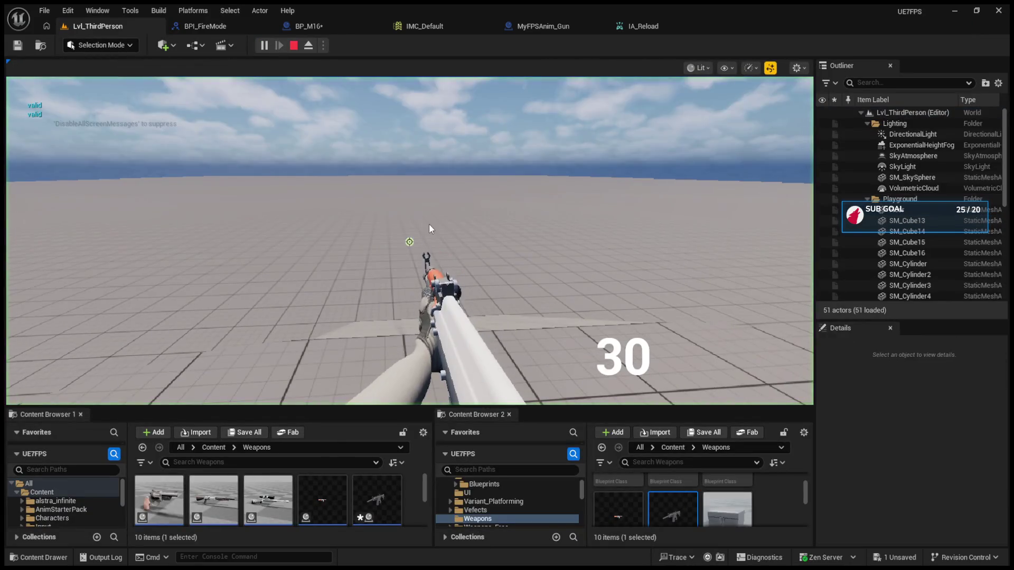
- Fire the rifle repeatedly to drain its ammo
scroll(409, 242, "up", 1)
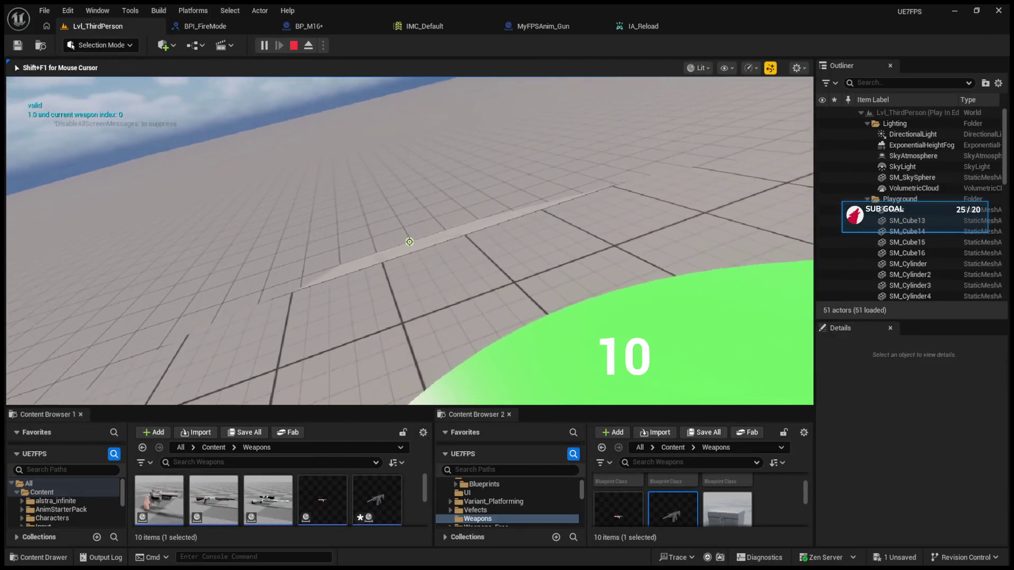
left_click(409, 242)
left_click(409, 242)
left_click(410, 242)
left_click(409, 242)
left_click(409, 242)
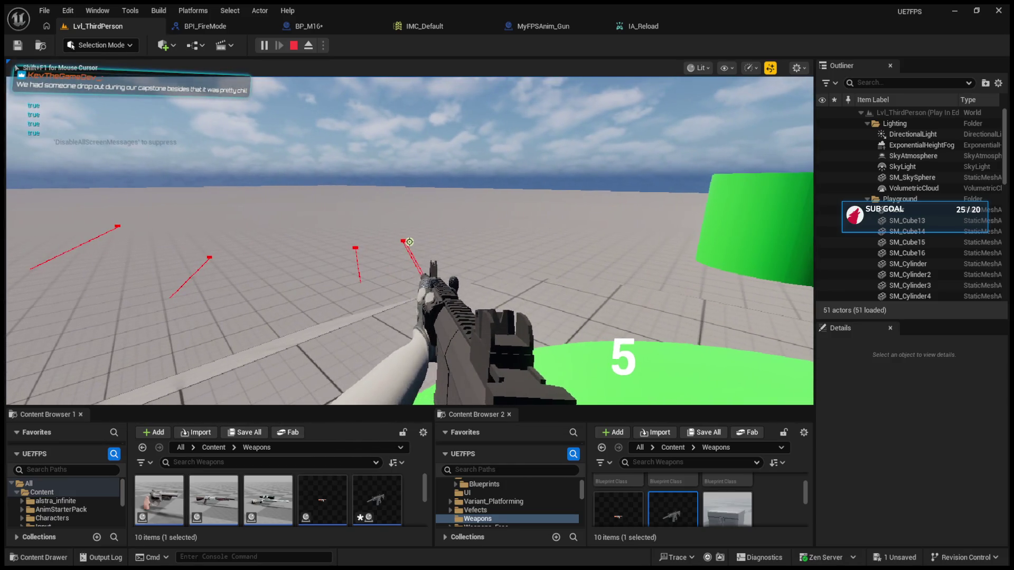
left_click(409, 242)
- Reload with R, fire three more shots, then stop play and return to BP_M16
key("r")
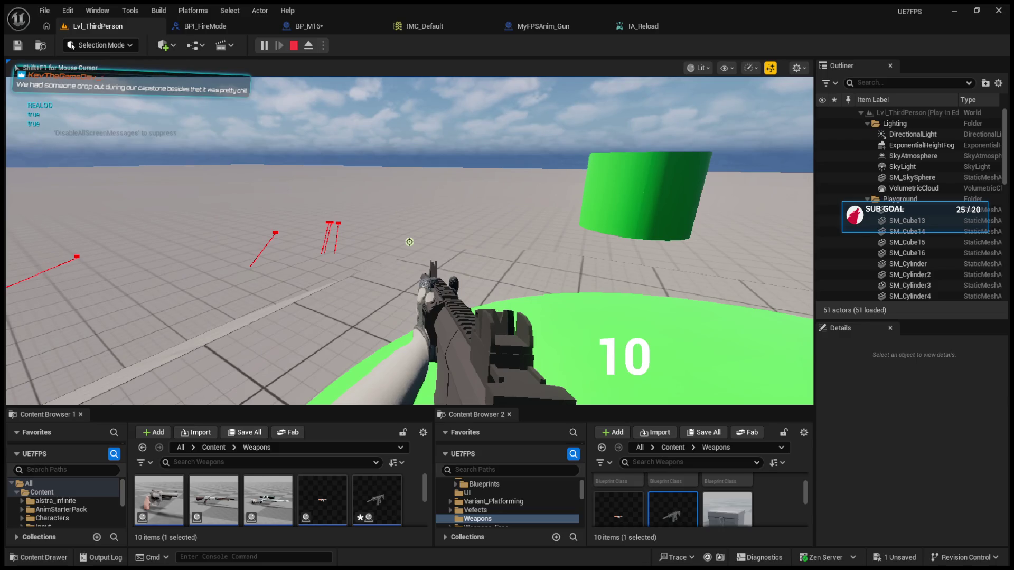
left_click(409, 242)
left_click(410, 242)
left_click(409, 242)
left_click(410, 242)
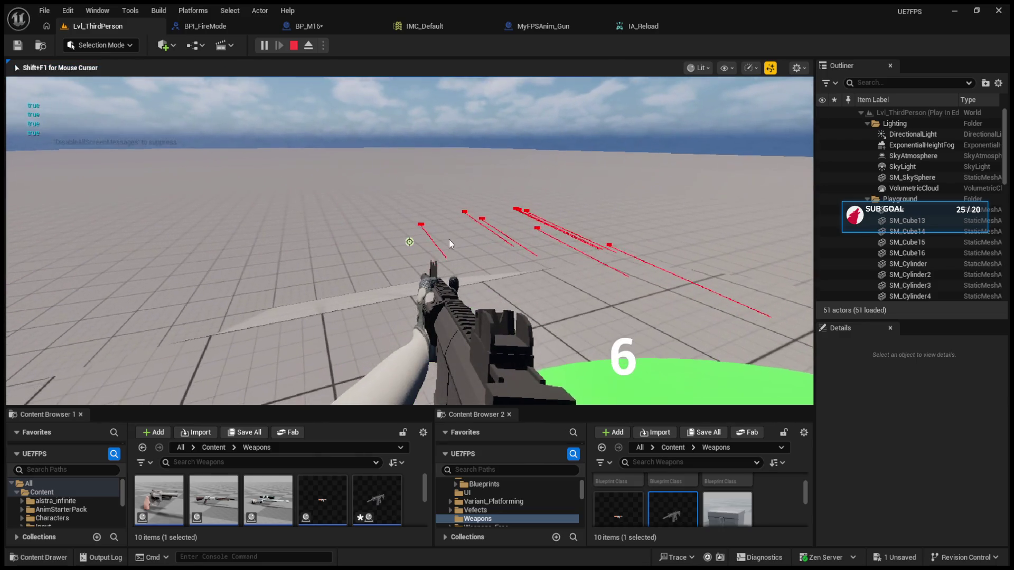
key("Escape")
left_click(227, 31)
left_click(309, 28)
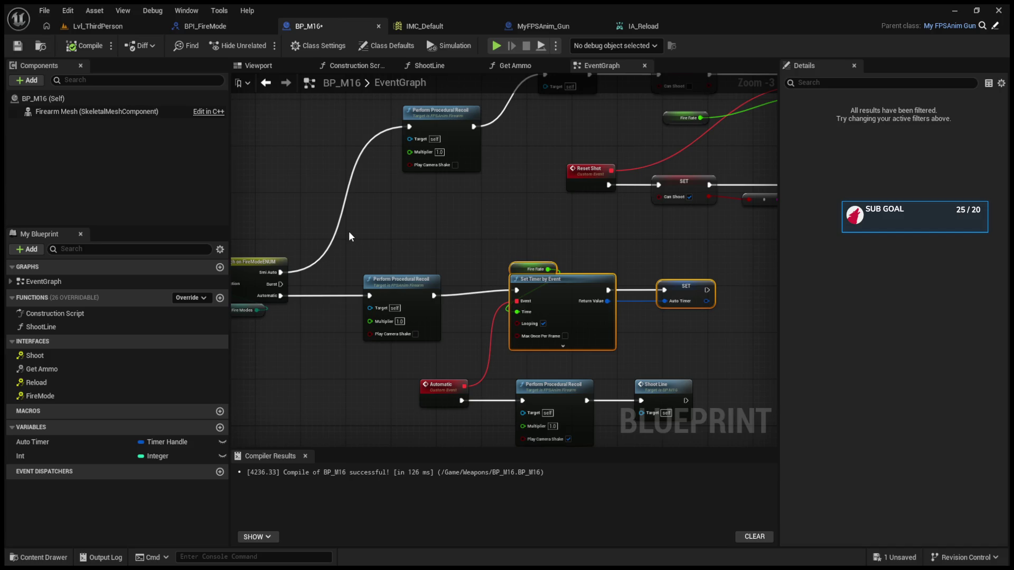
- Shift the Fire Rate, Set Timer by Event and SET nodes slightly down and right
mouse_move(518, 275)
left_mouse_down()
mouse_move(511, 270)
mouse_move(691, 334)
left_mouse_up()
mouse_move(684, 288)
left_mouse_down()
mouse_move(688, 313)
mouse_move(681, 295)
left_mouse_up()
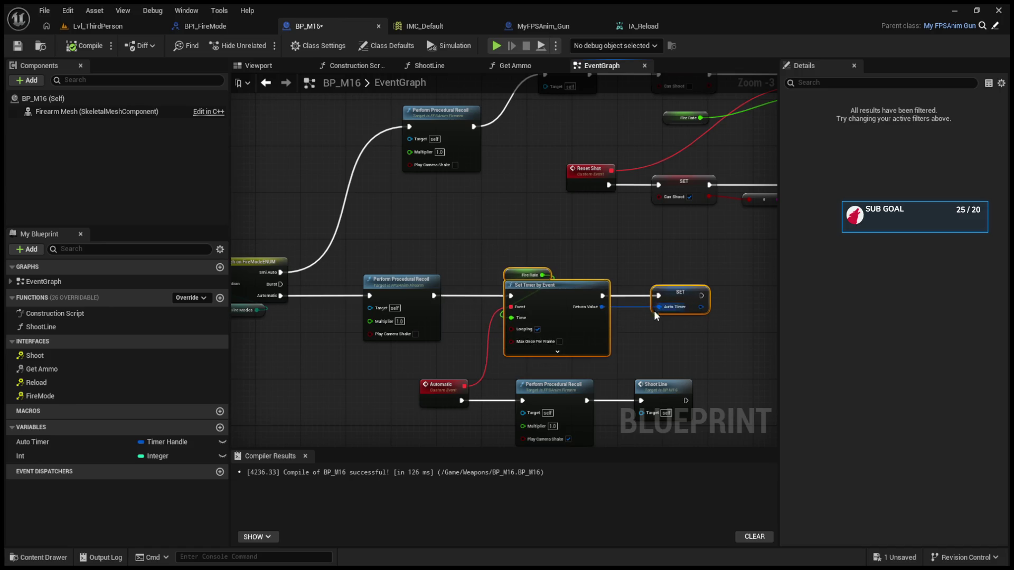
left_click(682, 337)
left_click_drag(683, 335, 646, 307)
mouse_move(435, 212)
left_mouse_down()
mouse_move(661, 394)
mouse_move(649, 338)
left_mouse_up()
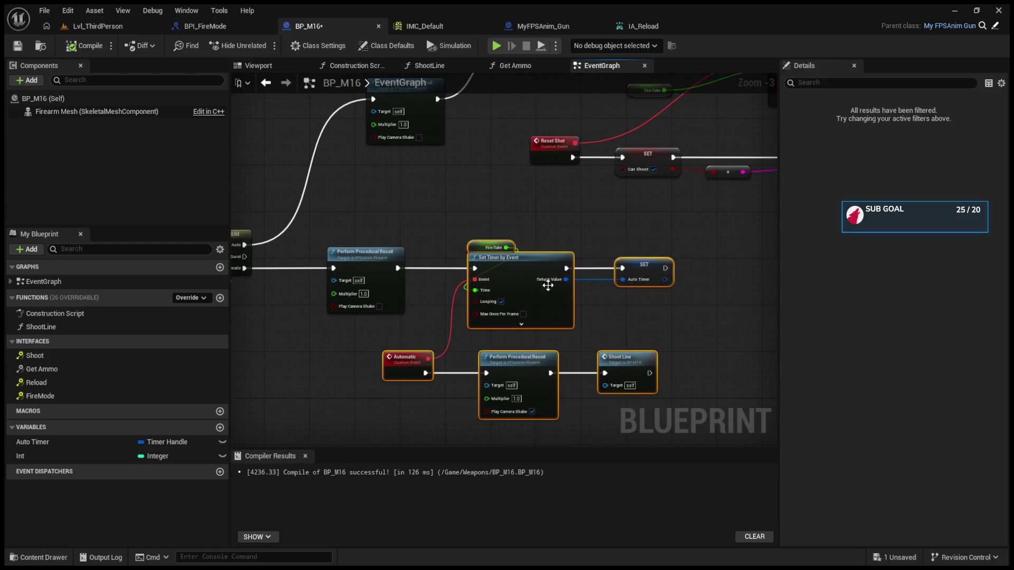
left_click_drag(440, 214, 650, 341)
mouse_move(534, 276)
left_mouse_down()
mouse_move(556, 283)
mouse_move(540, 275)
left_mouse_up()
left_click(622, 328)
- Select the Automatic, recoil, Shoot Line and timer nodes together and nudge them right
mouse_move(681, 421)
left_mouse_down()
mouse_move(385, 347)
mouse_move(464, 249)
mouse_move(433, 252)
left_mouse_up()
left_click_drag(531, 277, 548, 278)
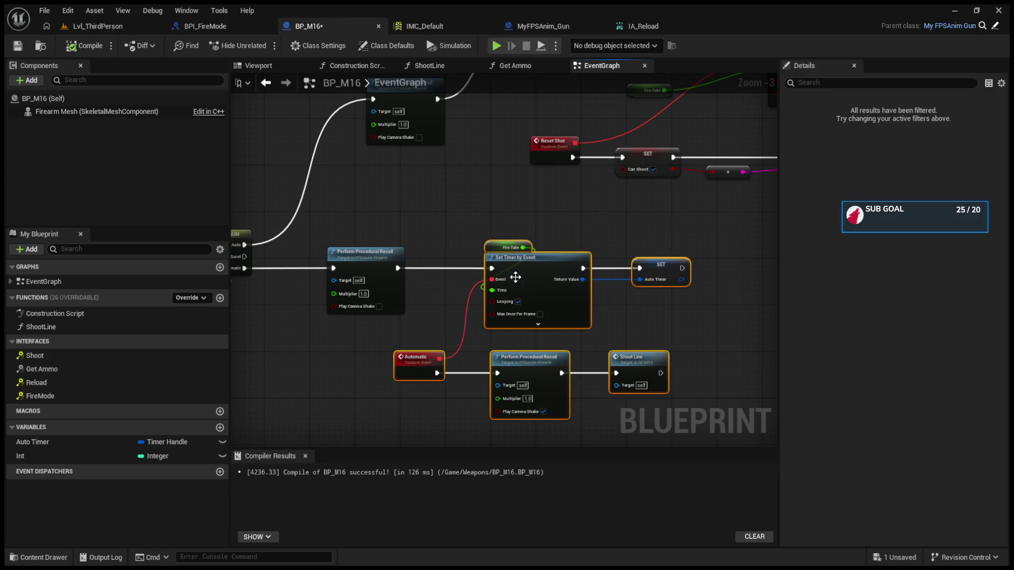
left_click(467, 214)
left_click_drag(461, 222, 616, 385)
left_click_drag(435, 232, 724, 406)
left_click(721, 331)
left_click_drag(722, 331, 747, 342)
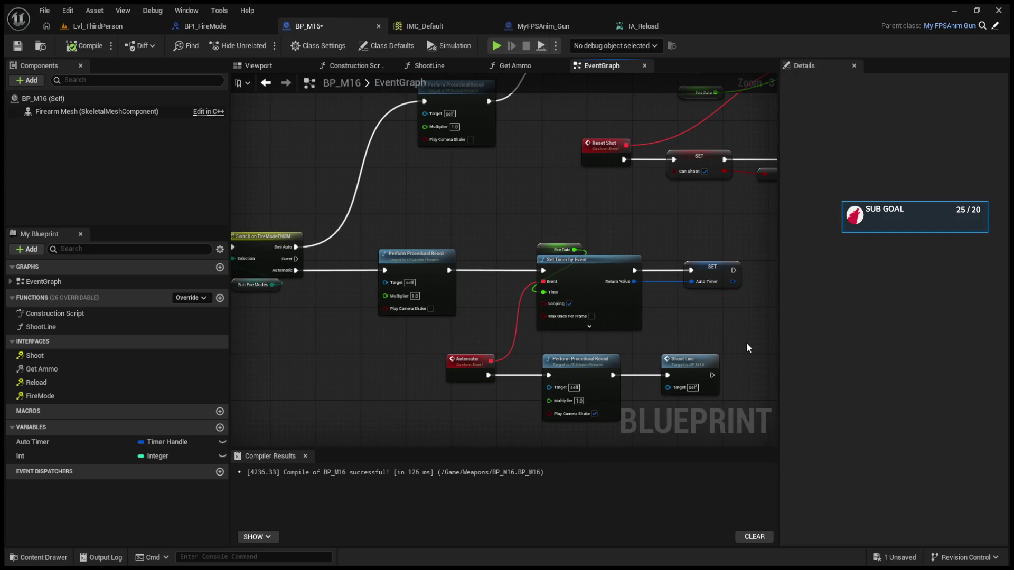
left_click_drag(613, 333, 685, 327)
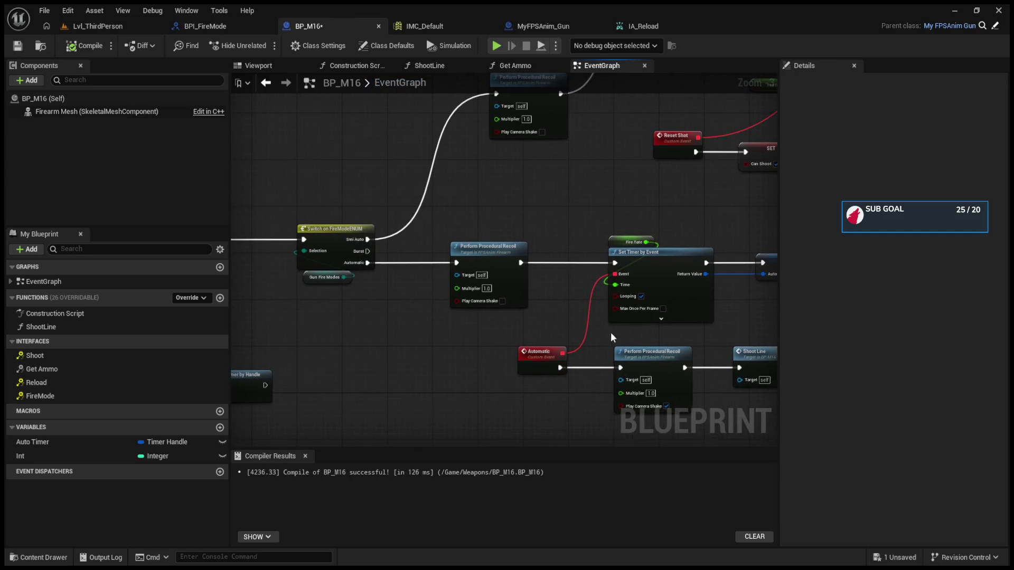
- Select the Automatic event and review the Branch, Clear Timer, Set Timer and Reset Shot nodes
left_click(553, 357)
left_click_drag(575, 336, 510, 337)
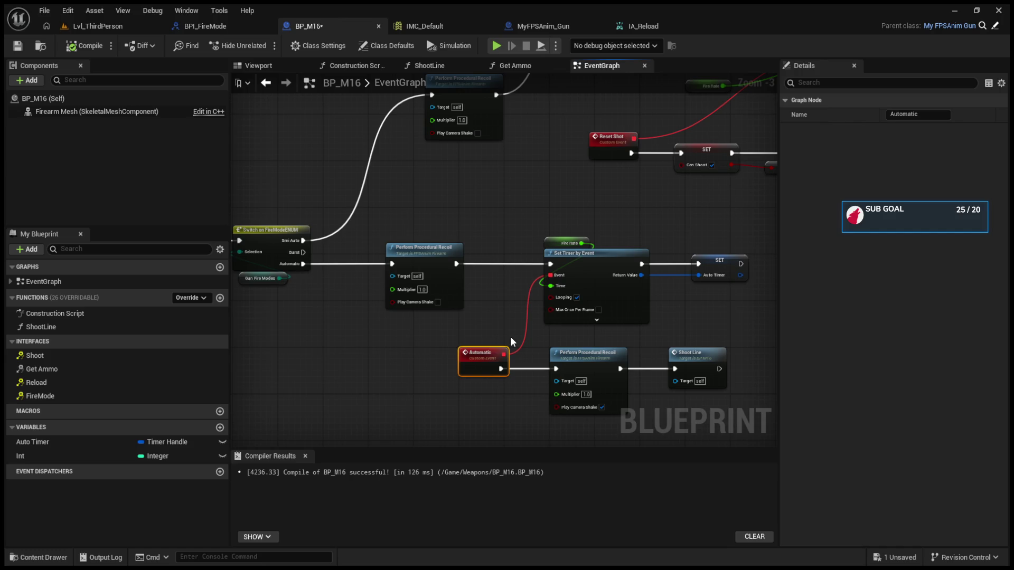
left_click(510, 337)
mouse_move(510, 337)
left_mouse_down()
mouse_move(403, 332)
mouse_move(403, 289)
left_mouse_up()
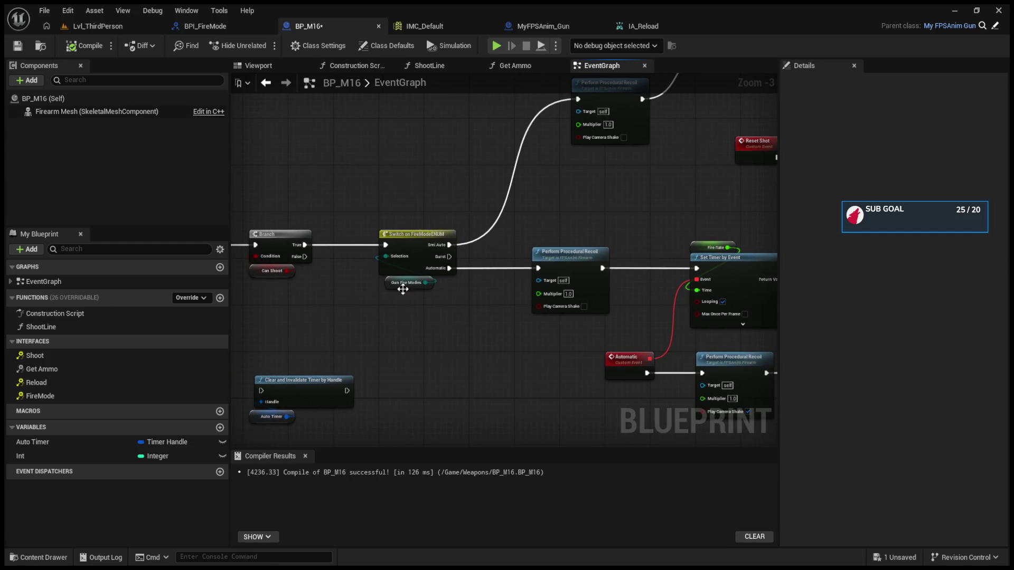
left_click_drag(623, 264, 423, 289)
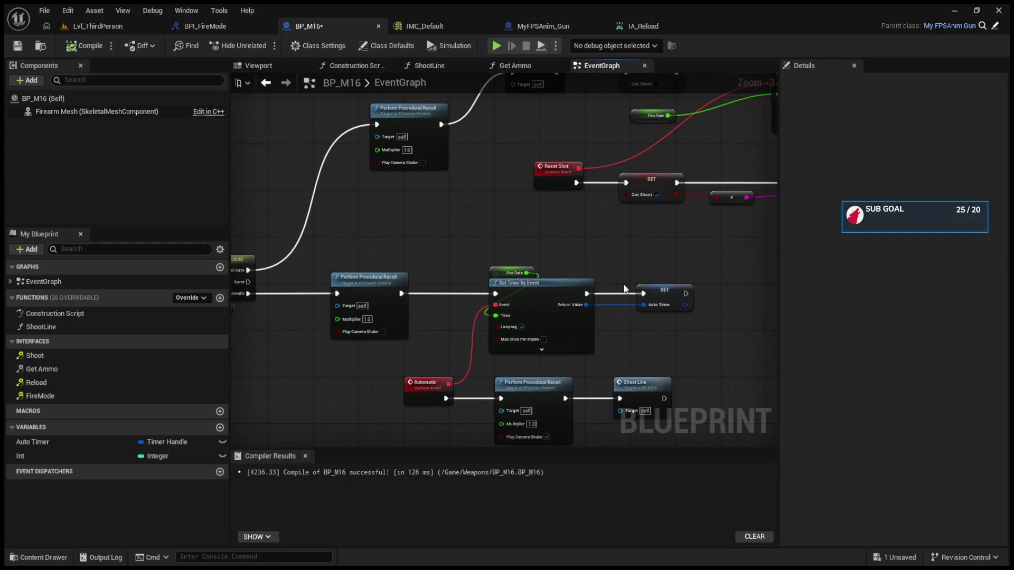
scroll(624, 289, "down", 4)
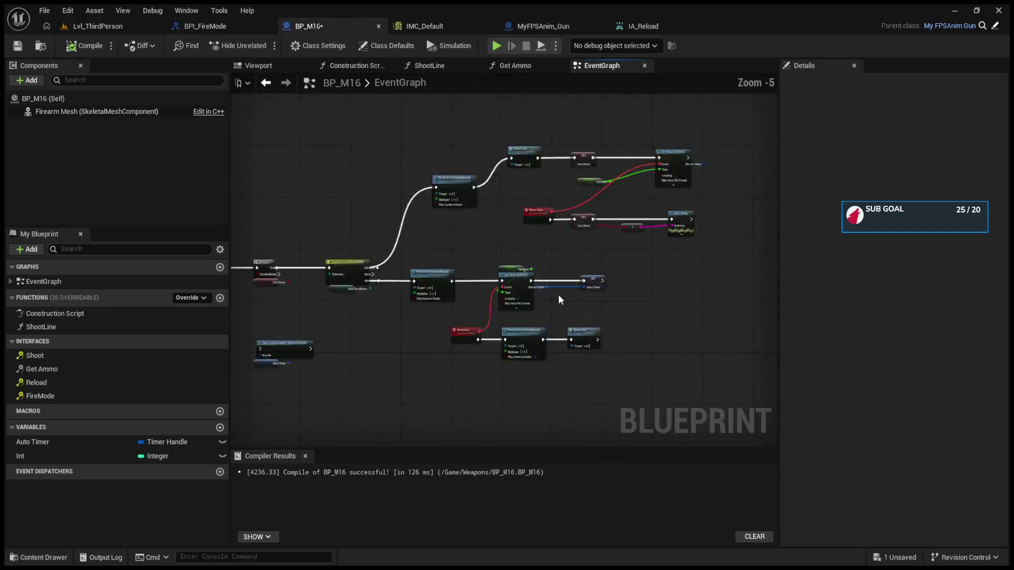
scroll(559, 300, "up", 4)
mouse_move(559, 294)
left_mouse_down()
mouse_move(740, 286)
mouse_move(518, 341)
mouse_move(372, 346)
left_mouse_up()
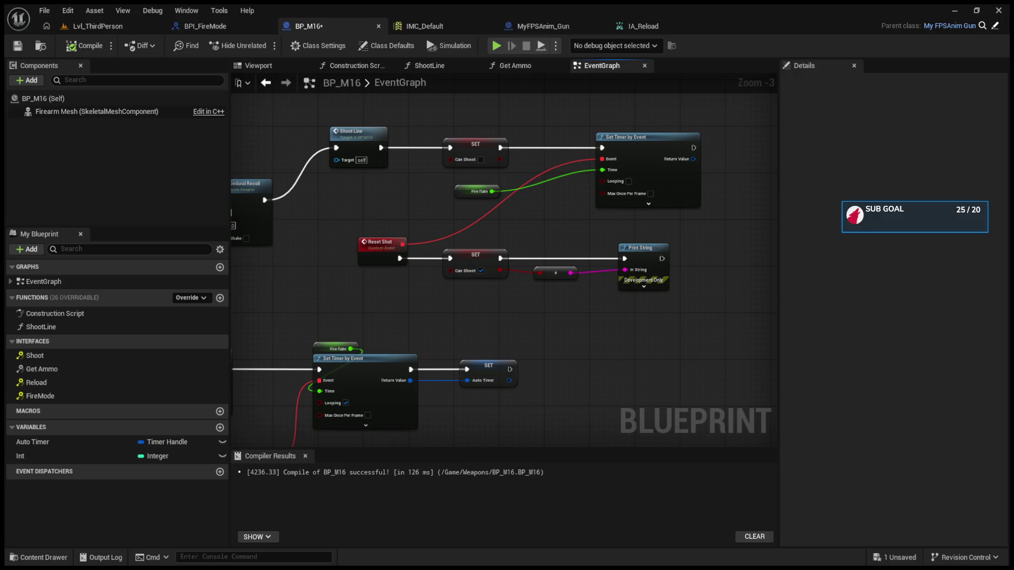
- Move the Automatic event node up and left and the ShootLine node to the right
mouse_move(581, 380)
left_mouse_down()
mouse_move(615, 288)
mouse_move(667, 272)
left_mouse_up()
scroll(563, 307, "up", 1)
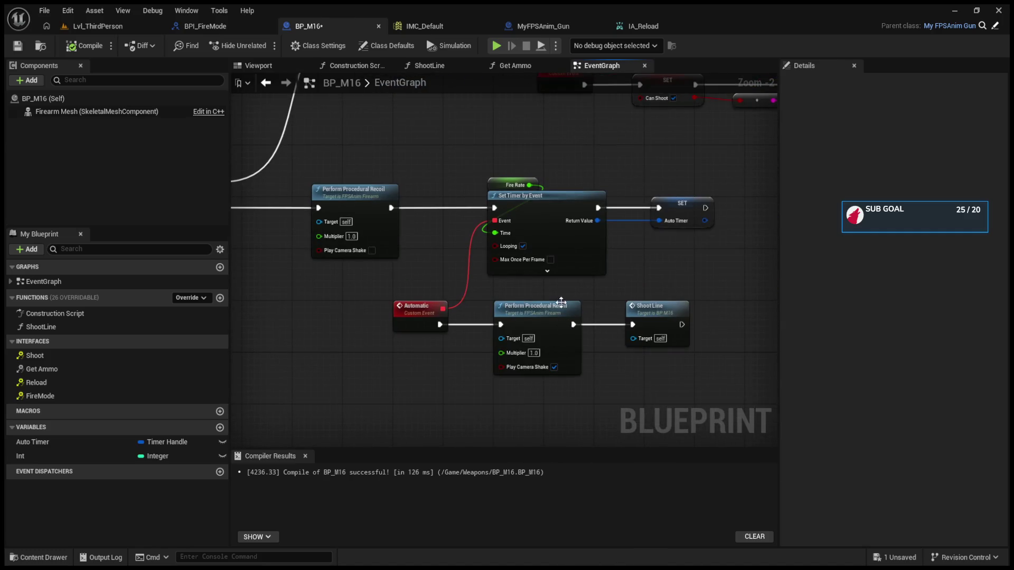
mouse_move(401, 306)
left_mouse_down()
mouse_move(694, 390)
mouse_move(379, 306)
left_mouse_up()
double_click(378, 303)
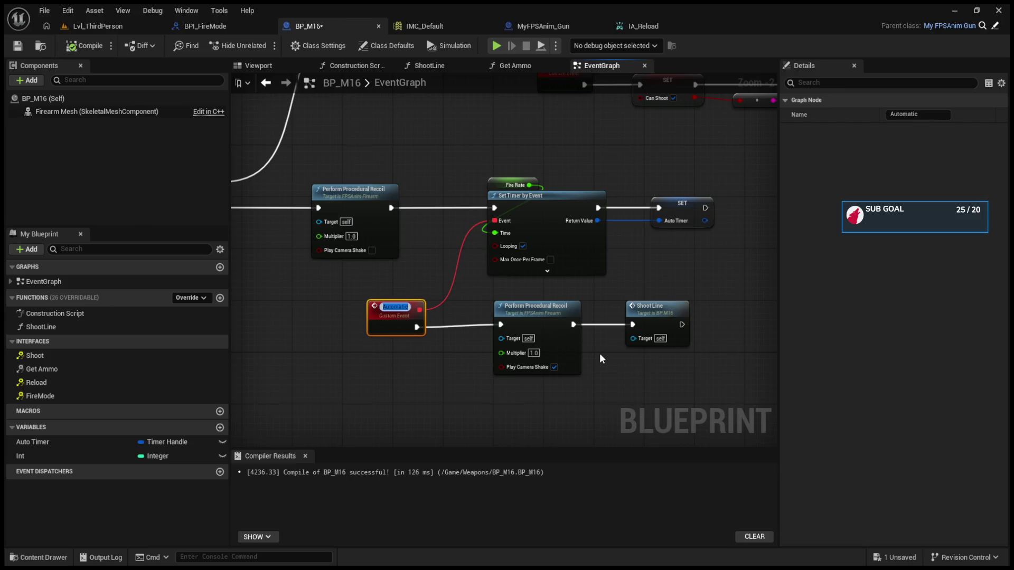
left_click_drag(600, 353, 629, 371)
left_click_drag(687, 327, 723, 332)
mouse_move(610, 326)
left_mouse_down()
mouse_move(697, 329)
mouse_move(664, 322)
left_mouse_up()
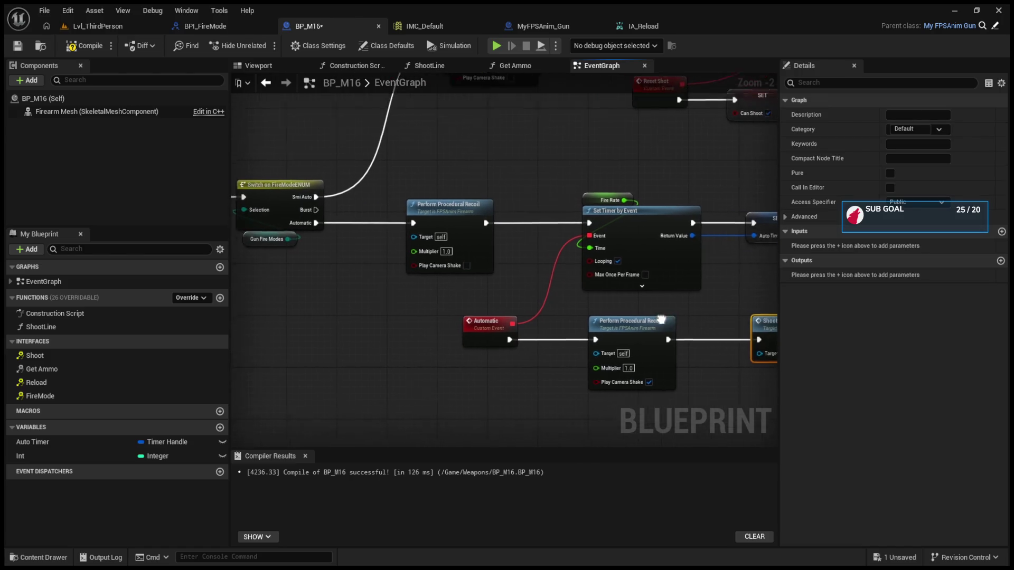
scroll(664, 322, "down", 3)
scroll(423, 313, "up", 6)
- Delete the unused Branch and Get Owner nodes
mouse_move(553, 321)
left_mouse_down()
mouse_move(339, 320)
mouse_move(540, 428)
left_mouse_up()
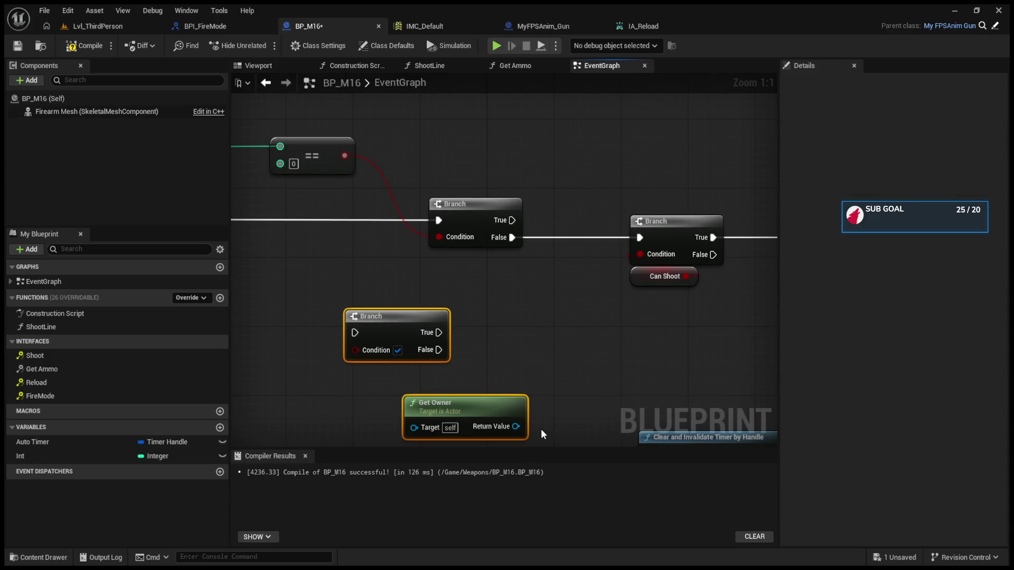
key("Delete")
scroll(442, 298, "down", 5)
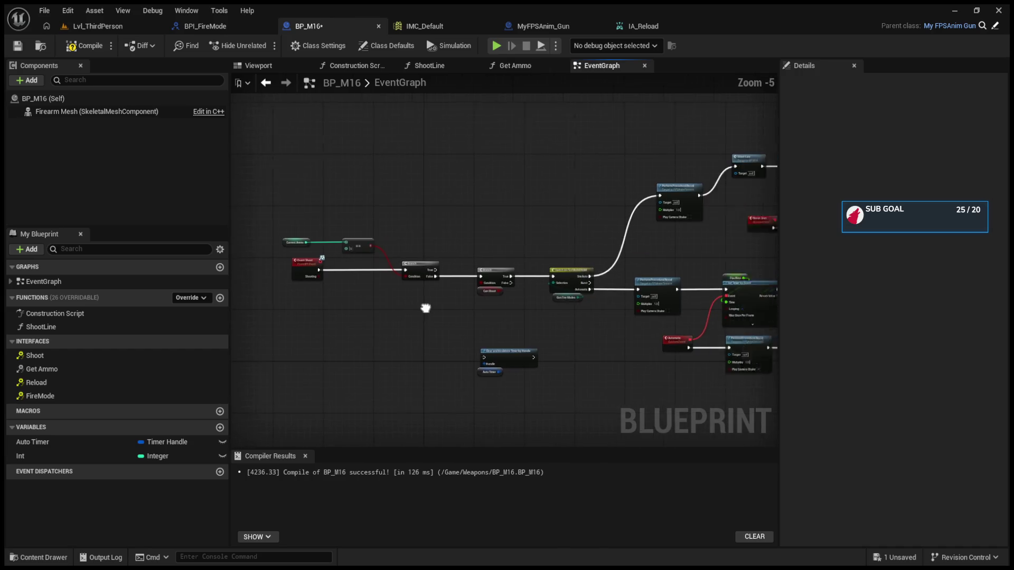
scroll(642, 297, "up", 5)
- Nudge the Automatic event slightly left and inspect the Fire Rate variable's settings
mouse_move(642, 297)
left_mouse_down()
mouse_move(422, 260)
mouse_move(254, 260)
mouse_move(373, 186)
left_mouse_up()
scroll(550, 317, "down", 4)
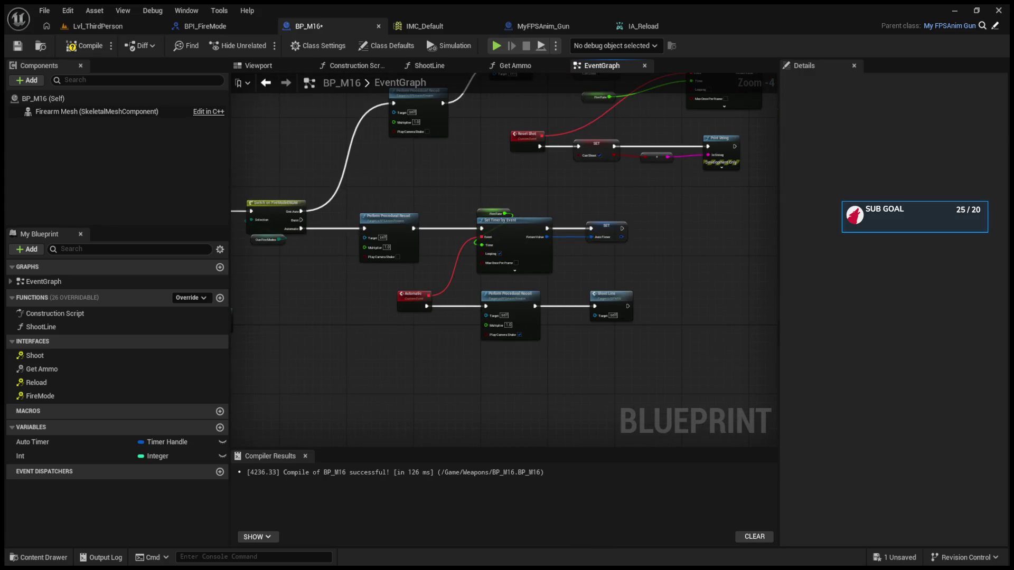
scroll(604, 291, "up", 3)
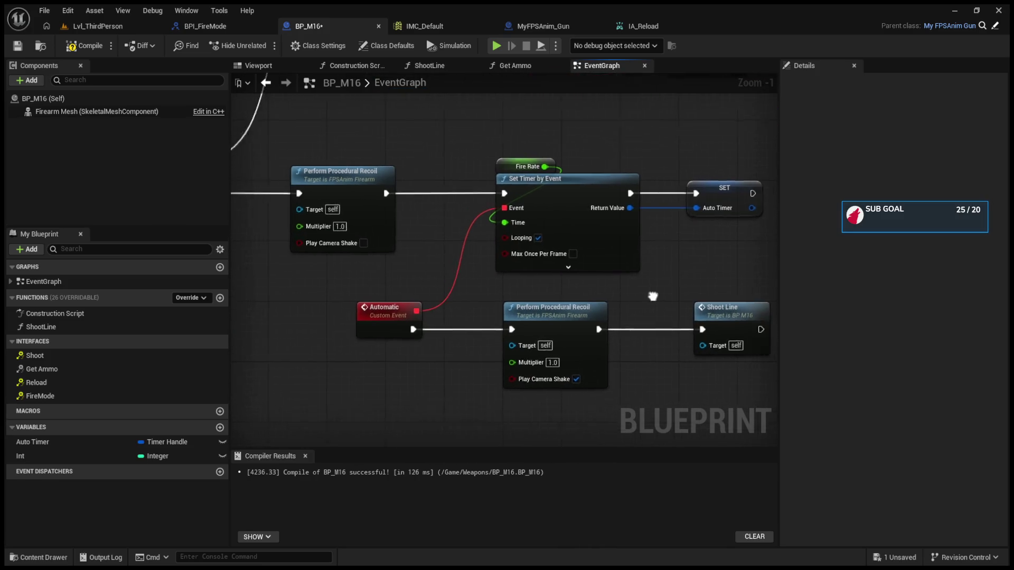
scroll(581, 307, "down", 3)
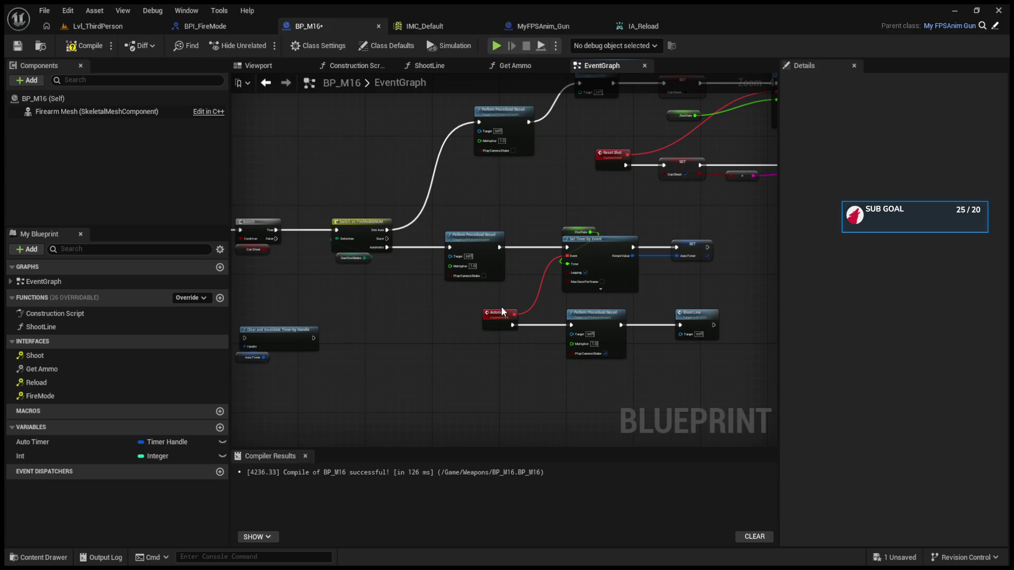
scroll(502, 306, "up", 2)
mouse_move(380, 299)
left_mouse_down()
mouse_move(536, 309)
mouse_move(584, 297)
mouse_move(372, 292)
left_mouse_up()
mouse_move(492, 367)
left_mouse_down()
mouse_move(471, 360)
mouse_move(771, 338)
mouse_move(402, 341)
left_mouse_up()
left_click(510, 216)
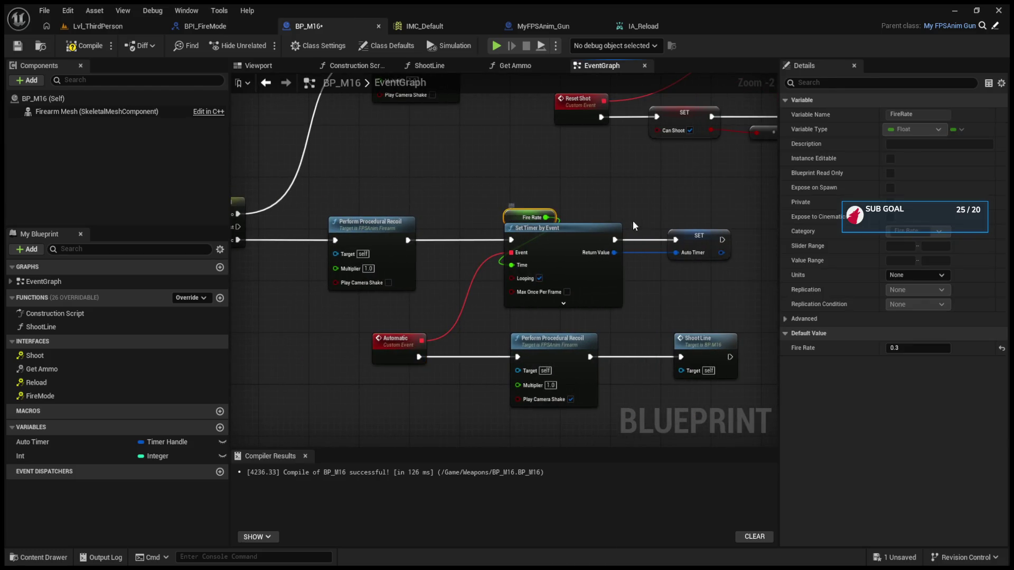
mouse_move(651, 210)
left_mouse_down()
mouse_move(539, 274)
mouse_move(550, 269)
mouse_move(566, 321)
mouse_move(707, 351)
mouse_move(550, 340)
mouse_move(740, 354)
mouse_move(558, 368)
mouse_move(542, 360)
mouse_move(393, 383)
left_mouse_up()
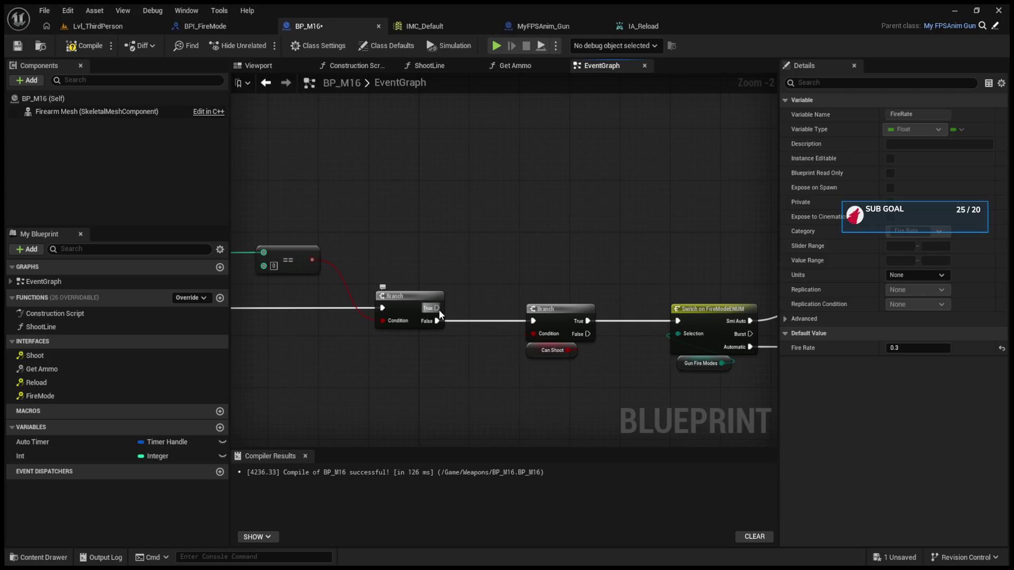
- Paste a Clear and Invalidate Timer by Handle node, discarding the wrong Clear Timer node
left_click_drag(439, 310, 543, 213)
left_click(487, 216)
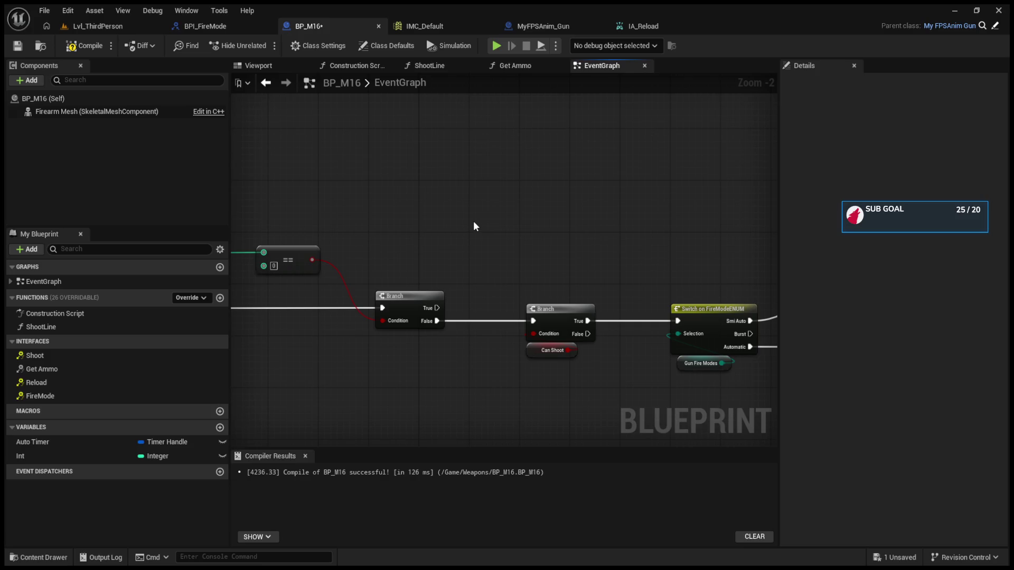
key("ctrl+v")
left_click_drag(432, 126, 551, 274)
key("Delete")
key("ctrl+v")
- Wire Branch True into it, feed an Auto Timer getter as the handle, and compile with F7
mouse_move(429, 309)
left_mouse_down()
mouse_move(478, 215)
mouse_move(496, 205)
left_mouse_up()
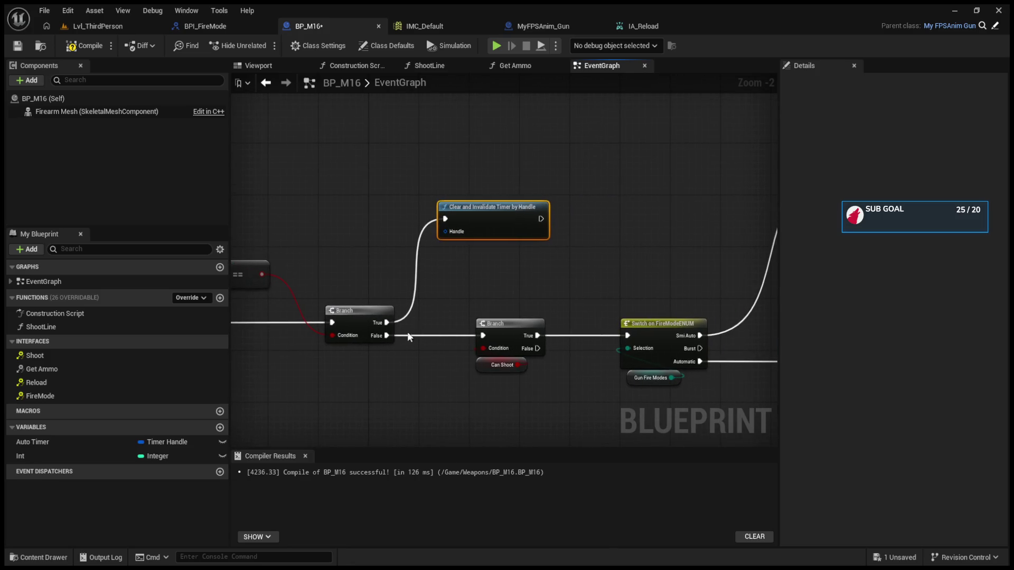
left_click(97, 442)
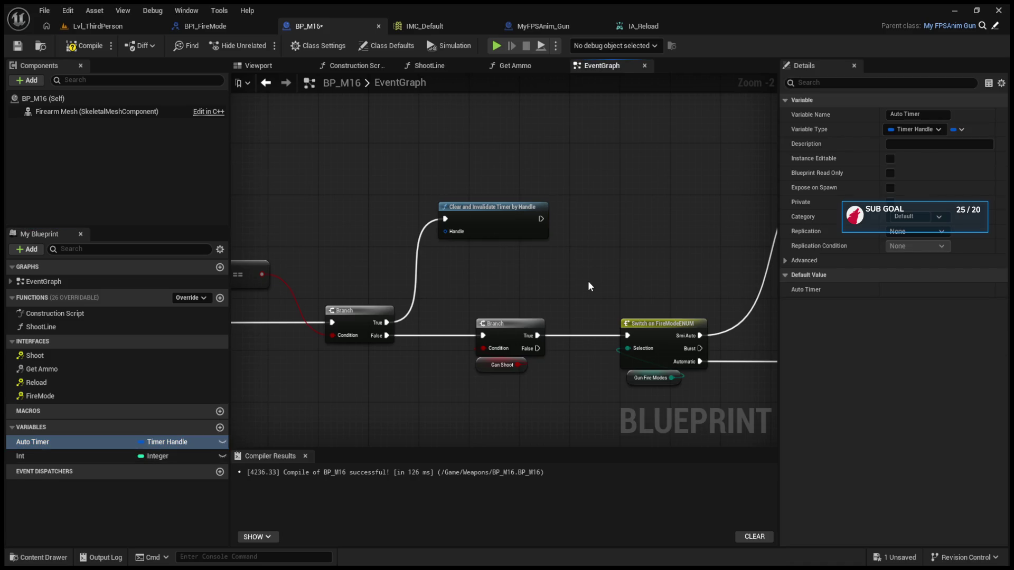
mouse_move(587, 271)
left_mouse_down()
mouse_move(591, 258)
mouse_move(365, 242)
mouse_move(447, 232)
left_mouse_up()
key("F7")
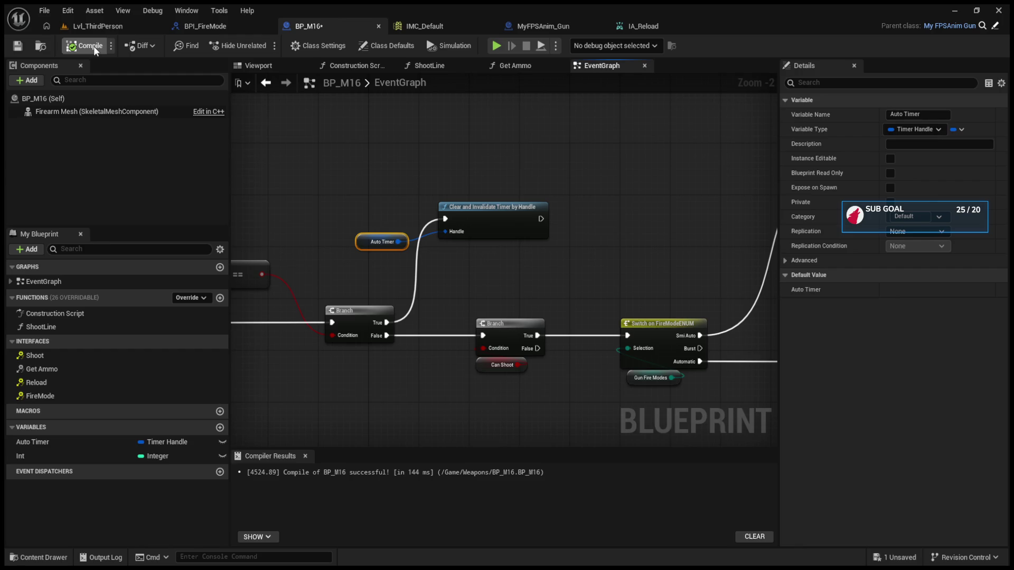
scroll(492, 283, "down", 3)
scroll(636, 311, "up", 4)
left_click(128, 29)
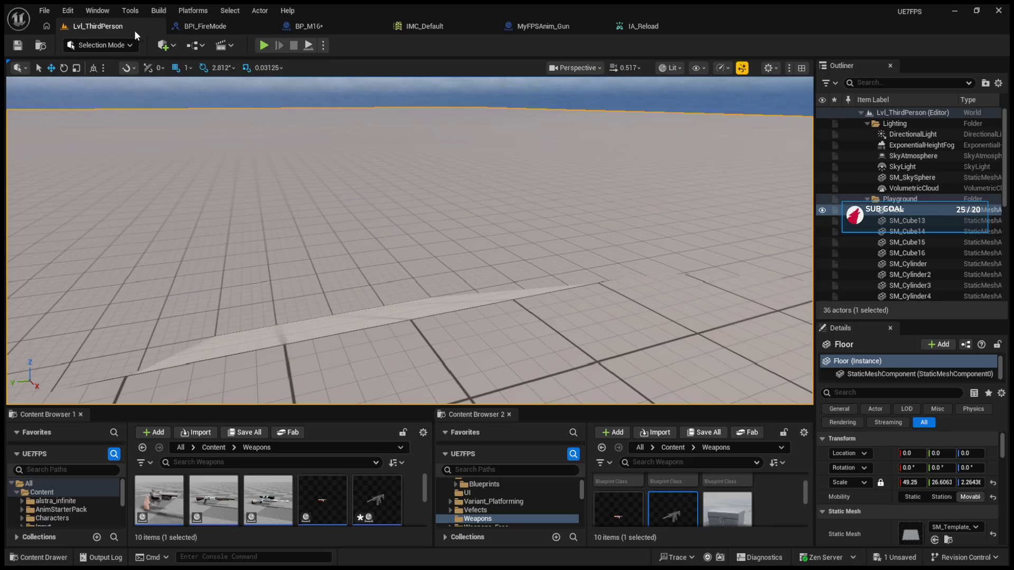
- Start Play-In-Editor and fire the M16 at the ground and toward the green cylinder
left_click(264, 46)
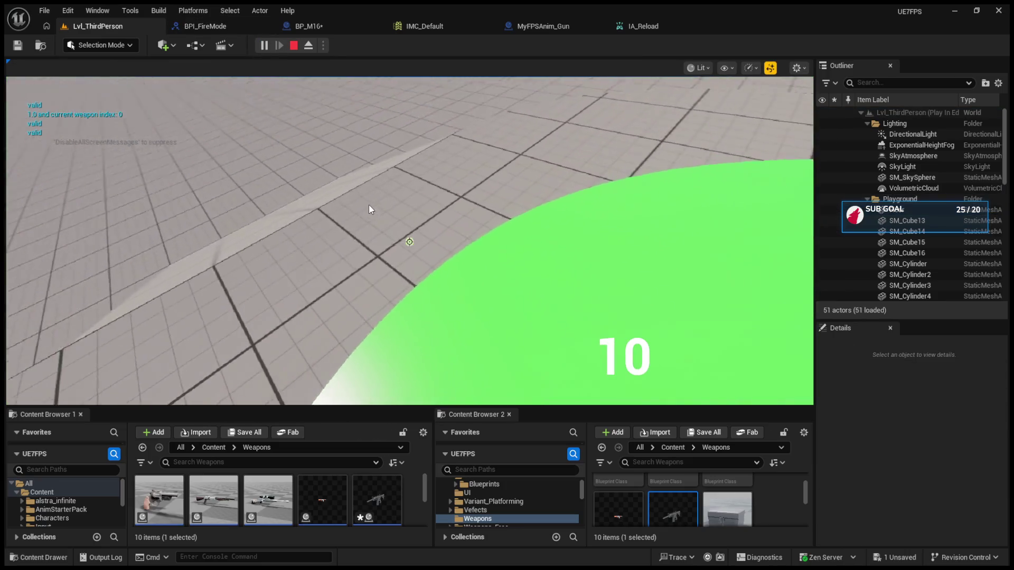
left_click(368, 206)
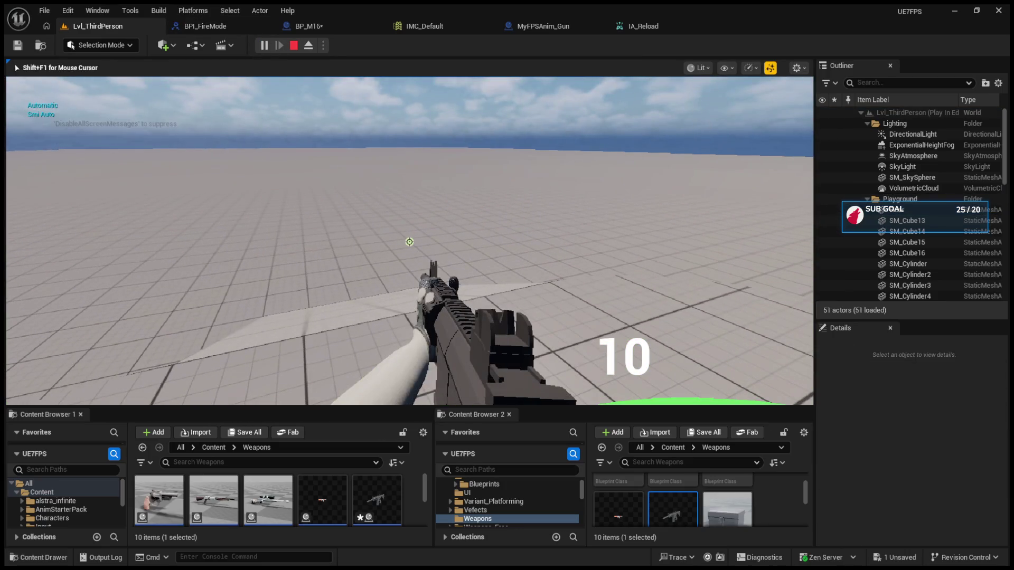
left_click(409, 242)
left_click(409, 242)
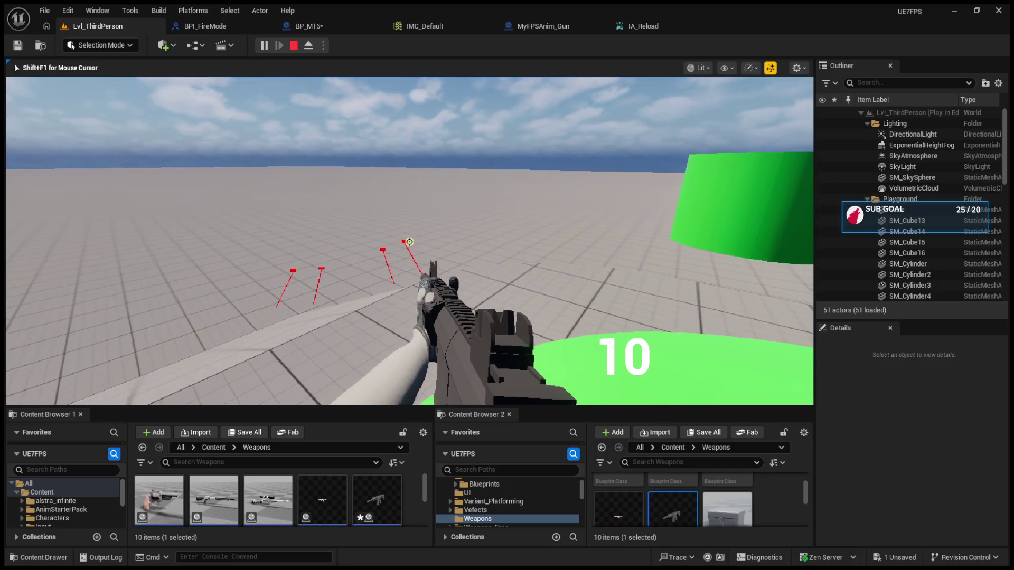
left_click(410, 242)
left_click(409, 242)
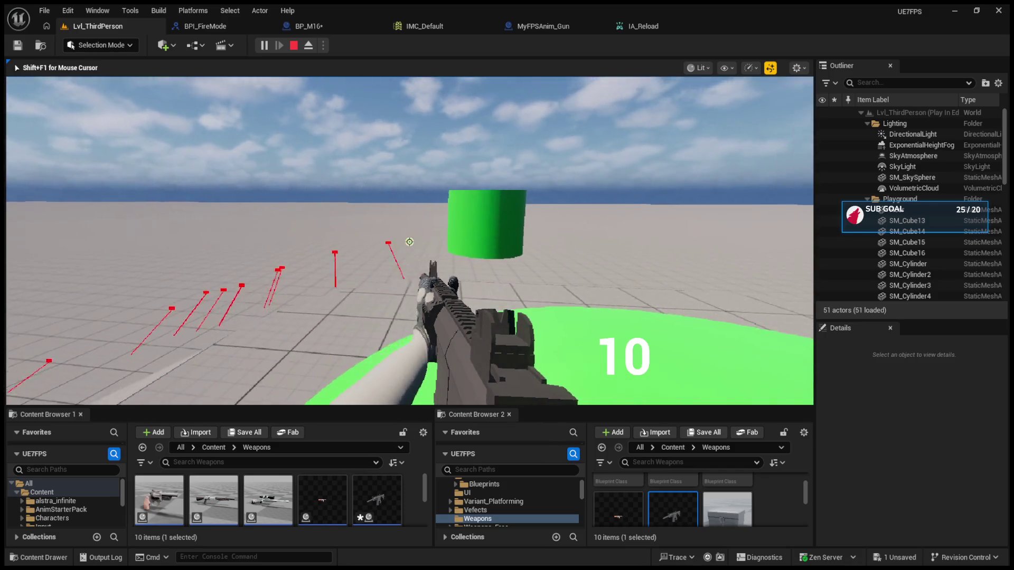
left_click(410, 242)
left_click(410, 242)
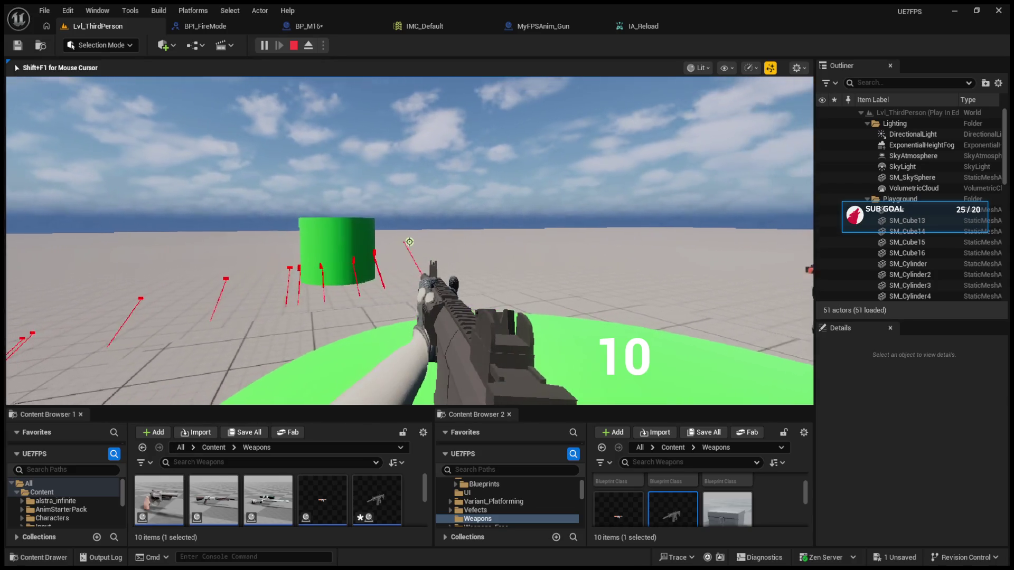
left_click(410, 242)
- Stop the play test and return to Event Shoot and the Clear Timer nodes in BP_M16
key("Escape")
left_click(322, 27)
mouse_move(372, 165)
left_mouse_down()
mouse_move(491, 203)
mouse_move(280, 163)
left_mouse_up()
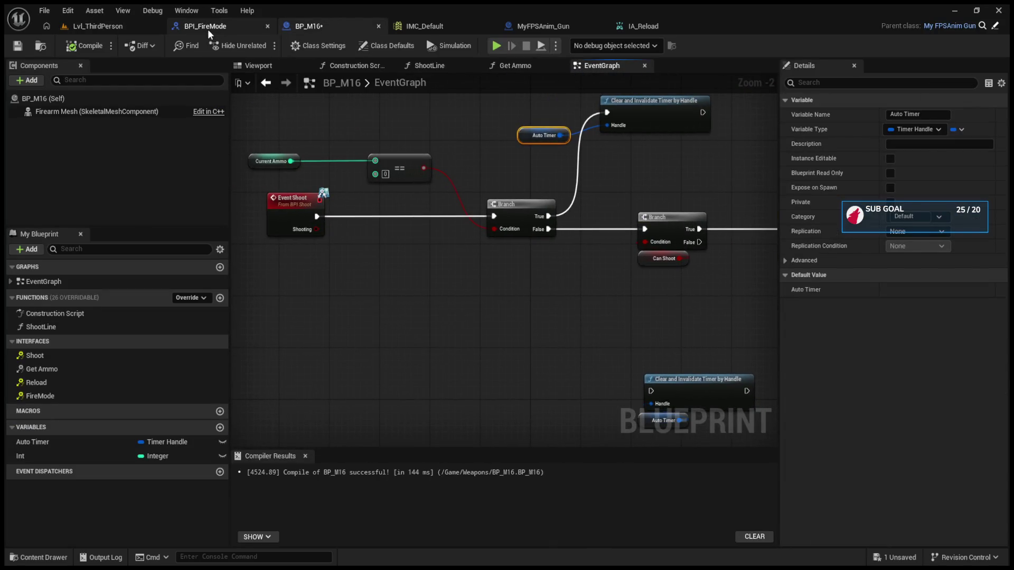
- Delete and undo-restore the Auto Timer and Clear Timer nodes, then move Auto Timer up and right
mouse_move(572, 251)
left_mouse_down()
mouse_move(482, 307)
mouse_move(463, 301)
mouse_move(426, 324)
mouse_move(597, 261)
mouse_move(639, 263)
left_mouse_up()
mouse_move(718, 323)
left_mouse_down()
mouse_move(533, 324)
mouse_move(642, 322)
left_mouse_up()
mouse_move(542, 109)
left_mouse_down()
mouse_move(466, 133)
mouse_move(629, 245)
left_mouse_up()
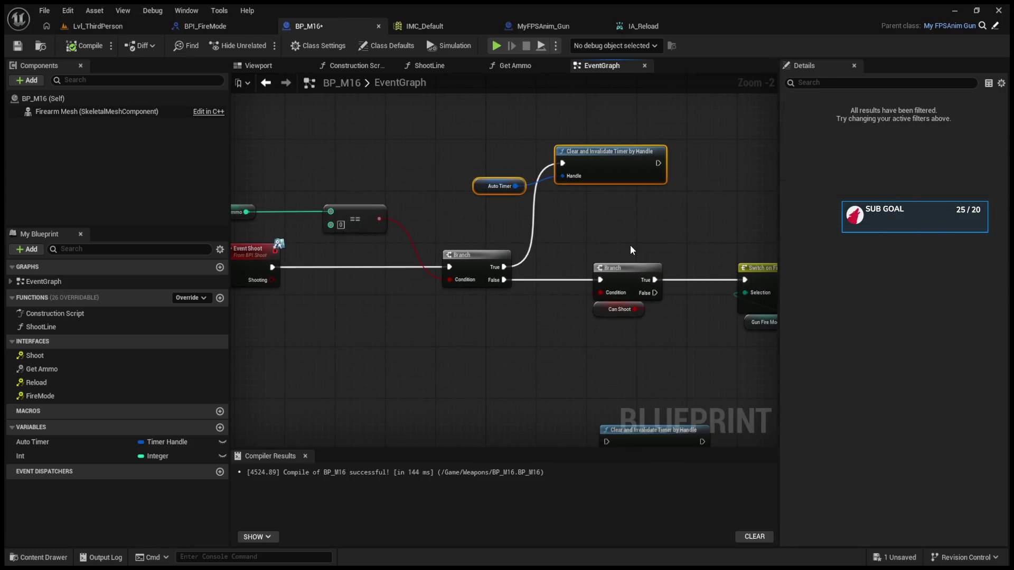
key("Delete")
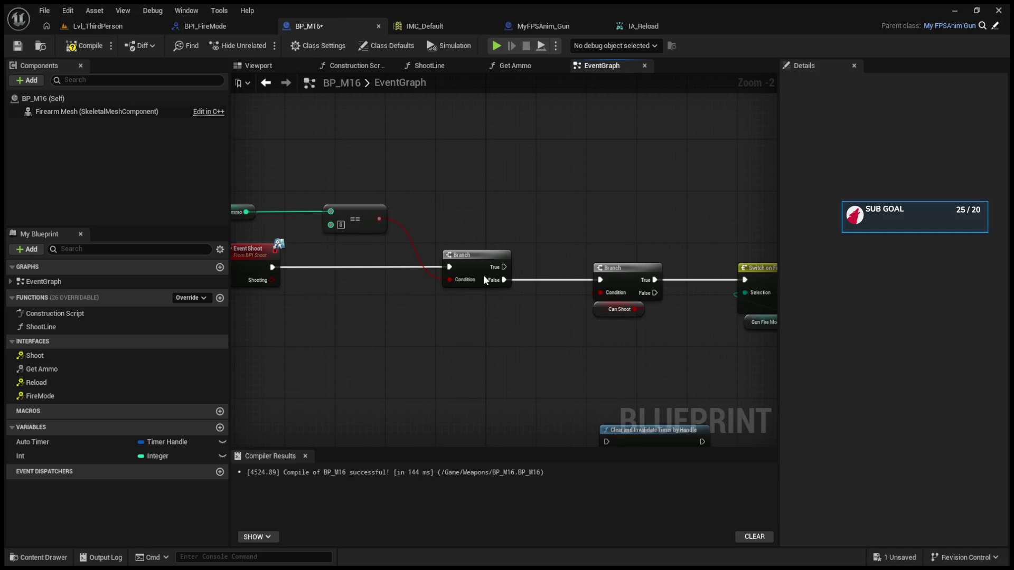
key("ctrl+z")
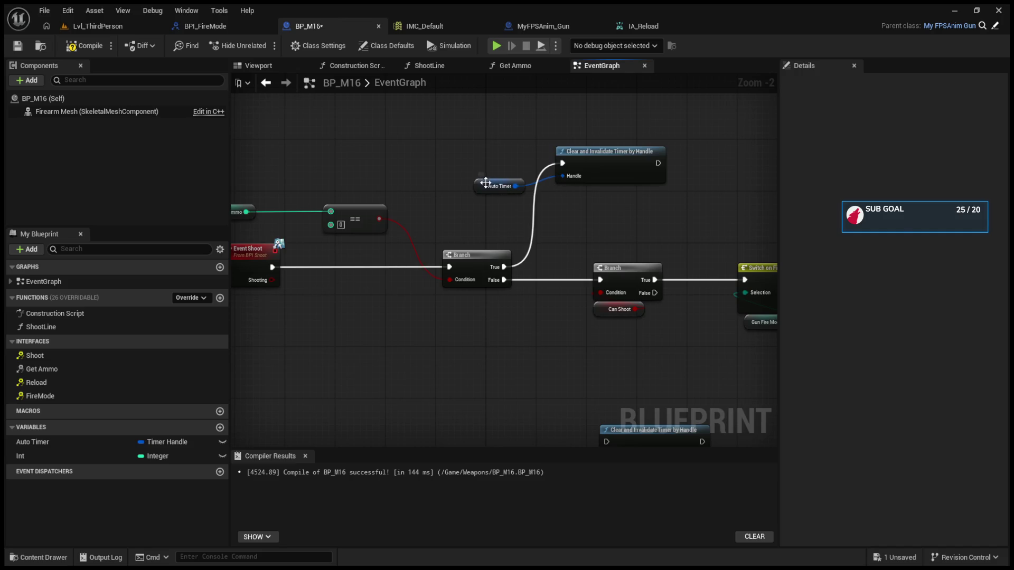
left_click_drag(484, 183, 502, 168)
- View the BPI_FireMode interface graph, then return to the Lvl_ThirdPerson level editor
left_click_drag(254, 283, 368, 263)
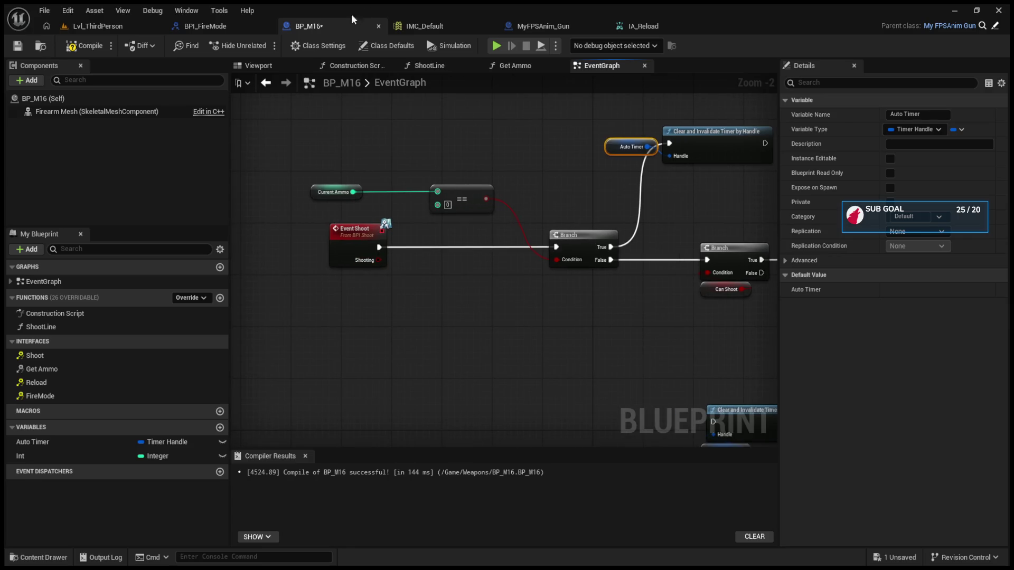
left_click(206, 26)
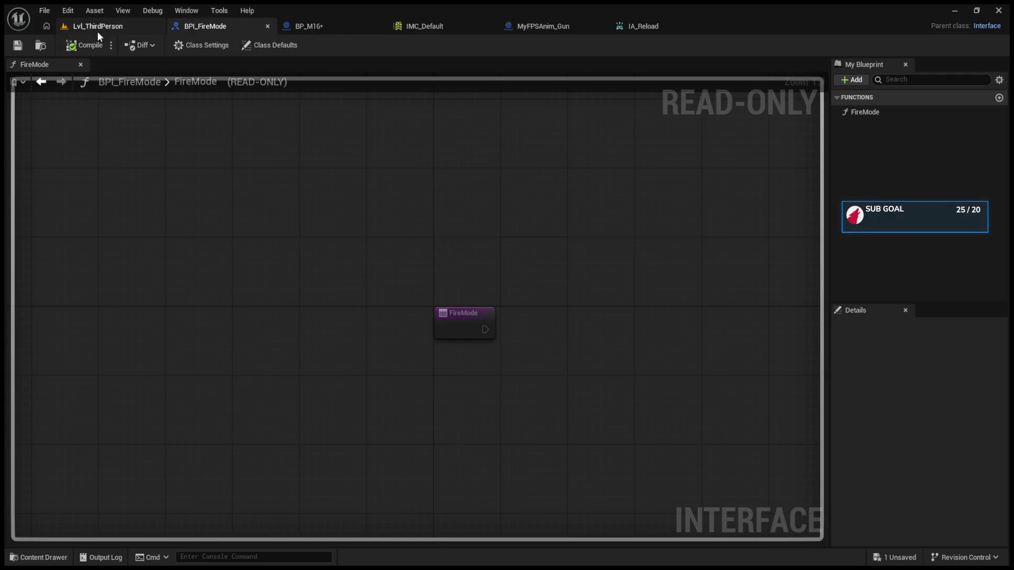
left_click(122, 31)
- Enlarge the Content Browsers and browse to Content > ThirdPerson > Blueprints
left_click_drag(395, 373, 411, 246)
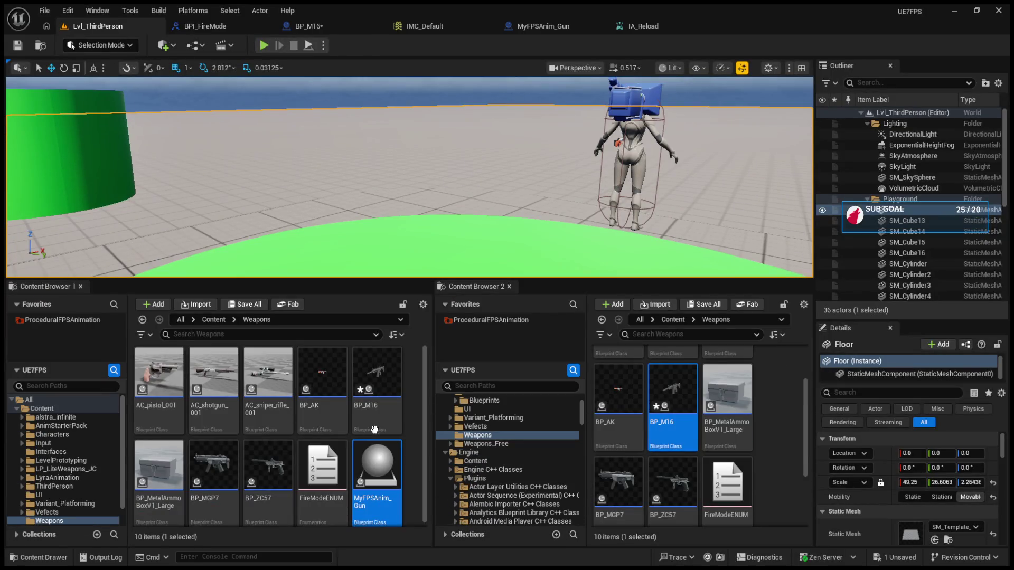
left_click(445, 452)
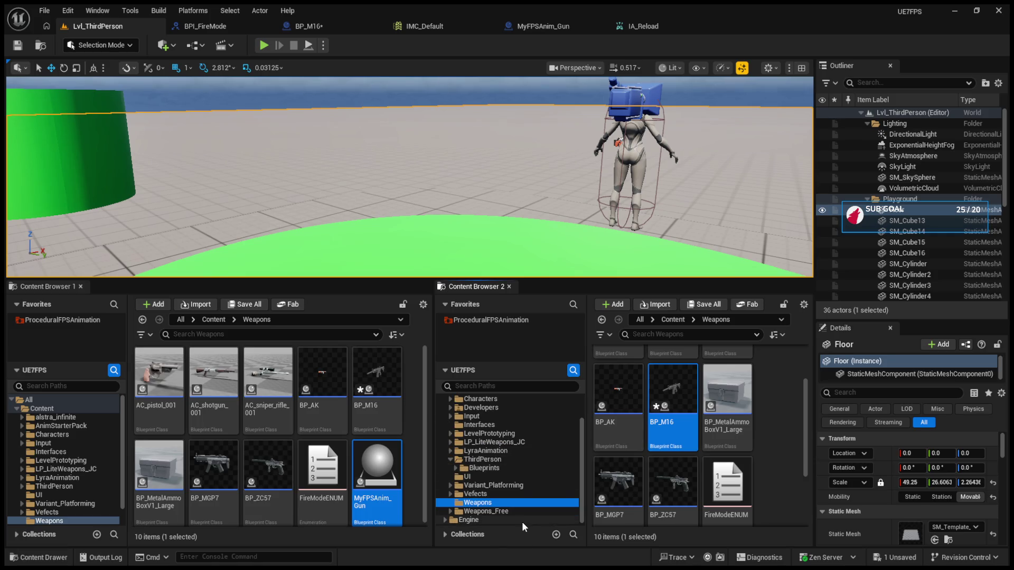
scroll(507, 501, "up", 3)
left_click(469, 496)
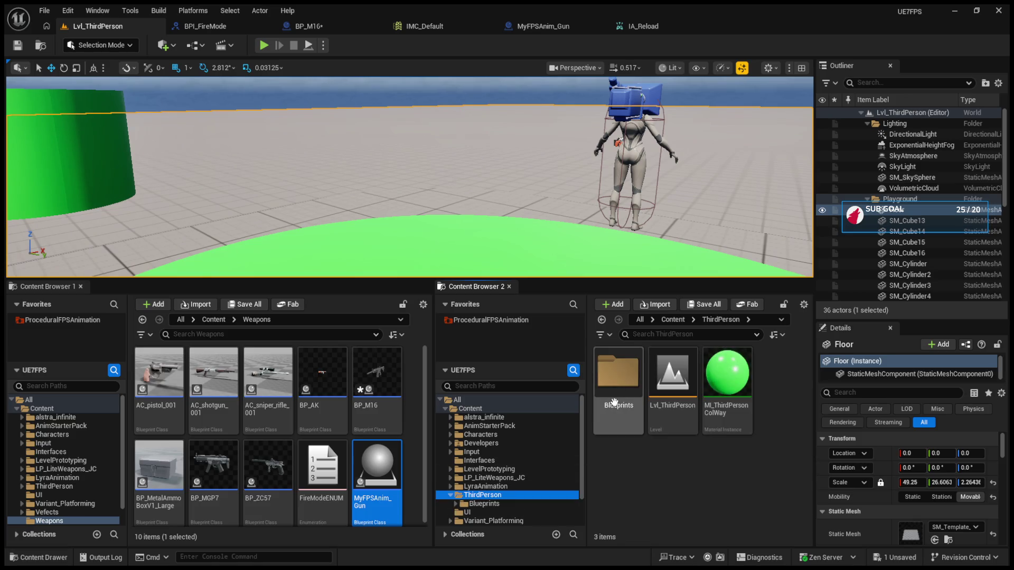
double_click(616, 401)
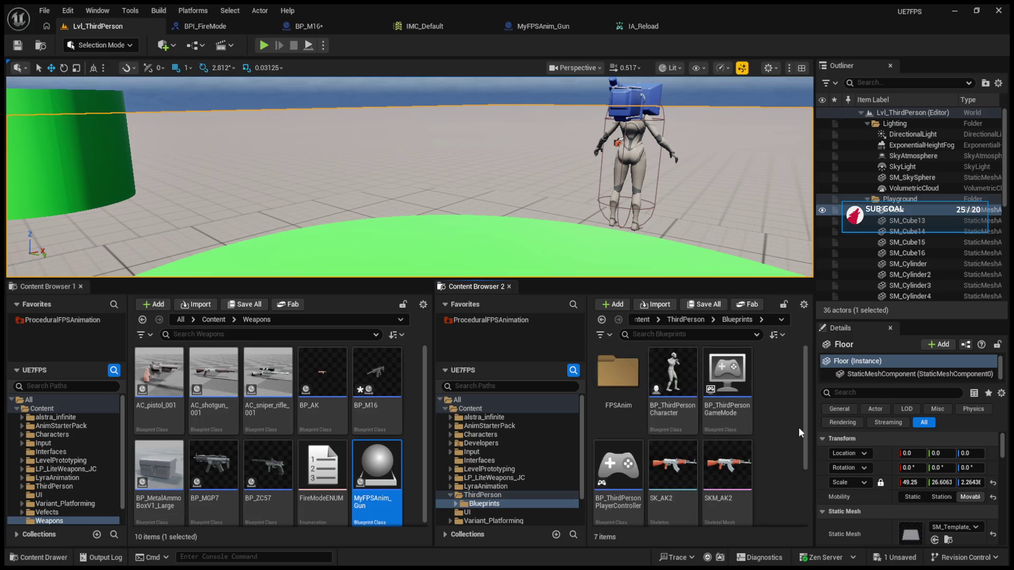
- Open BP_ThirdPersonCharacter in its own editor, then return to BP_M16's event graph
left_click(696, 391)
double_click(699, 392)
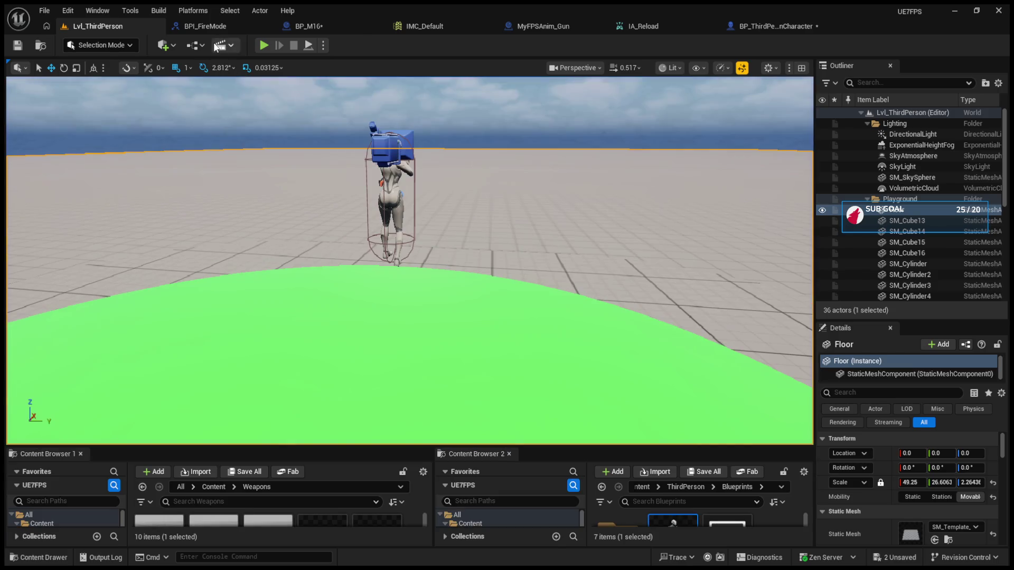
left_click(208, 31)
left_click(280, 27)
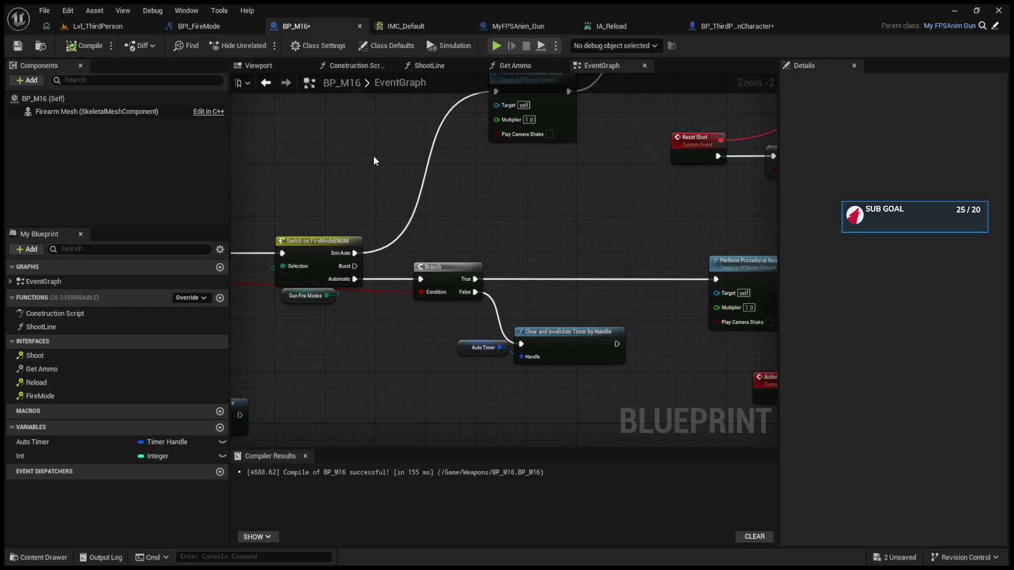
mouse_move(464, 248)
left_mouse_down()
mouse_move(519, 242)
mouse_move(378, 226)
left_mouse_up()
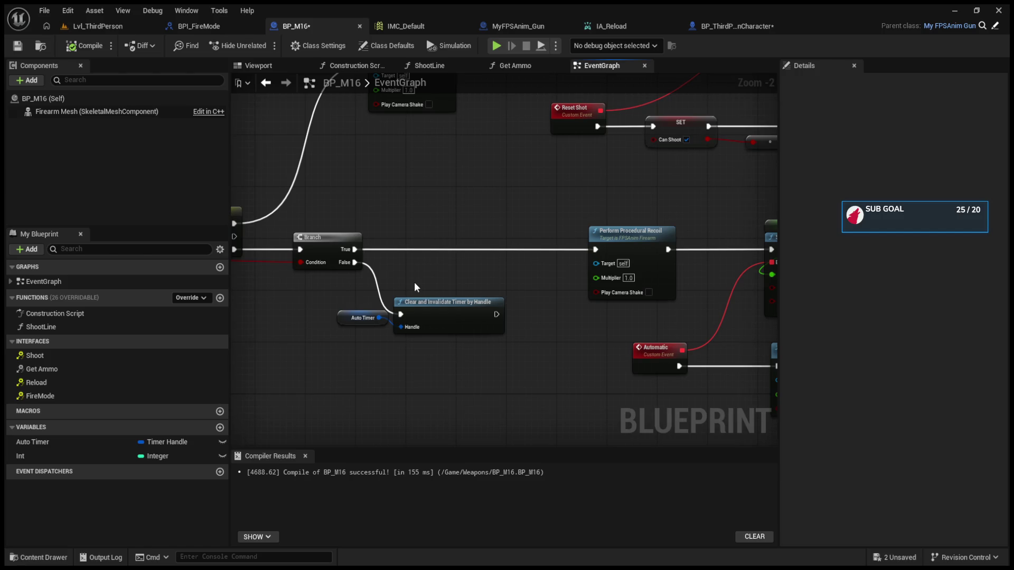
mouse_move(426, 218)
left_mouse_down()
mouse_move(720, 233)
mouse_move(588, 235)
left_mouse_up()
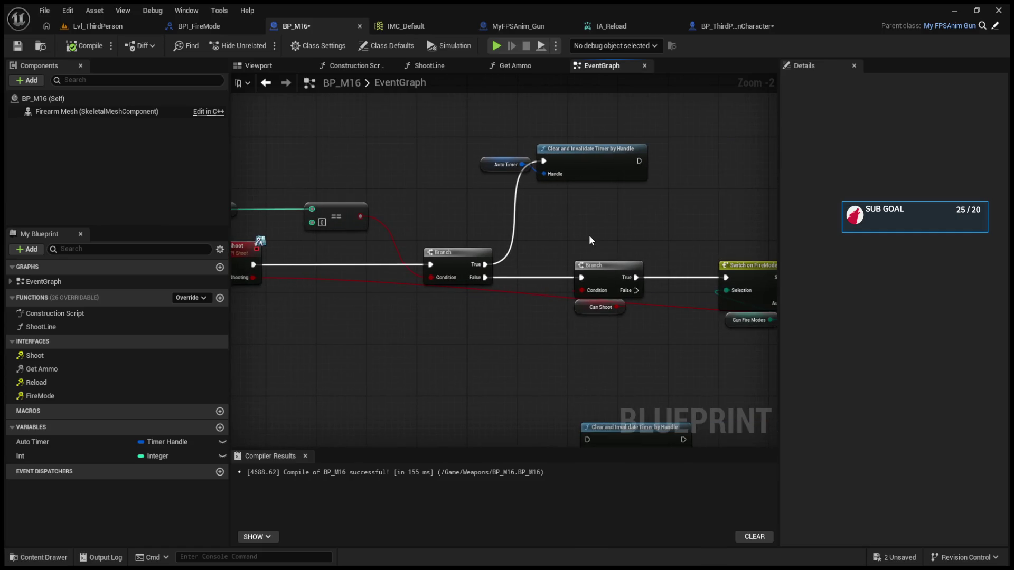
mouse_move(506, 179)
left_mouse_down()
mouse_move(462, 240)
mouse_move(303, 235)
left_mouse_up()
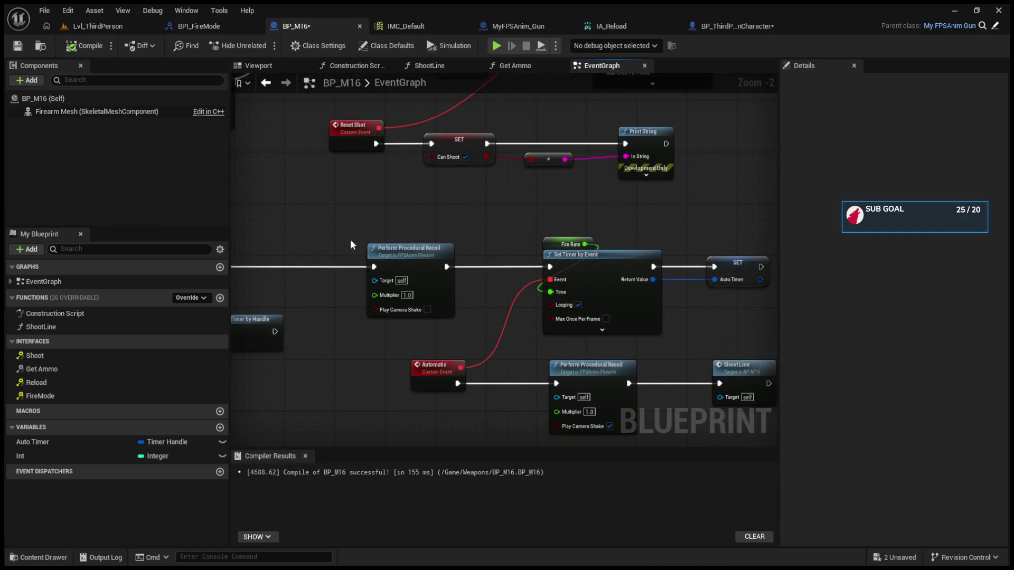
left_click_drag(692, 235, 563, 218)
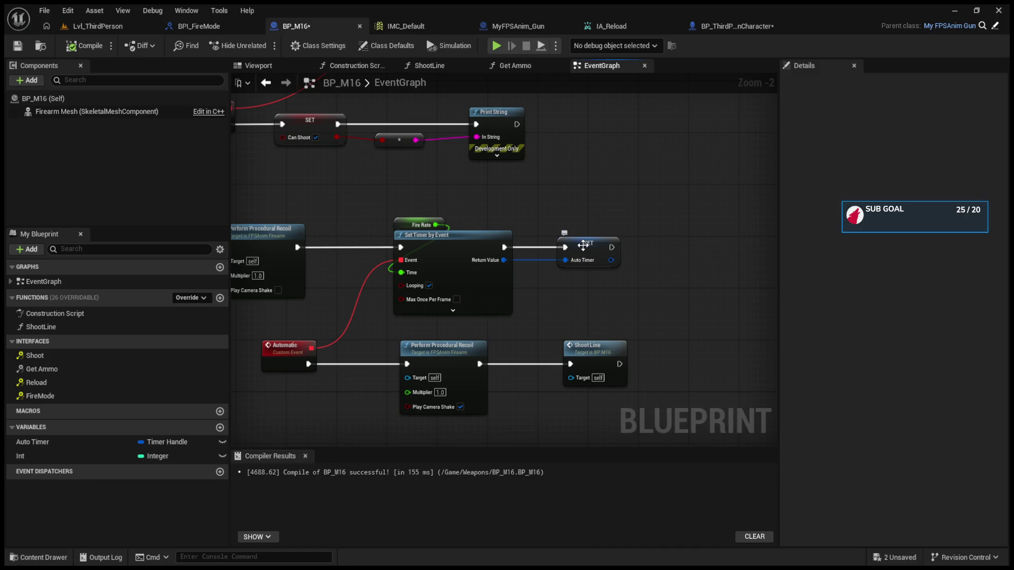
mouse_move(584, 247)
left_mouse_down()
mouse_move(639, 253)
mouse_move(639, 191)
left_mouse_up()
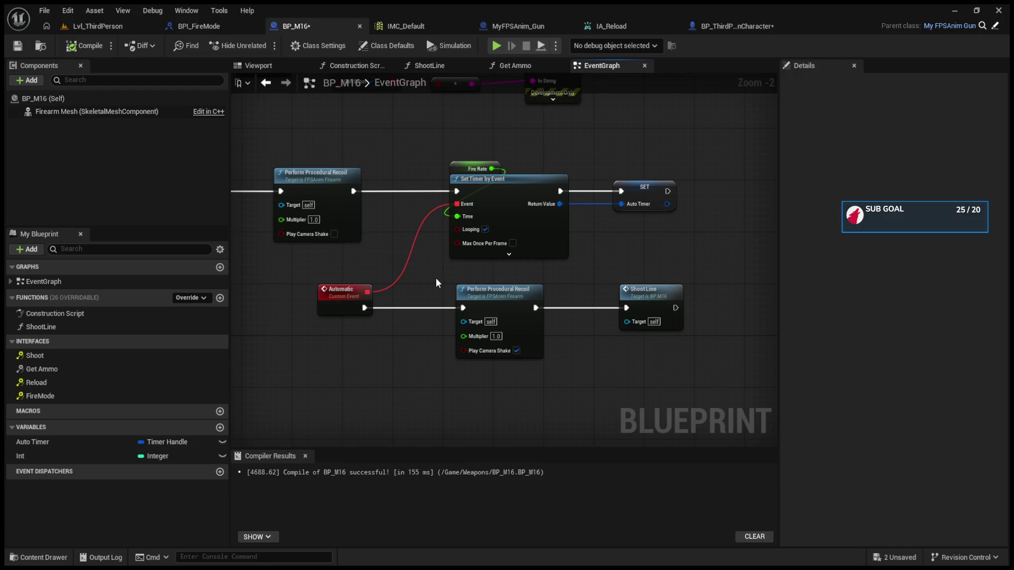
mouse_move(436, 278)
left_mouse_down()
mouse_move(525, 287)
mouse_move(470, 271)
left_mouse_up()
left_click_drag(423, 344, 801, 367)
mouse_move(446, 287)
left_mouse_down()
mouse_move(605, 329)
mouse_move(777, 331)
left_mouse_up()
mouse_move(288, 153)
left_mouse_down()
mouse_move(494, 212)
mouse_move(338, 162)
mouse_move(426, 235)
mouse_move(343, 252)
mouse_move(598, 208)
mouse_move(404, 211)
mouse_move(606, 231)
mouse_move(441, 194)
mouse_move(591, 206)
left_mouse_up()
mouse_move(403, 199)
left_mouse_down()
mouse_move(488, 319)
mouse_move(367, 316)
left_mouse_up()
mouse_move(371, 277)
left_mouse_down()
mouse_move(338, 370)
mouse_move(460, 296)
mouse_move(495, 300)
left_mouse_up()
- Review the Can Shoot, recoil, Clear and Invalidate Timer and Automatic fire-timer nodes in BP_M16
left_click(372, 376)
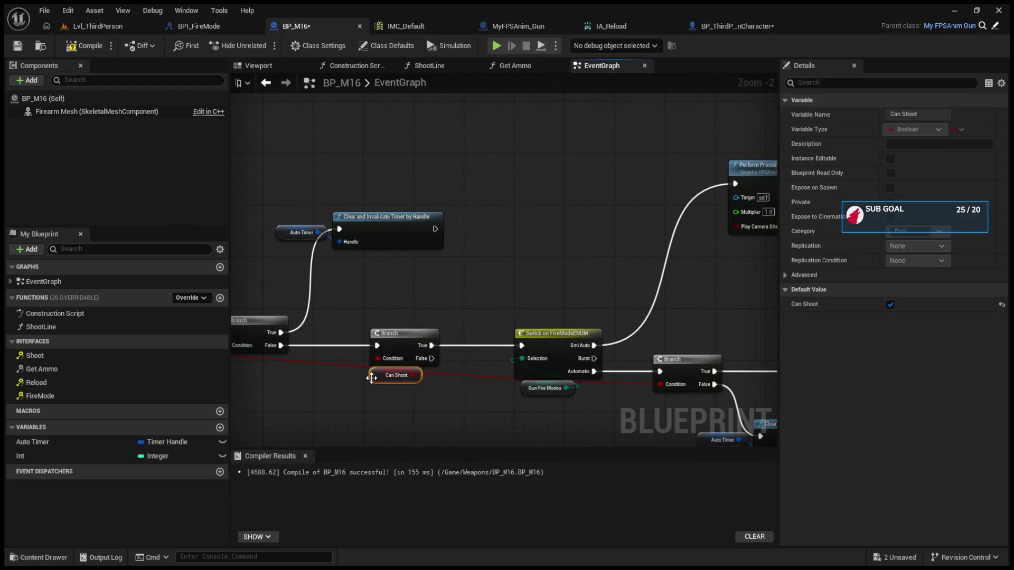
mouse_move(372, 378)
left_mouse_down()
mouse_move(358, 242)
mouse_move(483, 342)
left_mouse_up()
left_click_drag(464, 222, 370, 212)
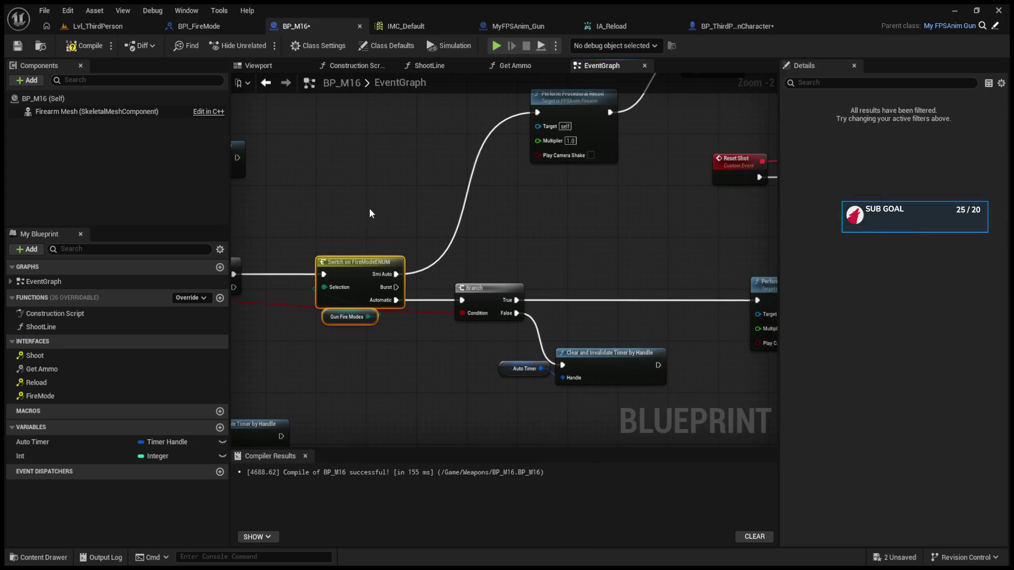
left_click(480, 223)
mouse_move(480, 228)
left_mouse_down()
mouse_move(455, 188)
mouse_move(547, 343)
left_mouse_up()
mouse_move(534, 237)
left_mouse_down()
mouse_move(266, 241)
mouse_move(361, 211)
left_mouse_up()
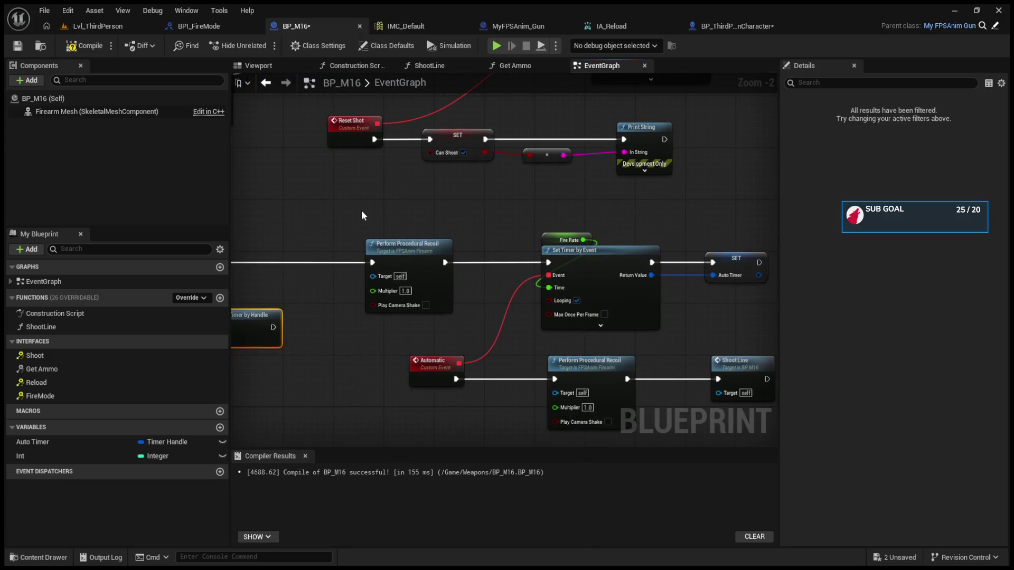
left_click(370, 241)
mouse_move(532, 238)
left_mouse_down()
mouse_move(332, 215)
mouse_move(573, 385)
left_mouse_up()
left_click_drag(395, 367, 474, 325)
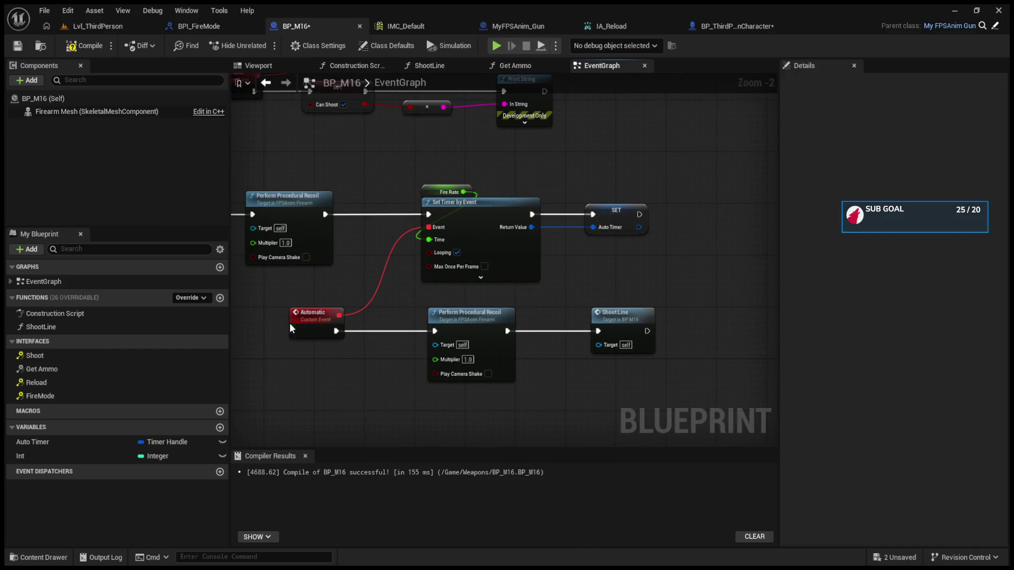
left_click_drag(264, 316, 661, 370)
mouse_move(353, 358)
left_mouse_down()
mouse_move(538, 357)
mouse_move(355, 246)
left_mouse_up()
mouse_move(431, 262)
left_mouse_down()
mouse_move(563, 378)
mouse_move(490, 392)
mouse_move(424, 359)
mouse_move(338, 357)
left_mouse_up()
mouse_move(424, 356)
left_mouse_down()
mouse_move(261, 367)
mouse_move(335, 334)
mouse_move(505, 350)
mouse_move(295, 379)
left_mouse_up()
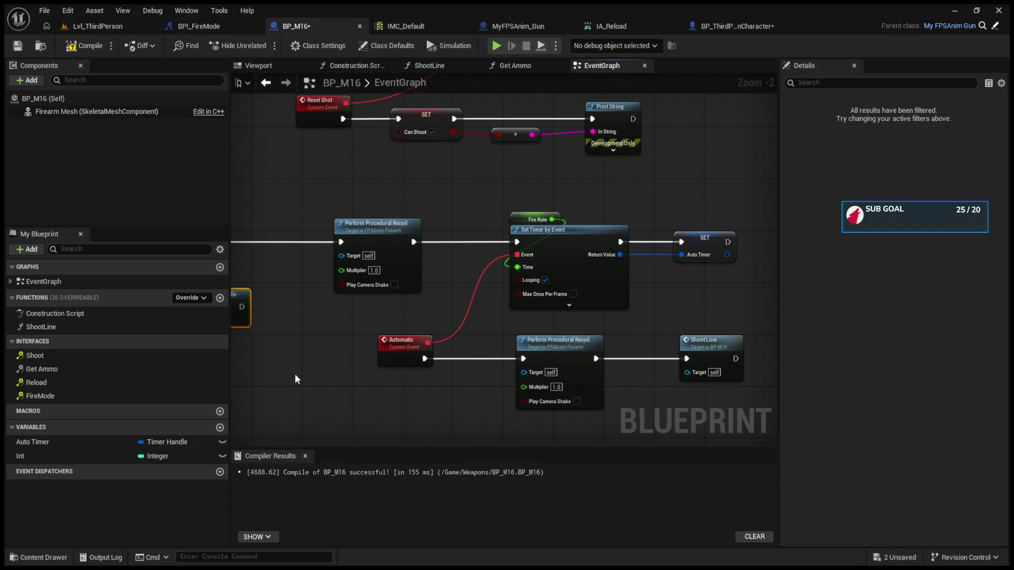
- Inspect Set Timer by Event's extra settings, then view BP_ThirdPersonCharacter's event graph
mouse_move(275, 362)
left_mouse_down()
mouse_move(414, 299)
mouse_move(610, 316)
left_mouse_up()
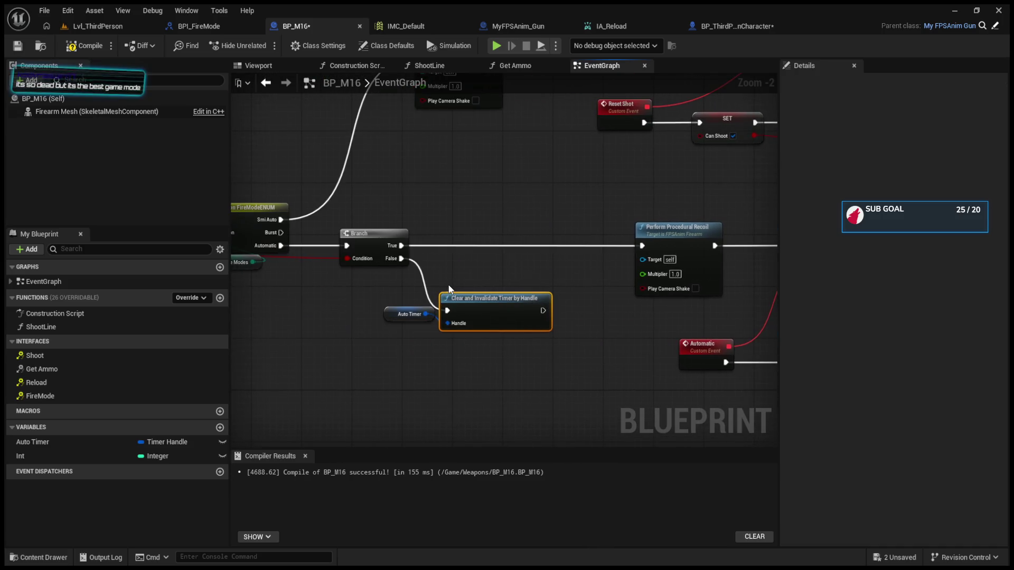
left_click_drag(449, 290, 522, 289)
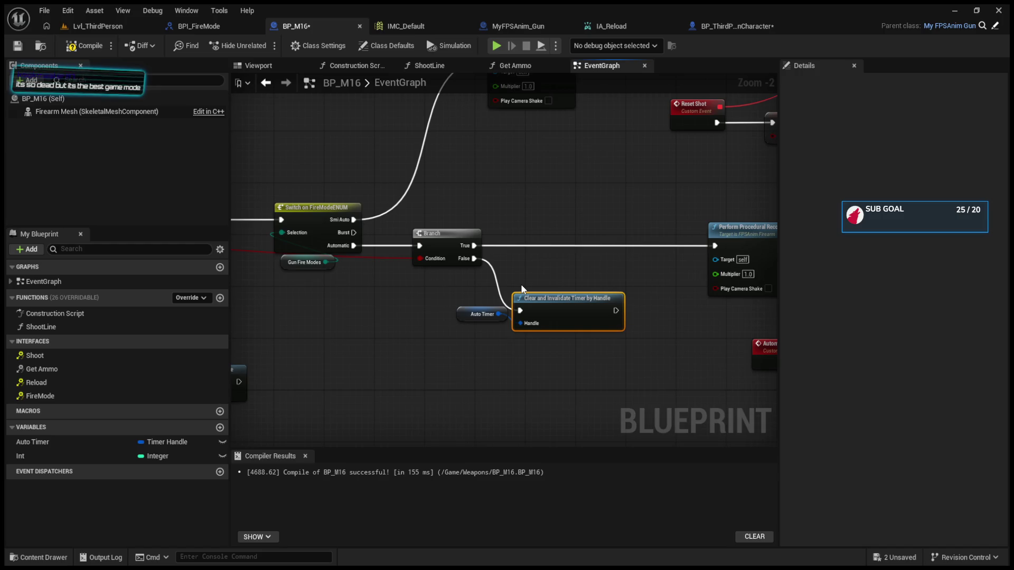
left_click_drag(521, 289, 395, 309)
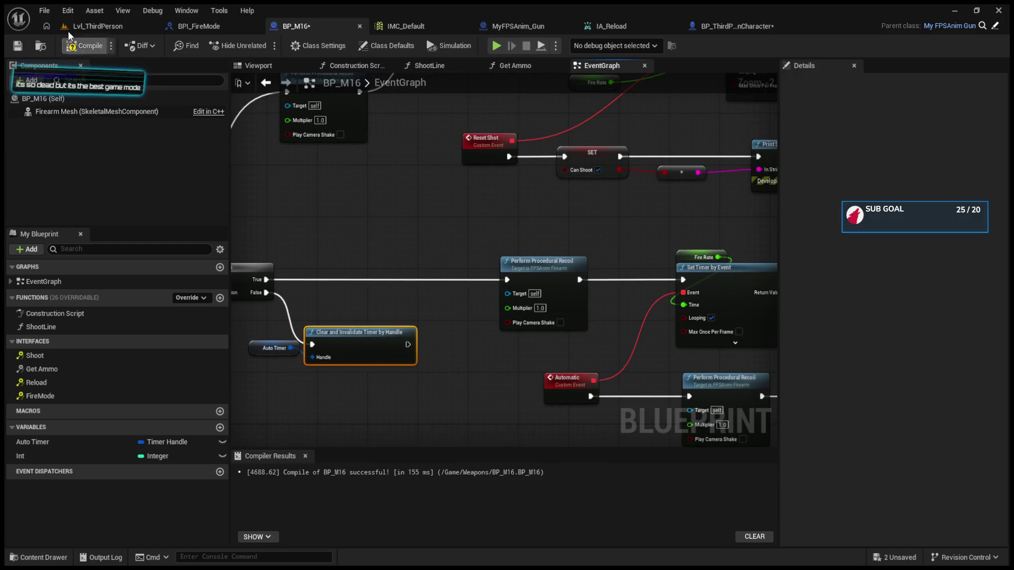
left_click_drag(410, 253, 260, 323)
scroll(380, 344, "down", 3)
scroll(402, 328, "up", 3)
left_click_drag(359, 327, 455, 303)
left_click(467, 296)
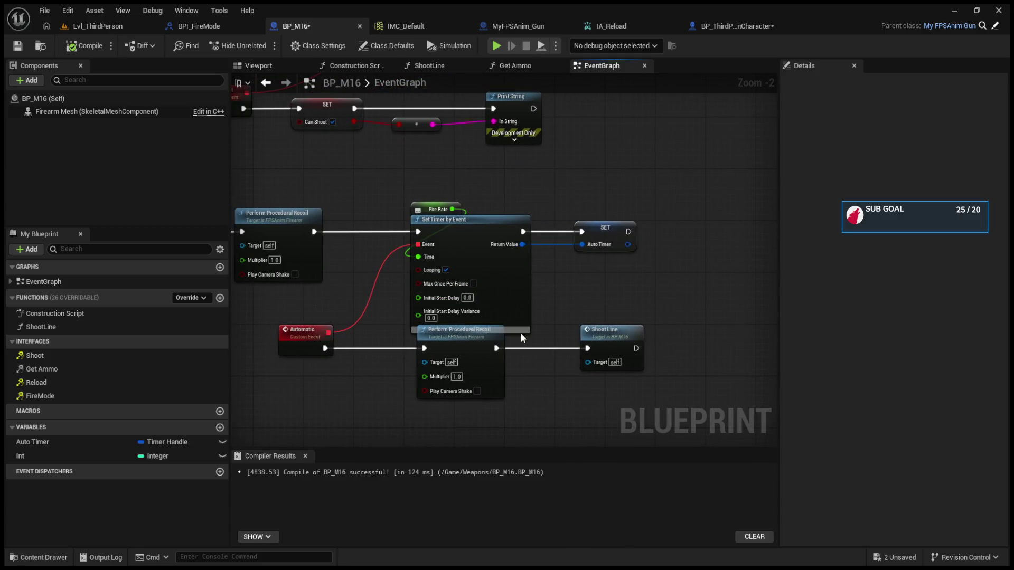
left_click_drag(351, 339, 472, 348)
mouse_move(530, 378)
left_mouse_down()
mouse_move(921, 375)
mouse_move(699, 352)
left_mouse_up()
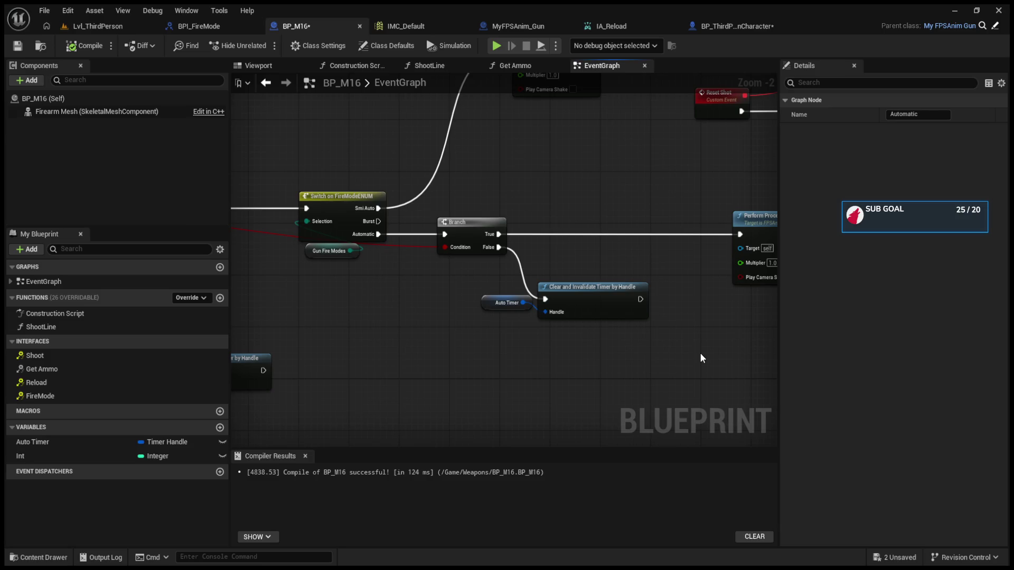
left_click(749, 28)
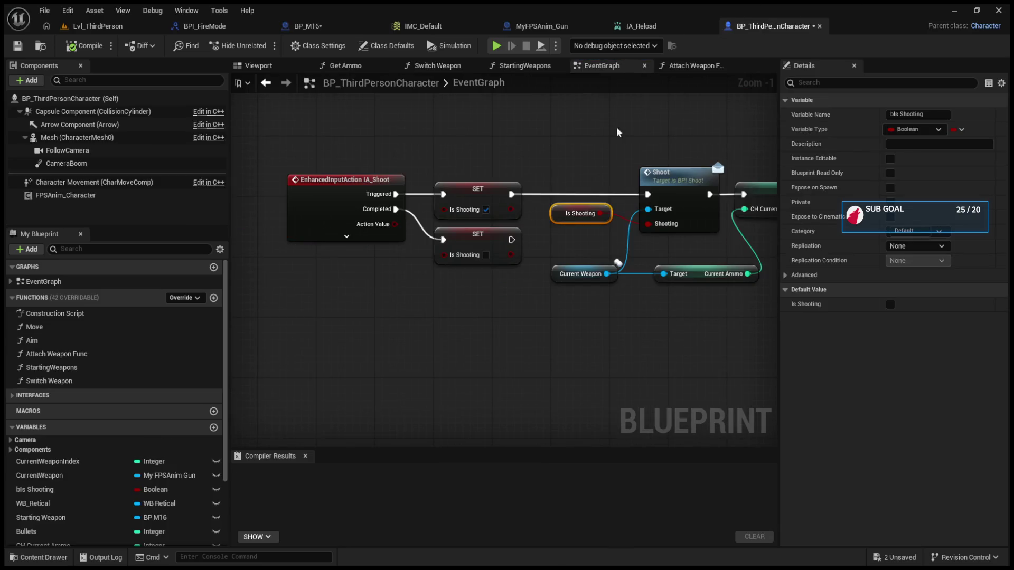
- Select the character's IA_Shoot handling and ammo-setting nodes to look them over
left_click_drag(543, 126, 667, 362)
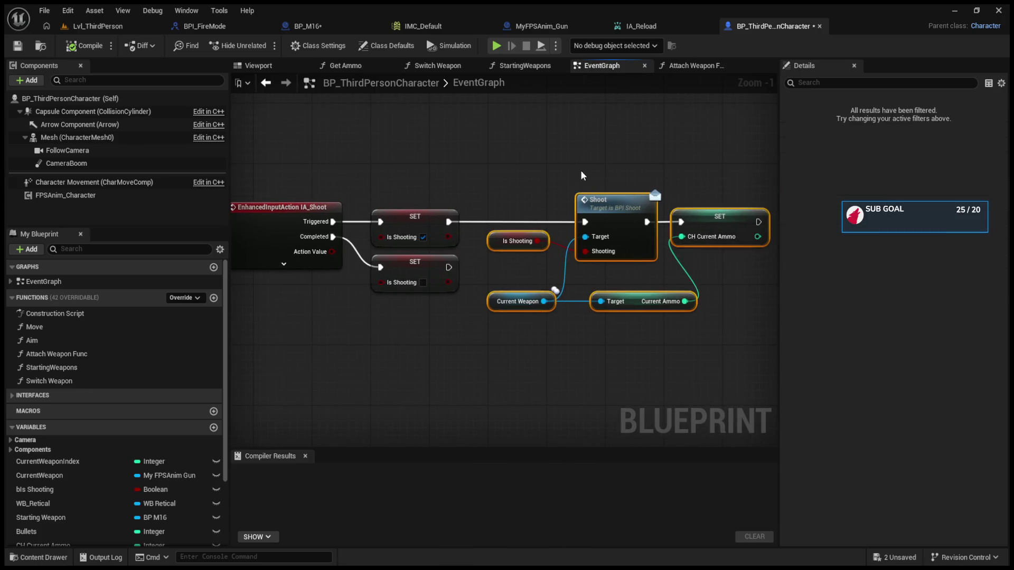
mouse_move(505, 165)
left_mouse_down()
mouse_move(643, 281)
mouse_move(753, 339)
mouse_move(654, 270)
left_mouse_up()
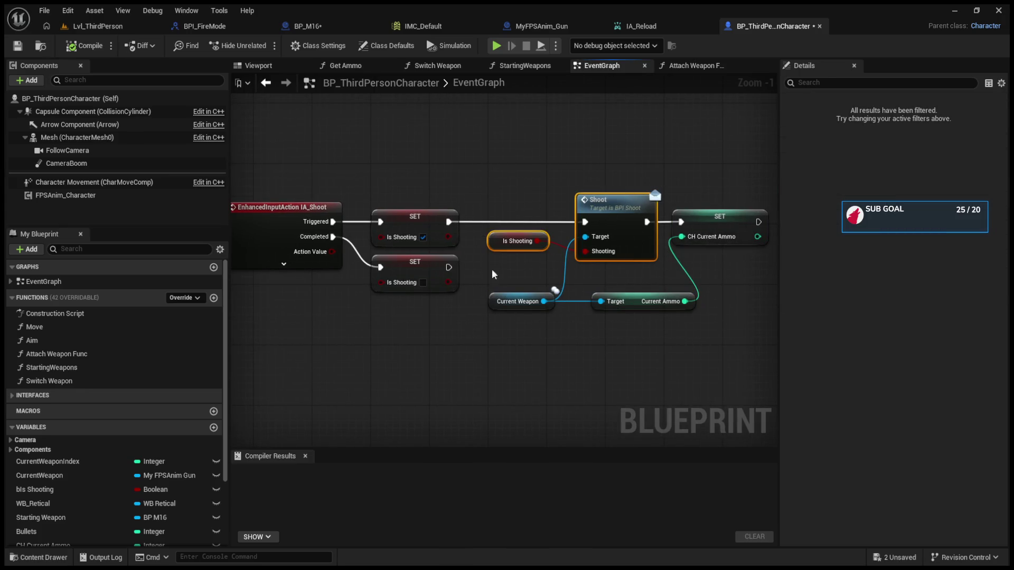
mouse_move(667, 200)
left_mouse_down()
mouse_move(748, 317)
mouse_move(748, 362)
left_mouse_up()
left_click(670, 373)
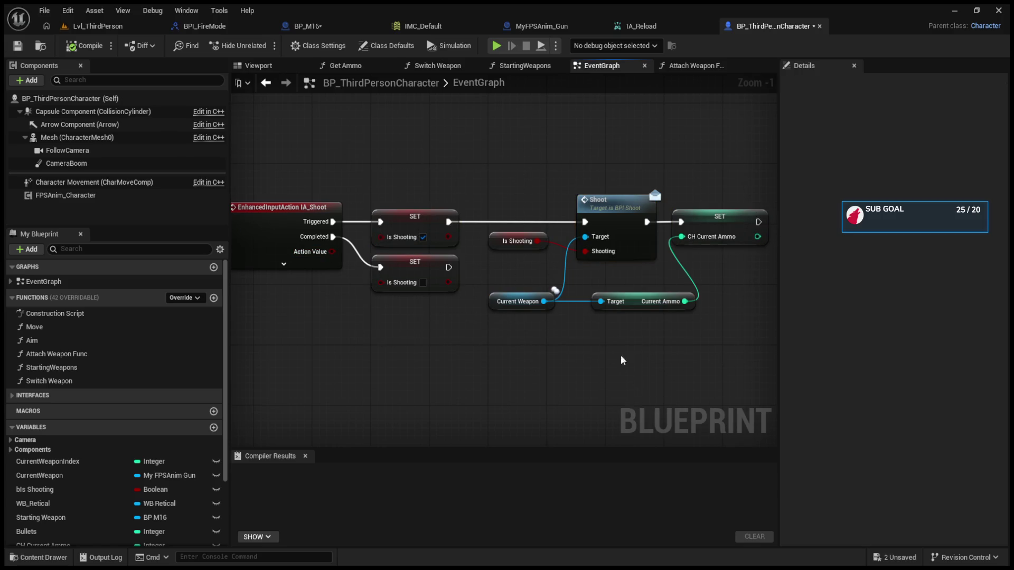
- Locate BP_M16's Clear and Invalidate Timer node, then return to the Lvl_ThirdPerson level
left_click(285, 27)
scroll(663, 307, "down", 1)
left_click_drag(682, 301, 338, 283)
left_click(433, 296)
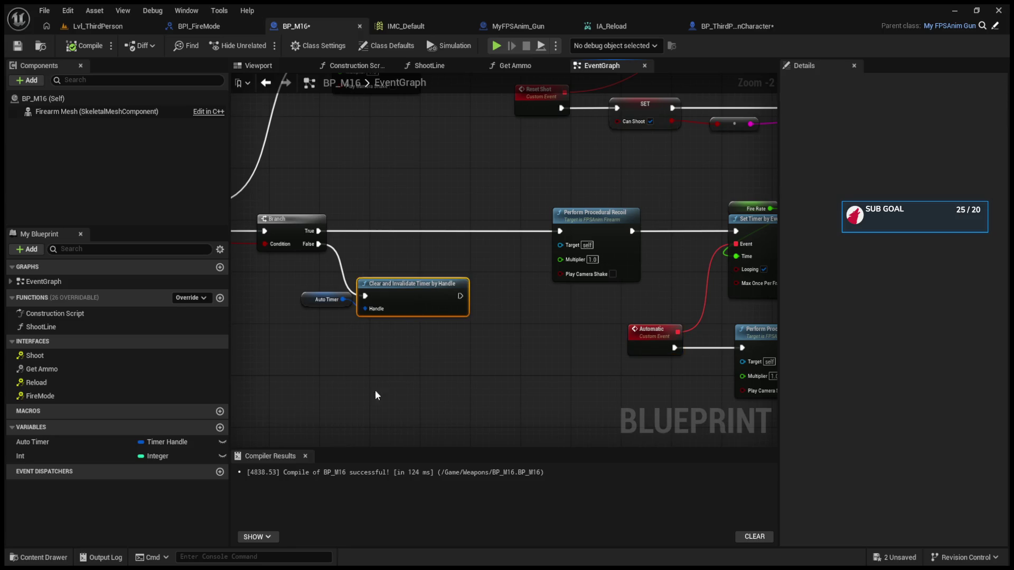
left_click(100, 27)
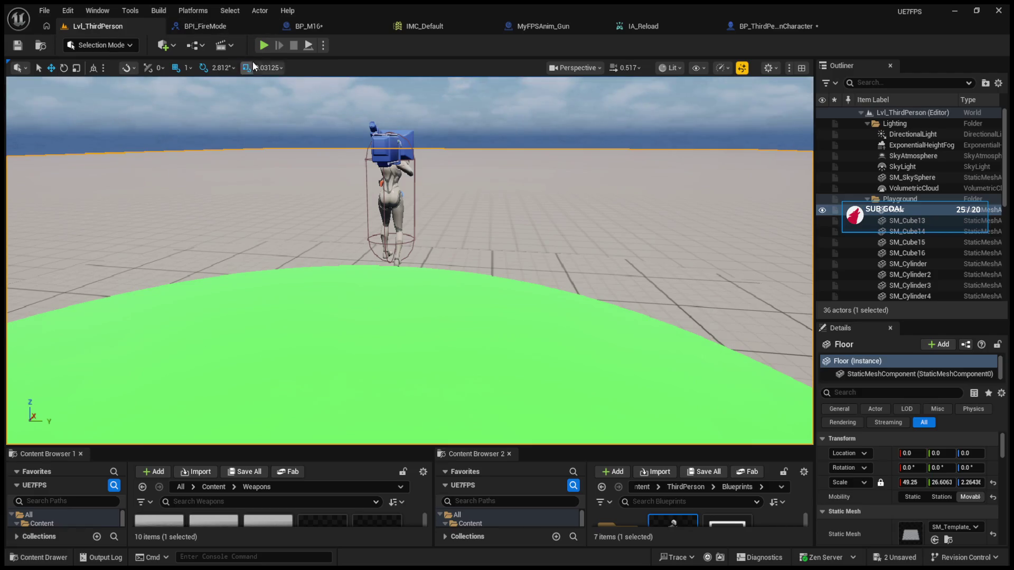
- Play-test the level, switch the rifle to automatic with B, fire, and stop the session
key("alt+p")
left_click(315, 221)
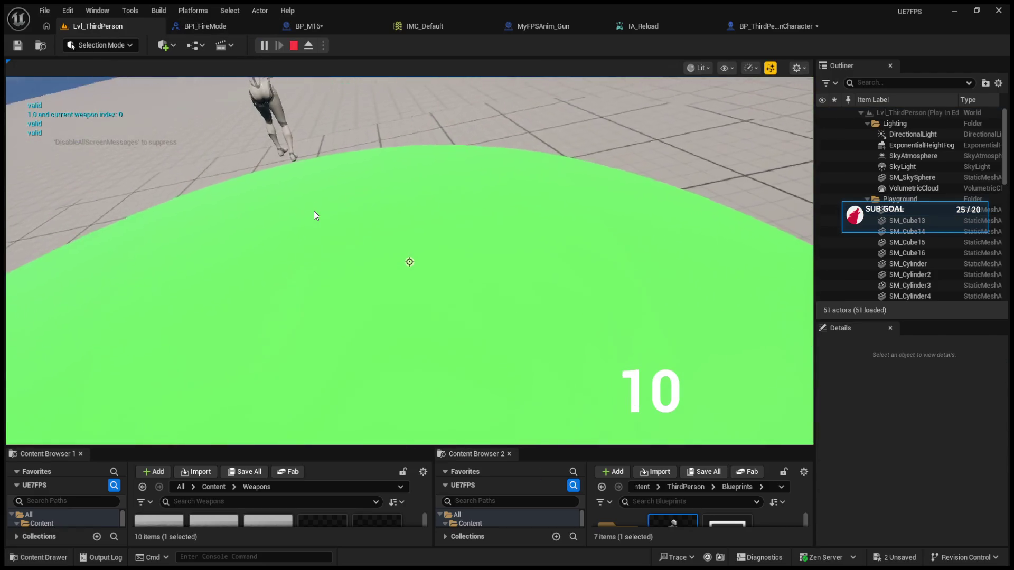
key("b")
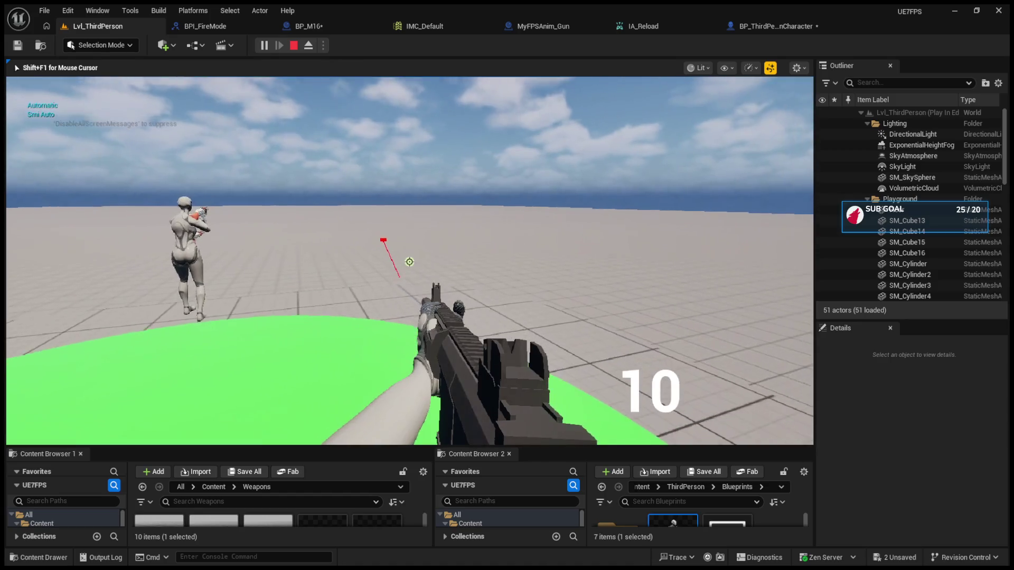
left_click(410, 262)
left_click(409, 262)
key("Escape")
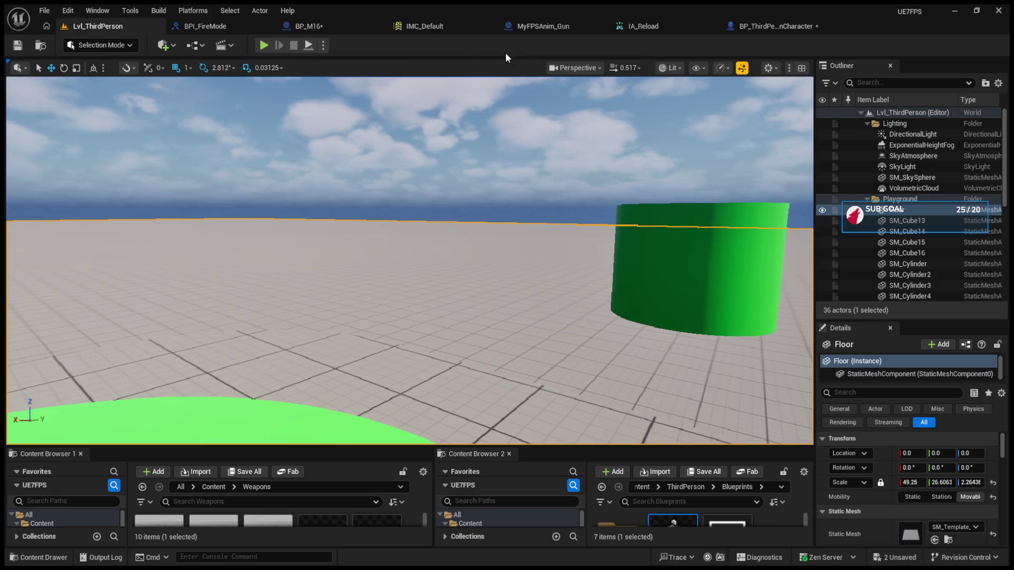
- Inspect BP_ThirdPersonCharacter's IA_Shoot SET and Is Shooting nodes, then return to BP_M16
left_click(543, 26)
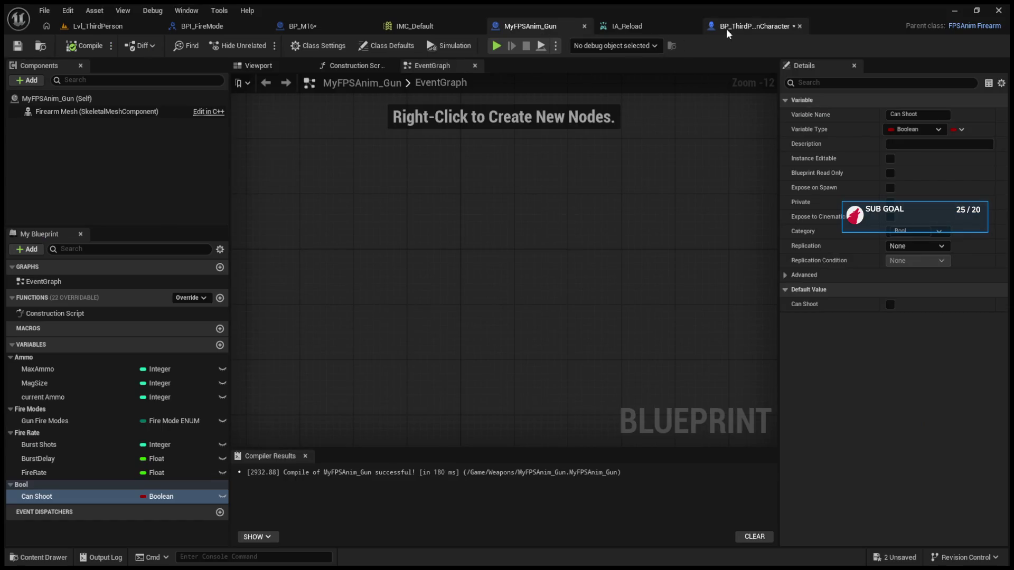
left_click(755, 26)
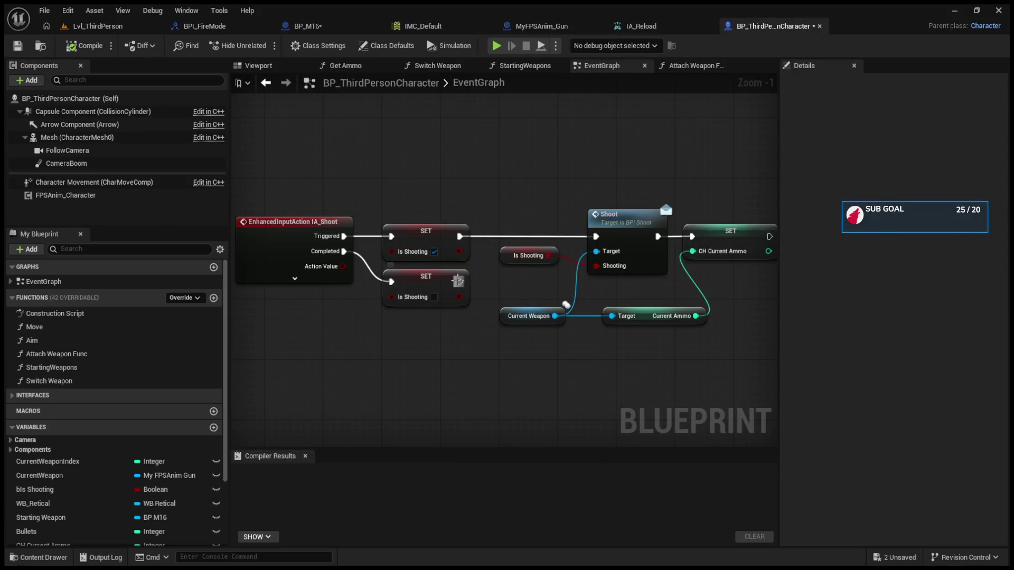
mouse_move(460, 282)
left_mouse_down()
mouse_move(573, 267)
mouse_move(593, 239)
mouse_move(500, 297)
left_mouse_up()
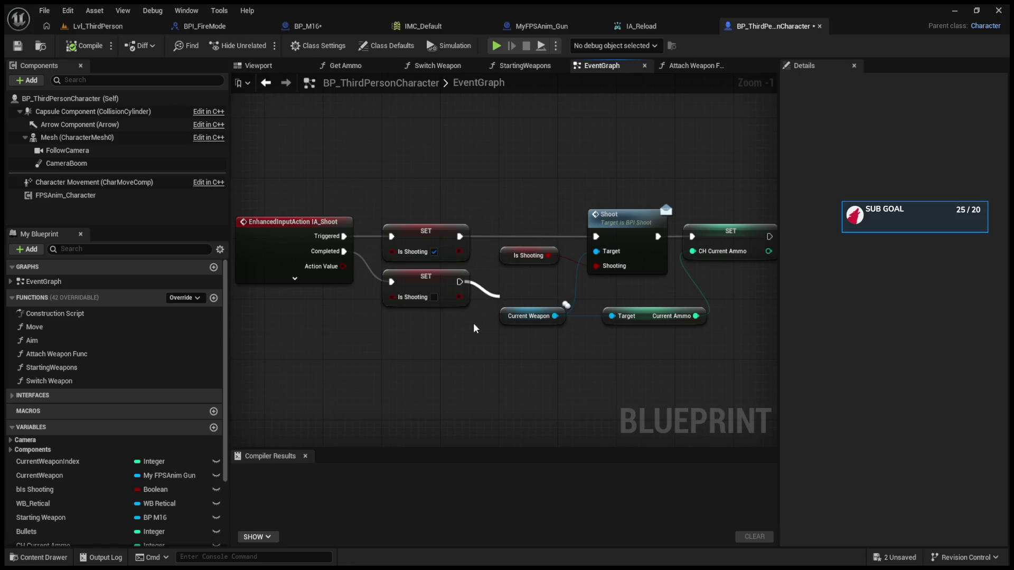
left_click_drag(506, 265, 506, 288)
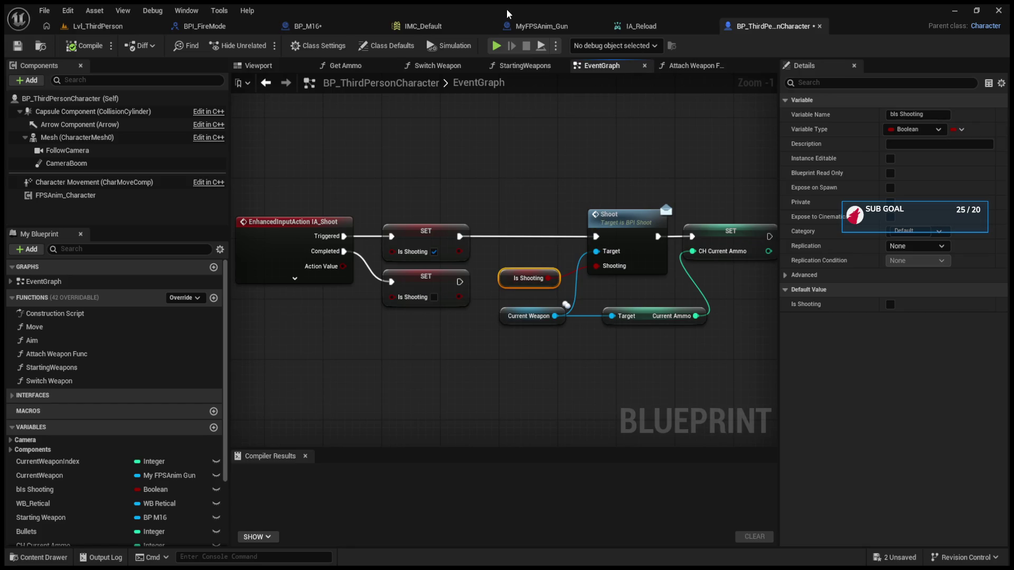
left_click(301, 26)
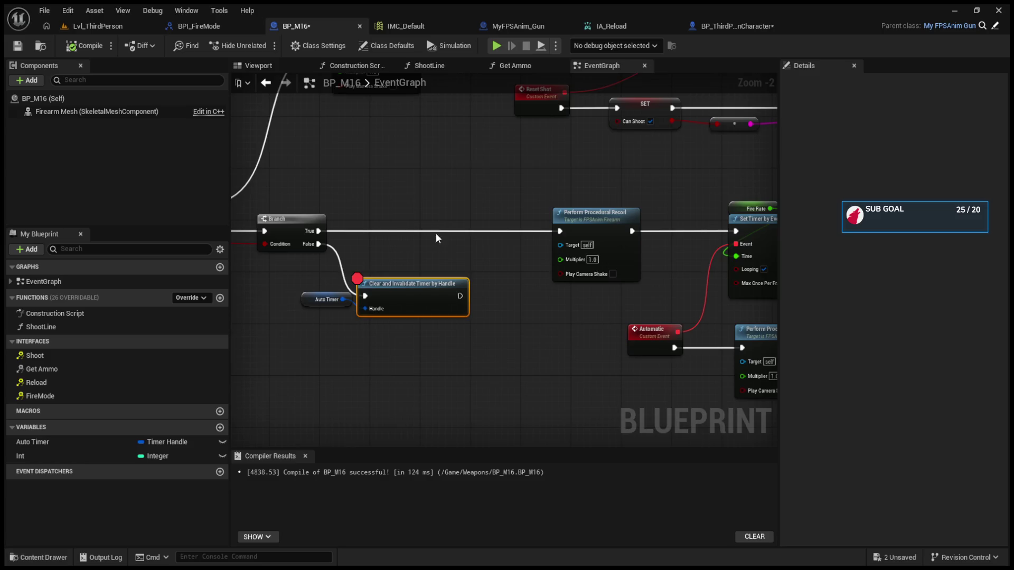
- Reposition the Auto Timer getter and Clear and Invalidate Timer nodes beside the Branch
left_click_drag(398, 280, 391, 280)
left_click(448, 243)
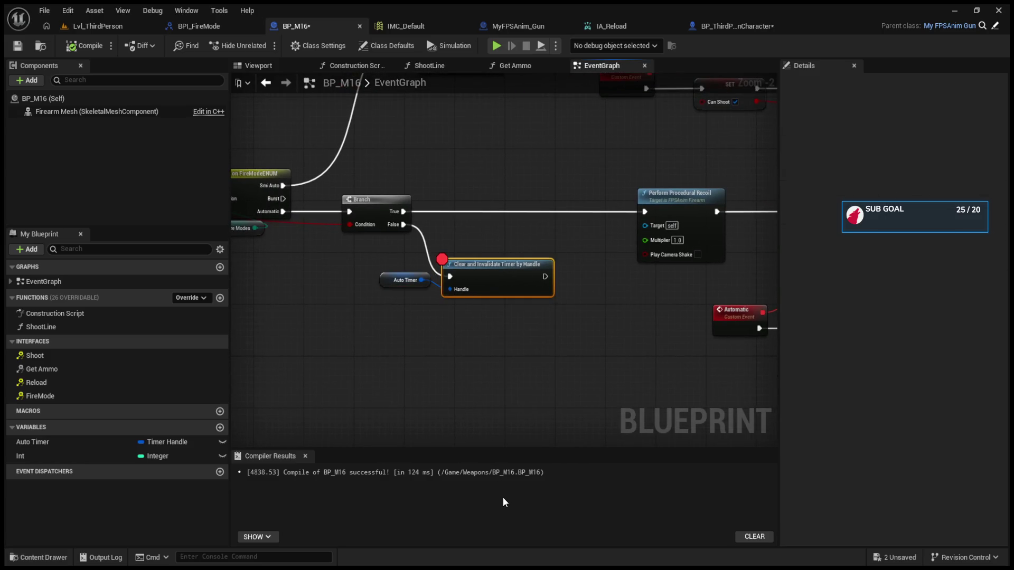
mouse_move(386, 283)
left_mouse_down()
mouse_move(382, 308)
mouse_move(349, 310)
left_mouse_up()
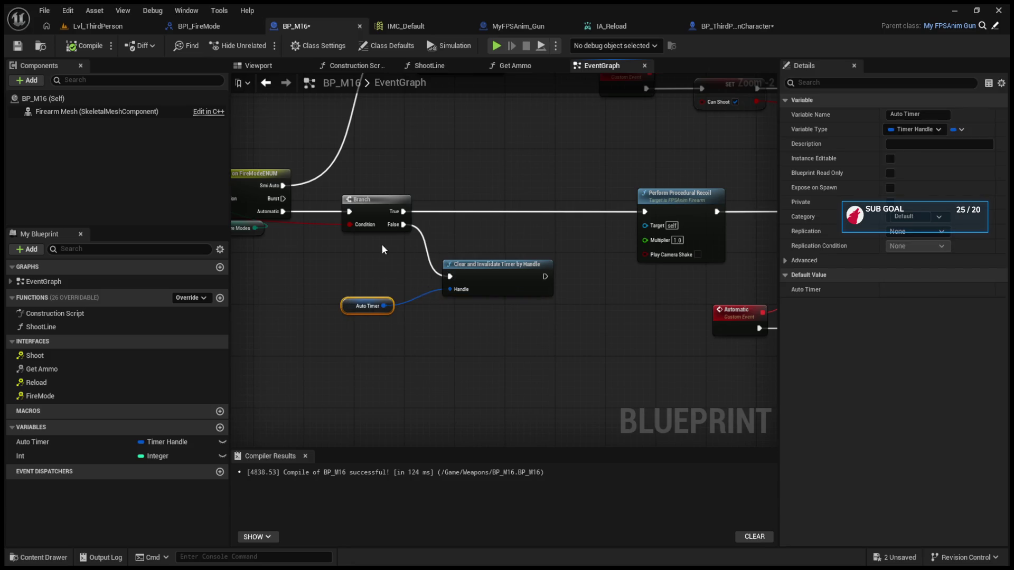
left_click(476, 274, "shift")
left_click_drag(475, 275, 466, 284)
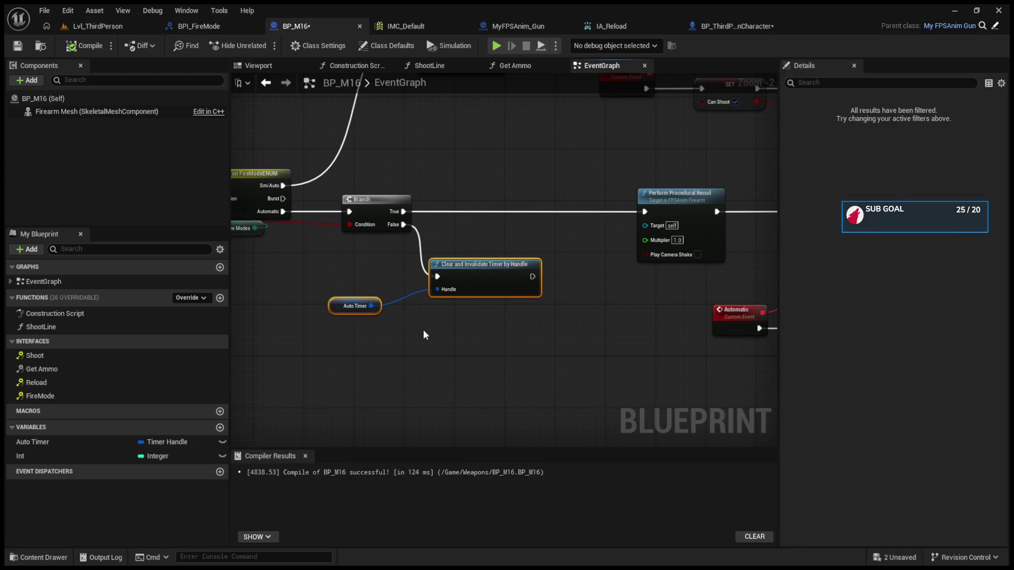
mouse_move(423, 329)
left_mouse_down()
mouse_move(526, 356)
mouse_move(766, 324)
mouse_move(328, 317)
mouse_move(640, 272)
mouse_move(740, 326)
mouse_move(892, 332)
mouse_move(388, 343)
mouse_move(619, 344)
mouse_move(334, 332)
mouse_move(417, 328)
left_mouse_up()
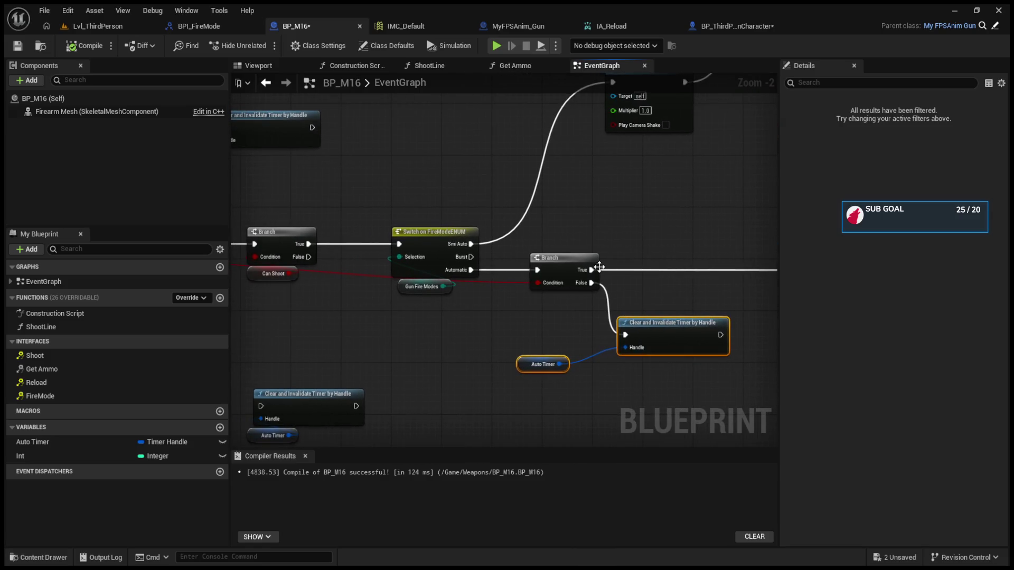
left_click(568, 259)
- Break Current Ammo's link into the == check and delete the spare timer-clear and Auto Timer nodes
mouse_move(404, 292)
left_mouse_down()
mouse_move(568, 328)
mouse_move(885, 327)
mouse_move(769, 292)
left_mouse_up()
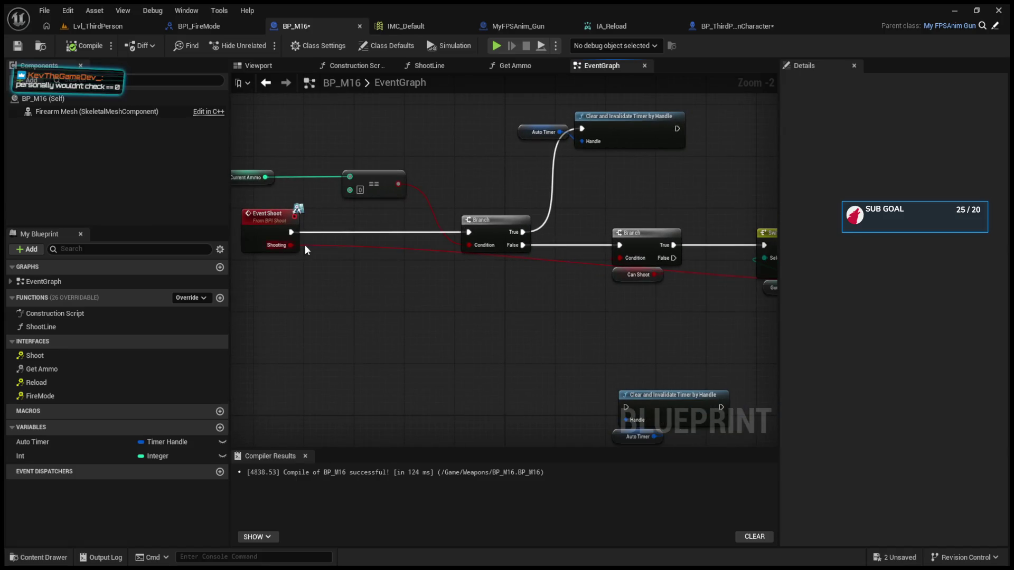
mouse_move(446, 317)
left_mouse_down()
mouse_move(407, 319)
mouse_move(368, 173)
left_mouse_up()
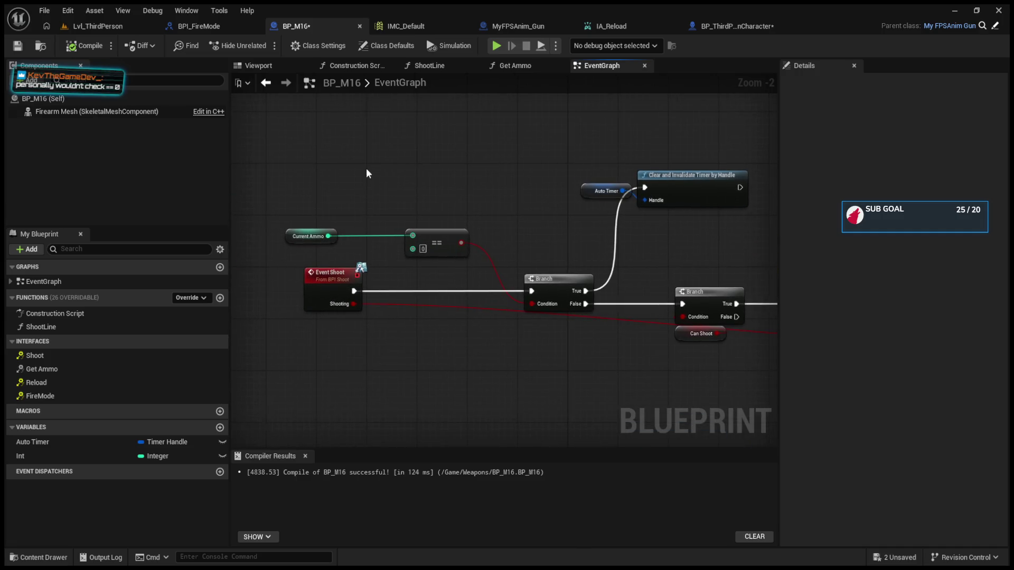
left_click(413, 235, "alt")
left_click_drag(331, 290, 428, 288)
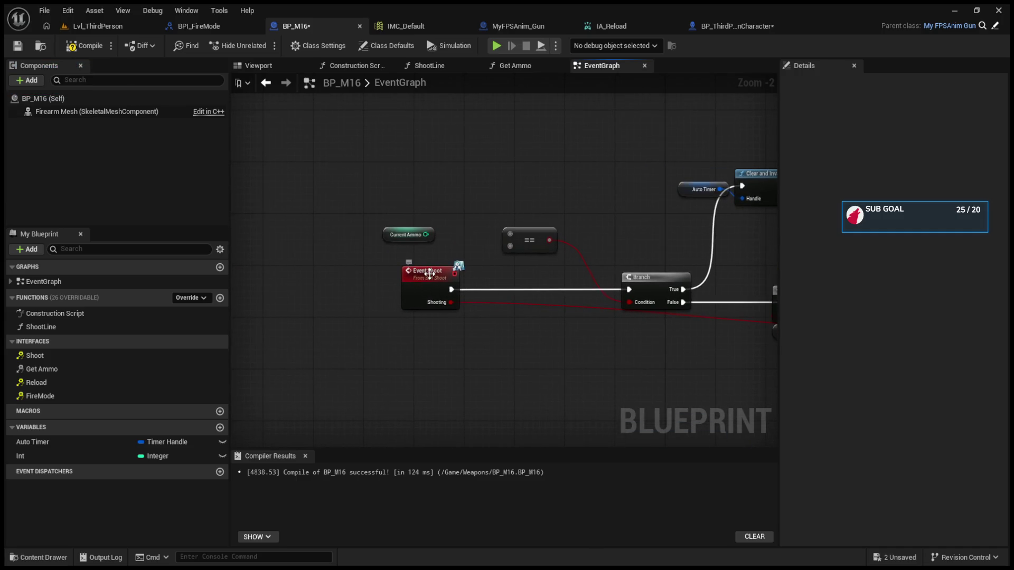
scroll(434, 343, "down", 2)
scroll(434, 344, "up", 2)
left_click_drag(475, 346, 388, 359)
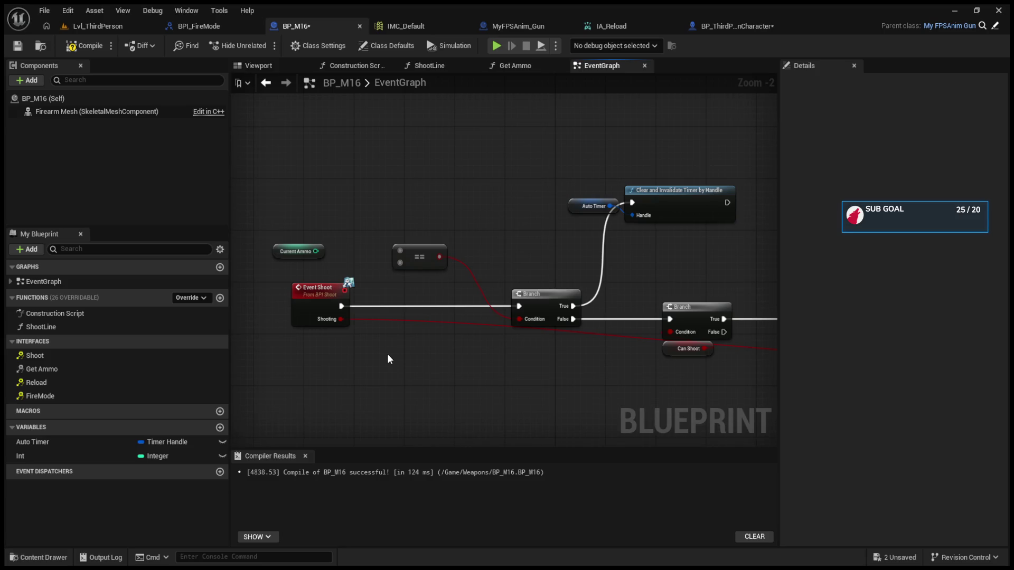
scroll(388, 354, "down", 1)
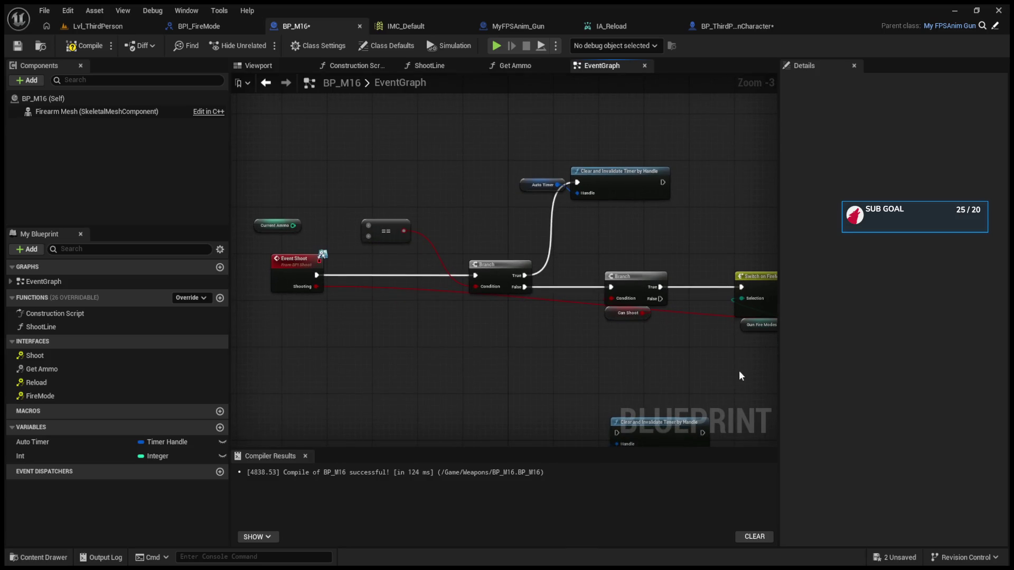
mouse_move(780, 346)
left_mouse_down()
mouse_move(982, 344)
mouse_move(965, 344)
left_mouse_up()
left_click_drag(232, 311, 148, 311)
left_click_drag(449, 356, 577, 447)
key("Delete")
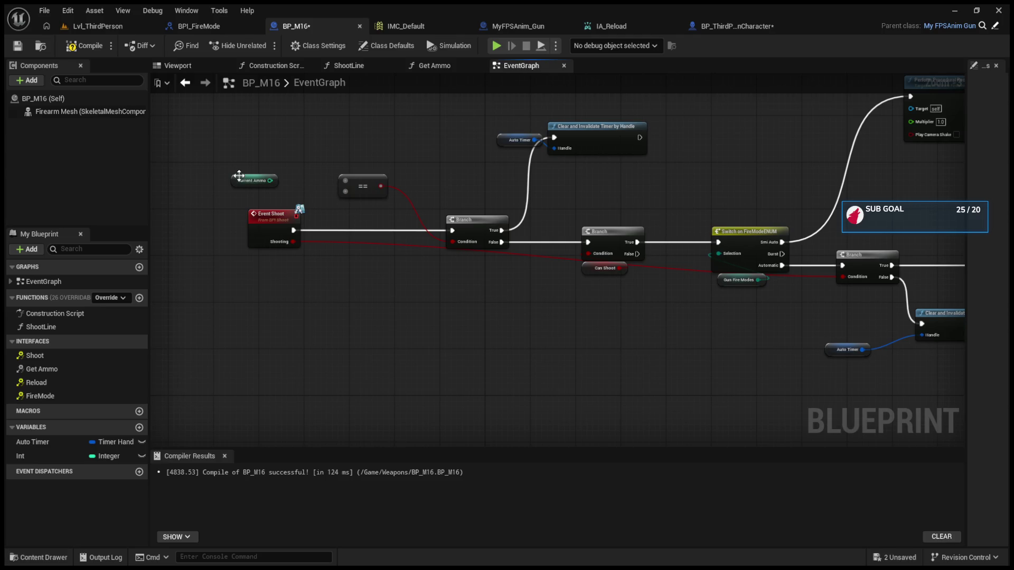
- Check the ammo defaults (Max Ammo 20, Mag Size 10, Current Ammo 10) and delete the == node
left_click(238, 176)
mouse_move(968, 269)
left_mouse_down()
mouse_move(602, 301)
mouse_move(607, 317)
mouse_move(664, 336)
left_mouse_up()
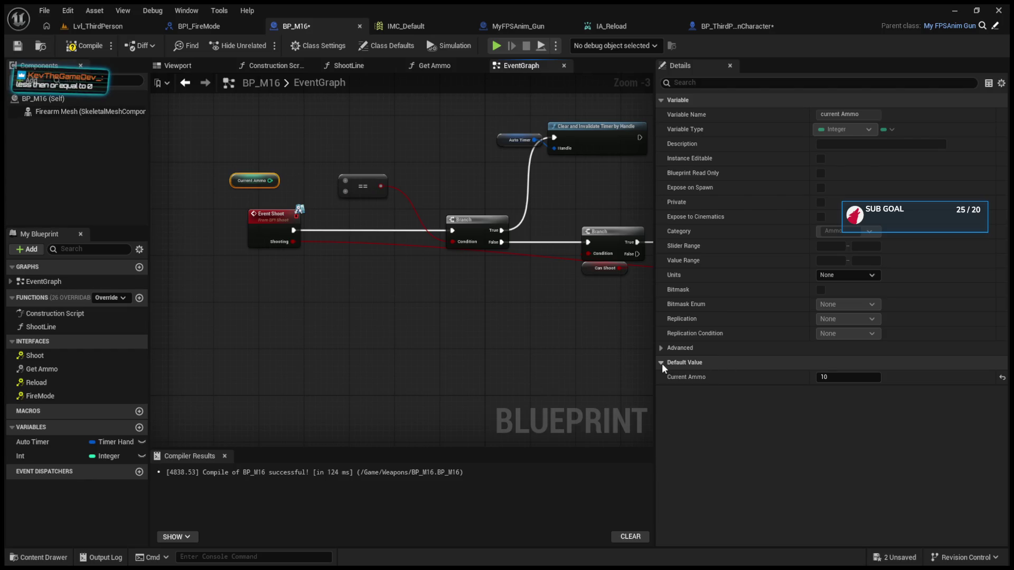
left_click(92, 100)
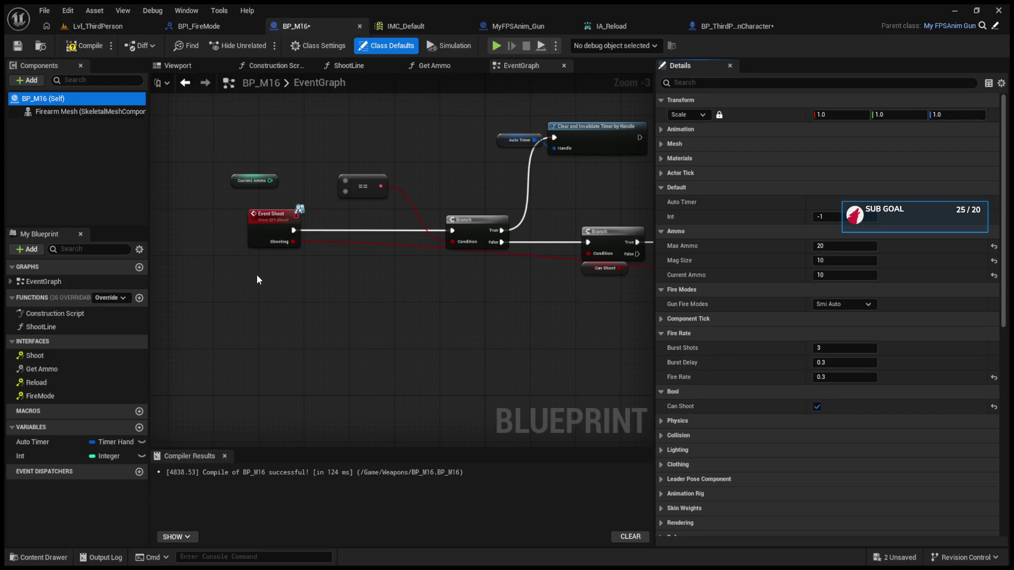
left_click(362, 186)
scroll(365, 190, "up", 3)
key("Delete")
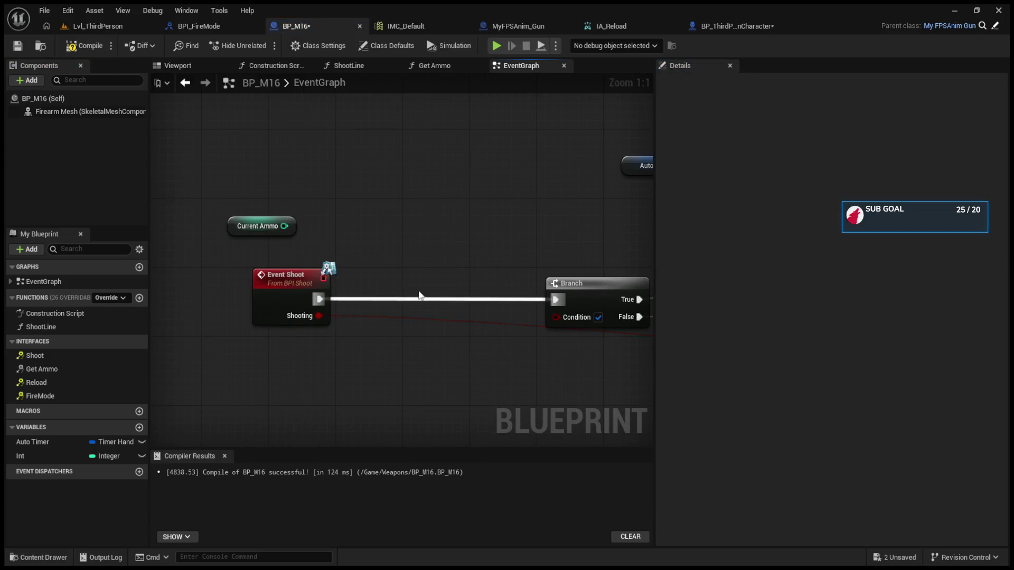
- Add a Current Ammo <= comparison and wire its result into the Branch condition
left_click_drag(285, 226, 337, 231)
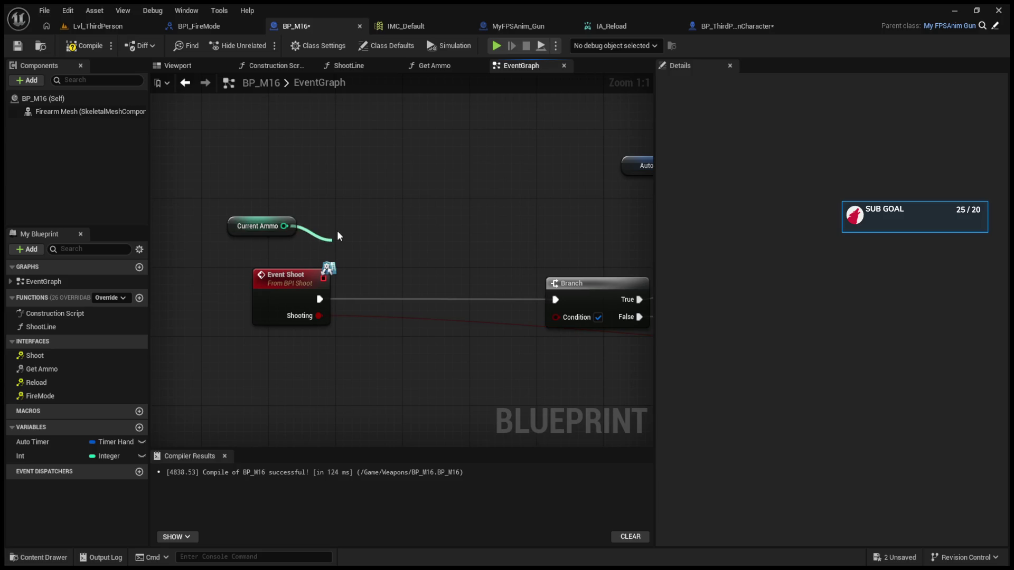
key("Return")
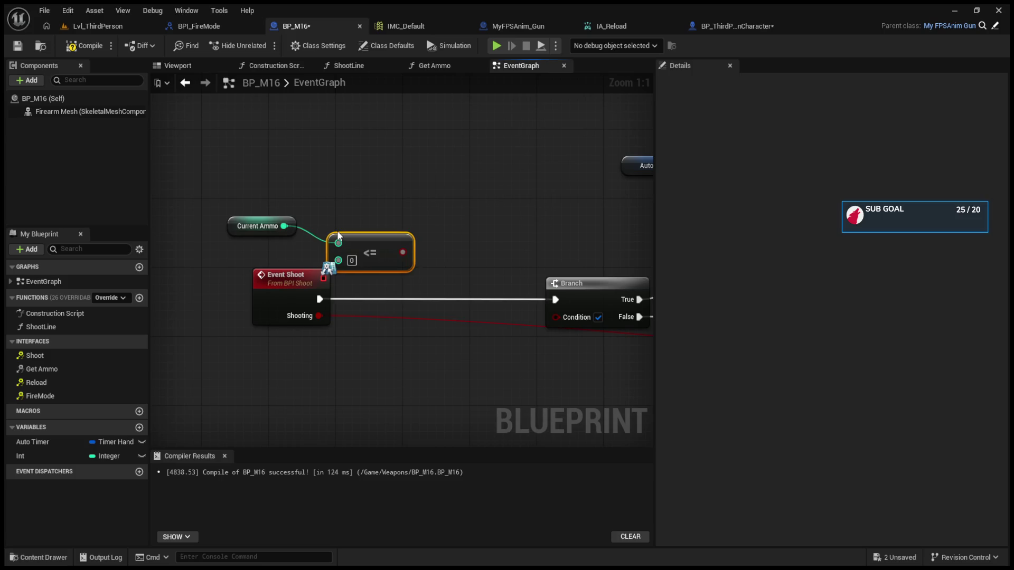
left_click_drag(402, 252, 556, 318)
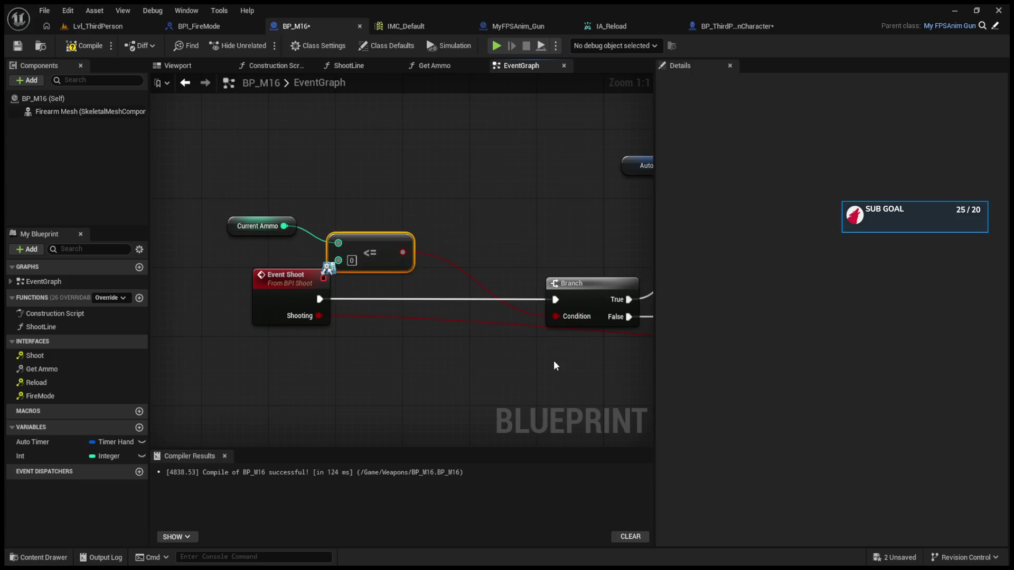
mouse_move(657, 270)
left_mouse_down()
mouse_move(790, 277)
mouse_move(628, 269)
left_mouse_up()
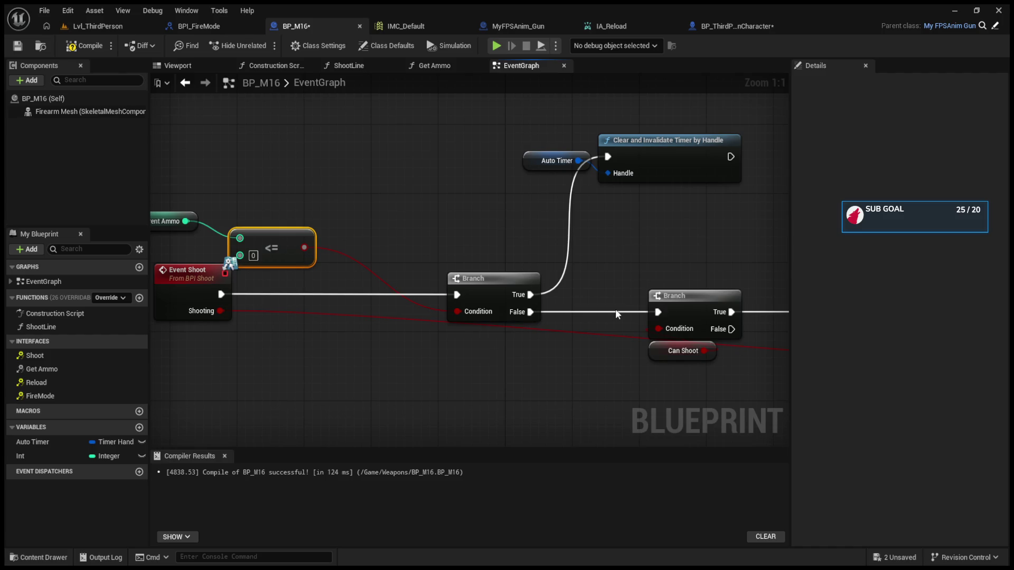
left_click_drag(364, 233, 406, 240)
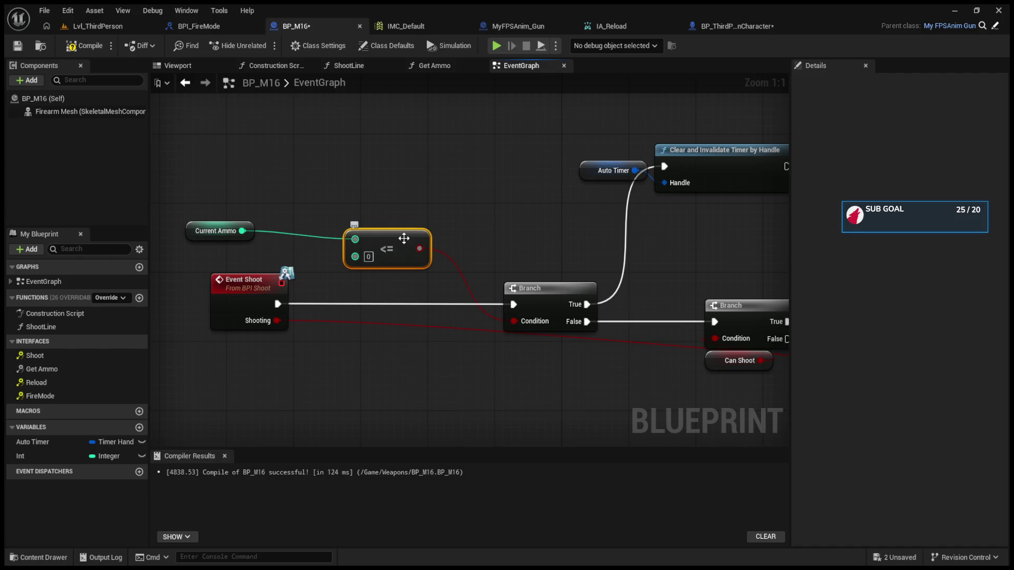
left_click_drag(404, 239, 413, 231)
- Align the Current Ammo and Auto Timer getters, then select the ammo-check group with Event Shoot and Branch
left_click(216, 230)
left_click_drag(216, 231, 274, 231)
left_click_drag(486, 296, 391, 284)
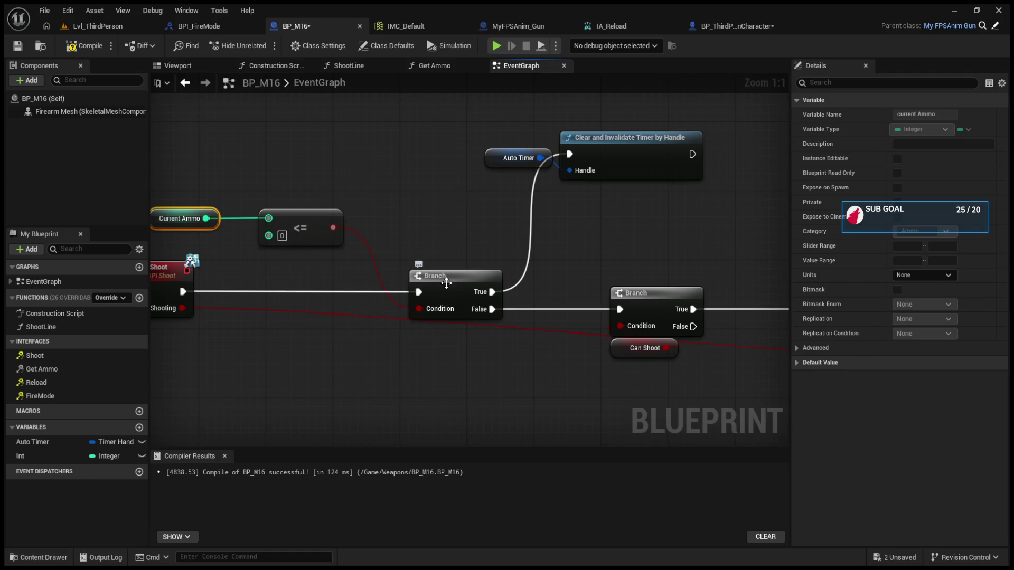
left_click_drag(549, 275, 536, 266)
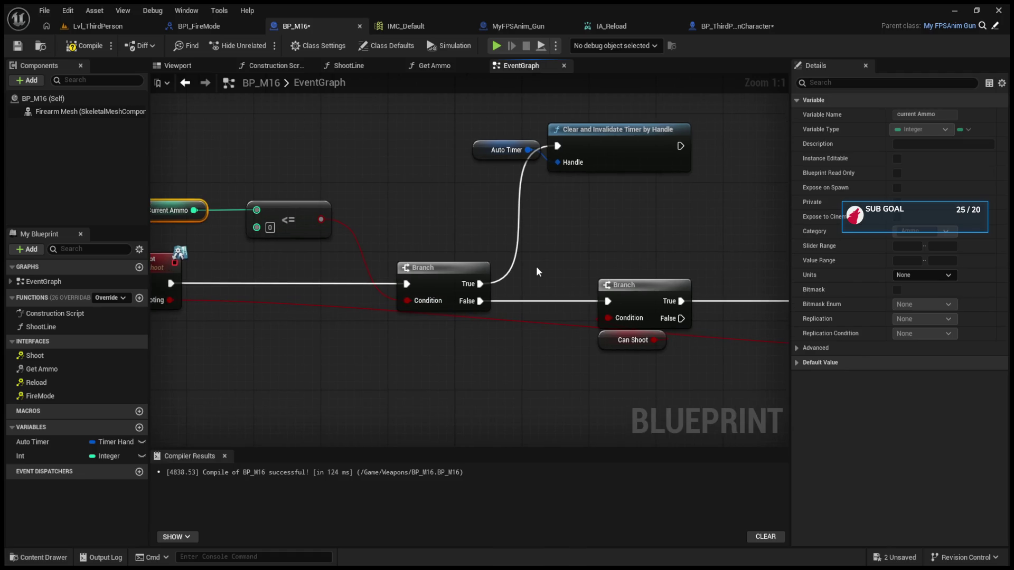
mouse_move(537, 268)
left_mouse_down()
mouse_move(562, 268)
mouse_move(517, 319)
left_mouse_up()
mouse_move(465, 198)
left_mouse_down()
mouse_move(554, 162)
mouse_move(544, 161)
left_mouse_up()
left_click_drag(79, 296, 219, 294)
mouse_move(449, 332)
left_mouse_down()
mouse_move(370, 327)
mouse_move(629, 323)
left_mouse_up()
mouse_move(425, 201)
left_mouse_down()
mouse_move(483, 336)
mouse_move(541, 355)
mouse_move(511, 252)
left_mouse_up()
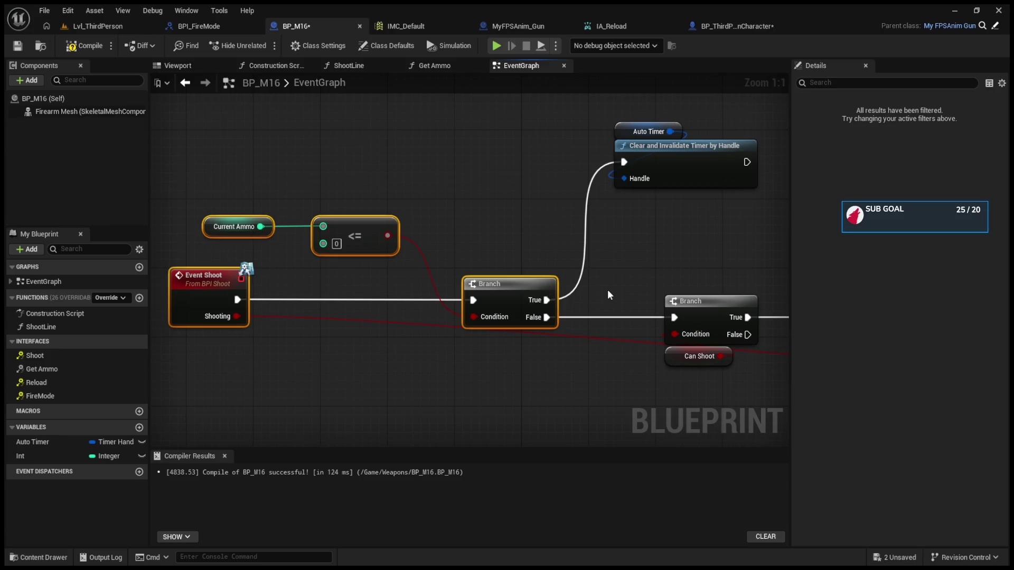
mouse_move(609, 292)
left_mouse_down()
mouse_move(540, 257)
mouse_move(556, 264)
mouse_move(472, 382)
mouse_move(585, 318)
left_mouse_up()
- Inspect the Switch on FireModeENUM and Gun Fire Modes nodes, then view the BPI_FireMode interface
scroll(469, 362, "down", 2)
mouse_move(390, 378)
left_mouse_down()
mouse_move(455, 325)
mouse_move(533, 291)
left_mouse_up()
scroll(533, 290, "up", 1)
mouse_move(343, 317)
left_mouse_down()
mouse_move(513, 298)
mouse_move(334, 287)
left_mouse_up()
left_click_drag(488, 264, 413, 245)
left_click_drag(462, 247, 566, 358)
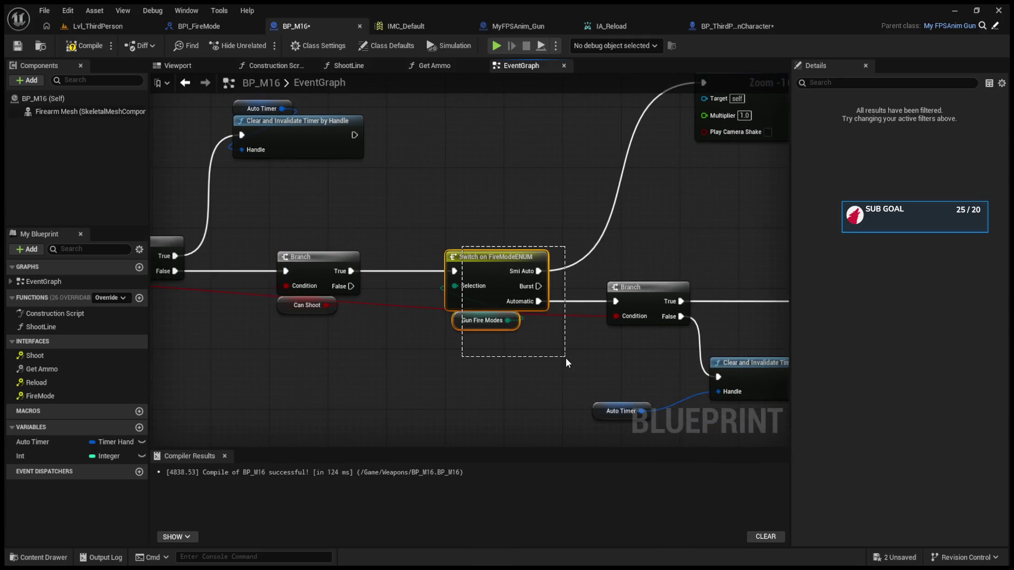
left_click(631, 267)
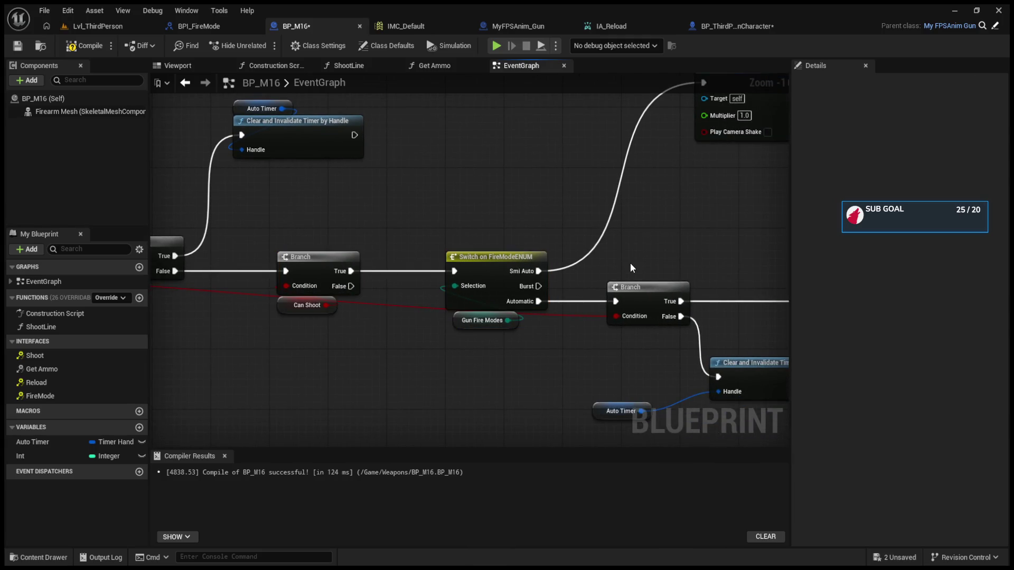
mouse_move(645, 246)
left_mouse_down()
mouse_move(588, 294)
mouse_move(597, 280)
mouse_move(653, 295)
mouse_move(792, 299)
mouse_move(750, 293)
left_mouse_up()
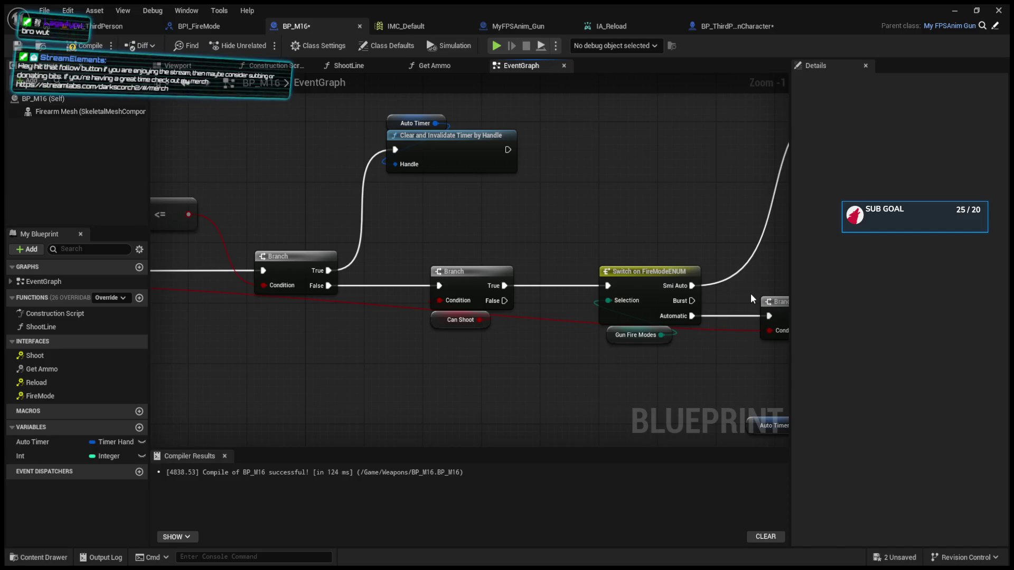
mouse_move(749, 293)
left_mouse_down()
mouse_move(546, 286)
mouse_move(726, 293)
mouse_move(629, 69)
mouse_move(648, 258)
left_mouse_up()
left_click(228, 24)
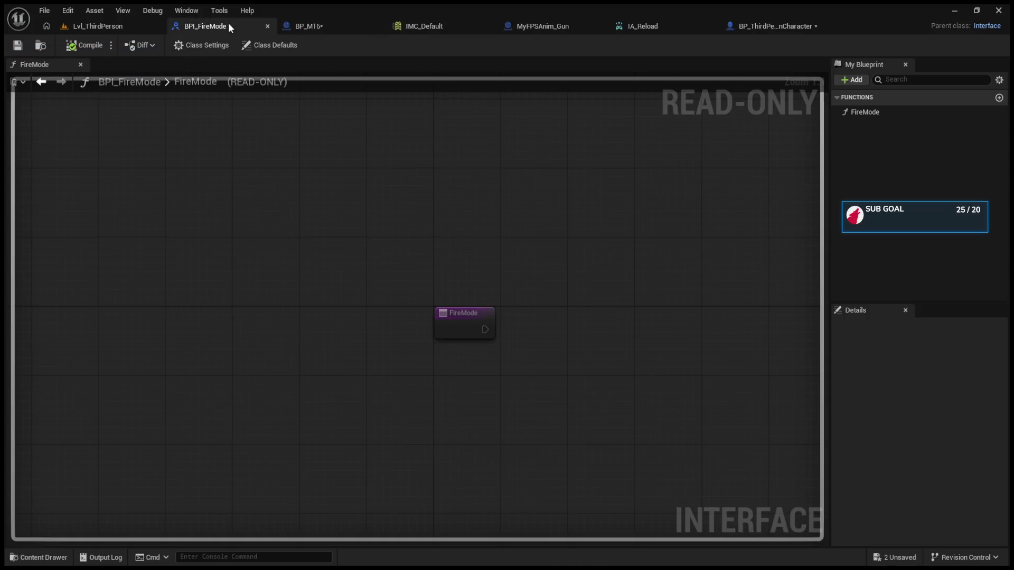
- Reposition the Is Shooting false SET node in BP_ThirdPersonCharacter
left_click(291, 27)
left_click(511, 29)
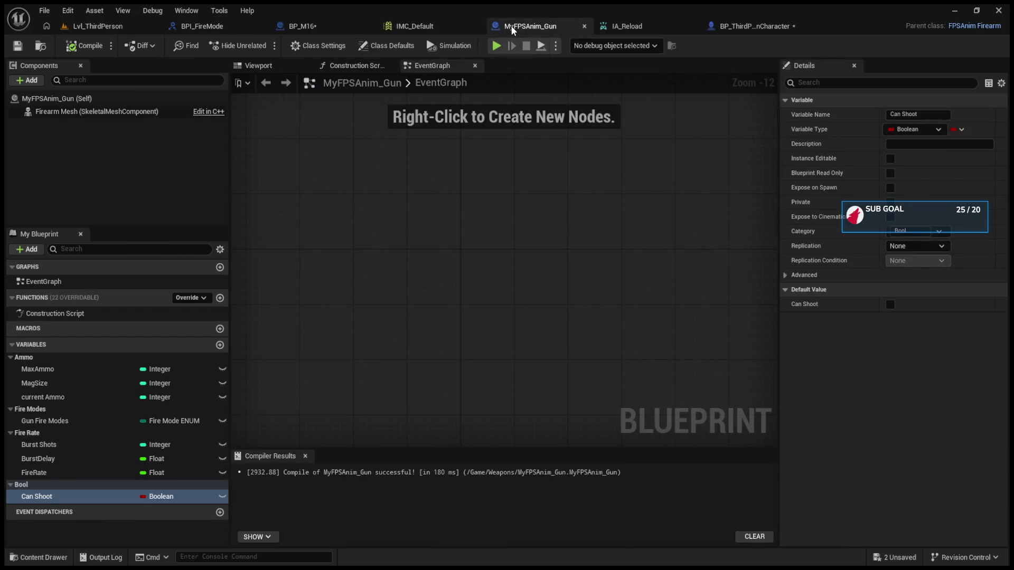
left_click(755, 26)
mouse_move(429, 284)
left_mouse_down()
mouse_move(527, 245)
mouse_move(518, 264)
mouse_move(422, 273)
left_mouse_up()
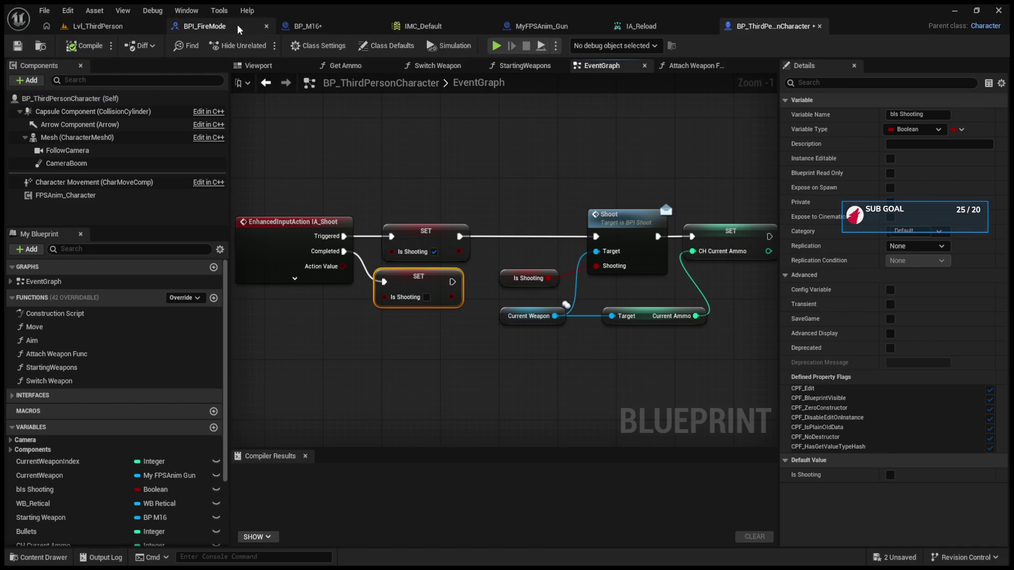
- Wire the Hello Print String between Event Shoot and the Branch in BP_M16, then return to the level
left_click(302, 28)
left_click_drag(568, 252, 498, 263)
left_click_drag(657, 338, 627, 327)
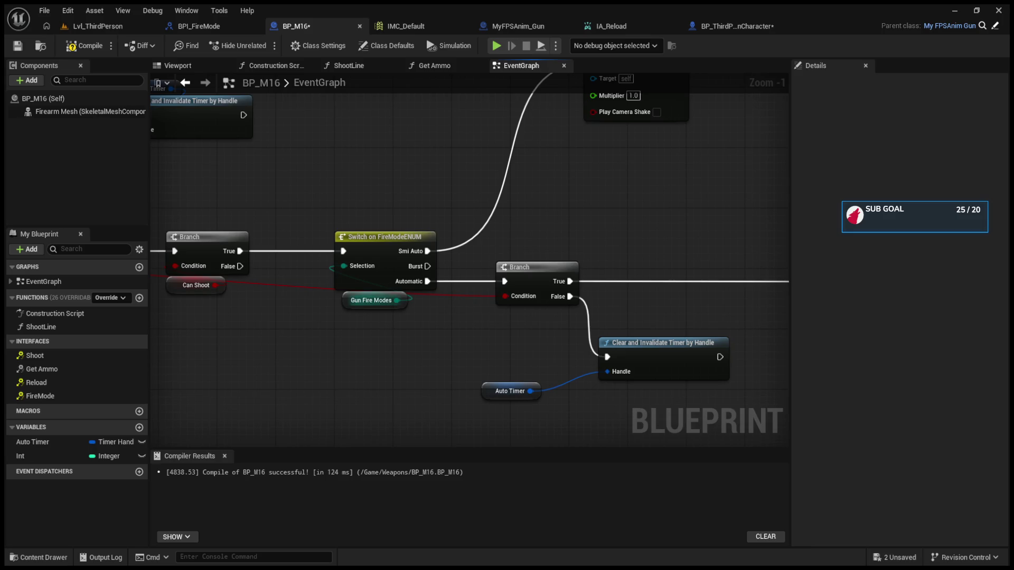
left_click_drag(649, 311, 443, 310)
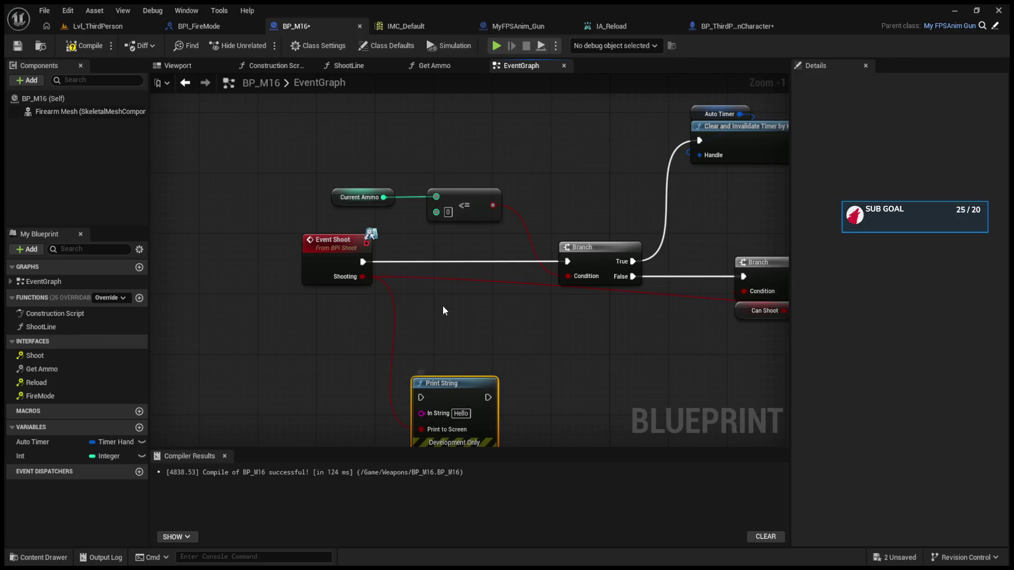
mouse_move(459, 396)
left_mouse_down()
mouse_move(452, 272)
mouse_move(567, 261)
left_mouse_up()
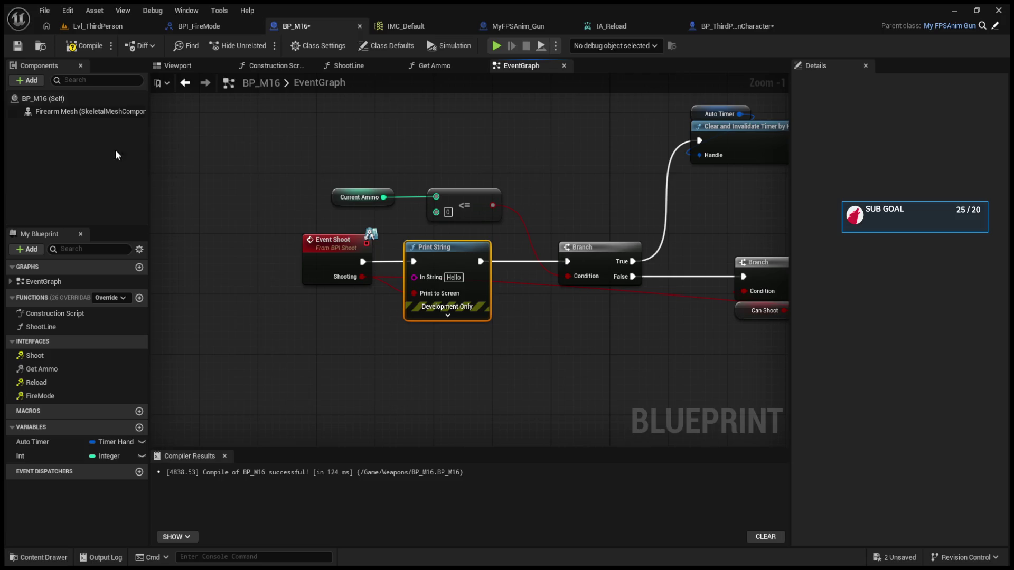
left_click(95, 26)
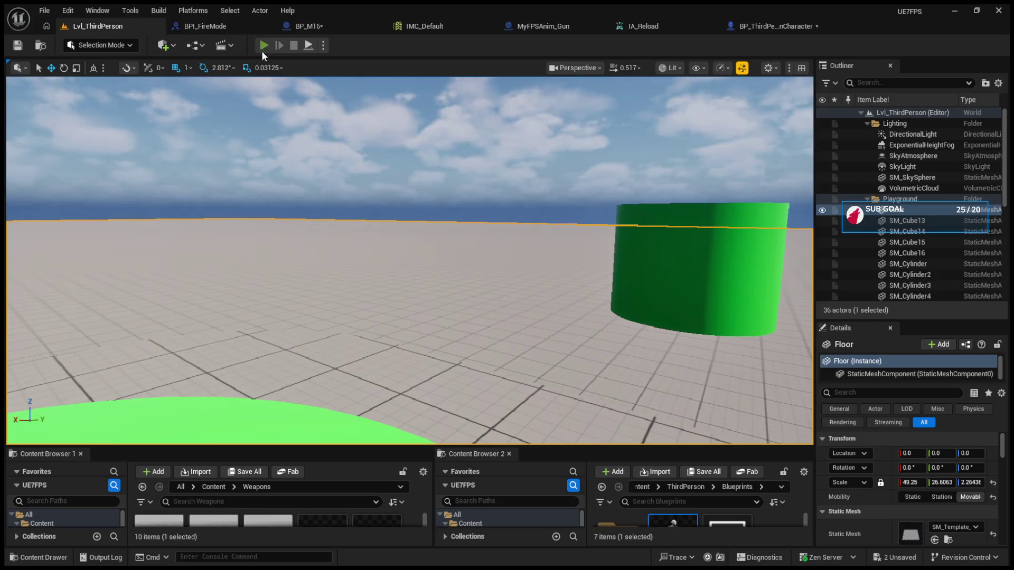
- Play-test the M16, firing several shots to drop the ammo from 10 to 7, then stop
left_click(263, 46)
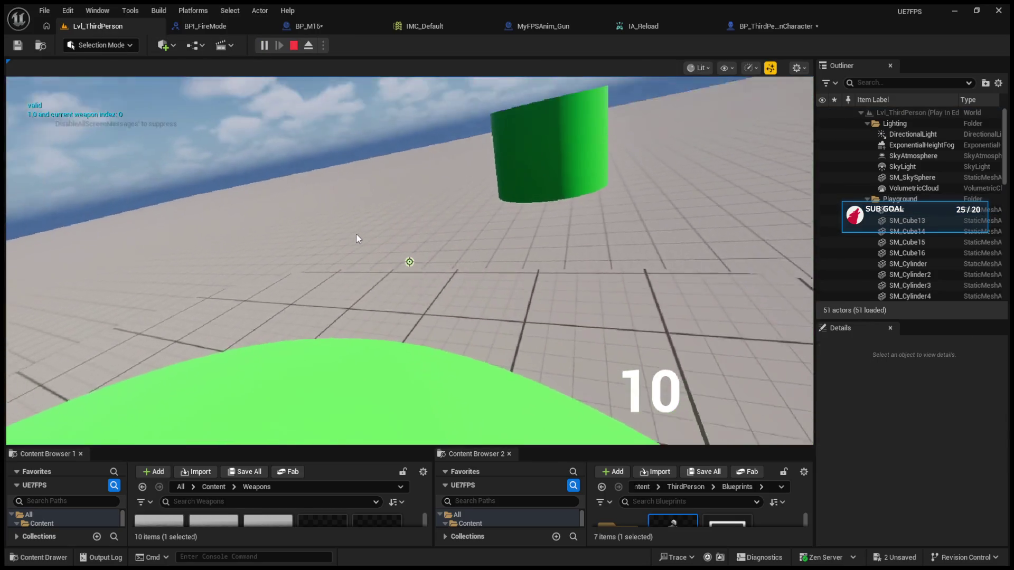
left_click(356, 239)
left_click(357, 239)
left_click(356, 239)
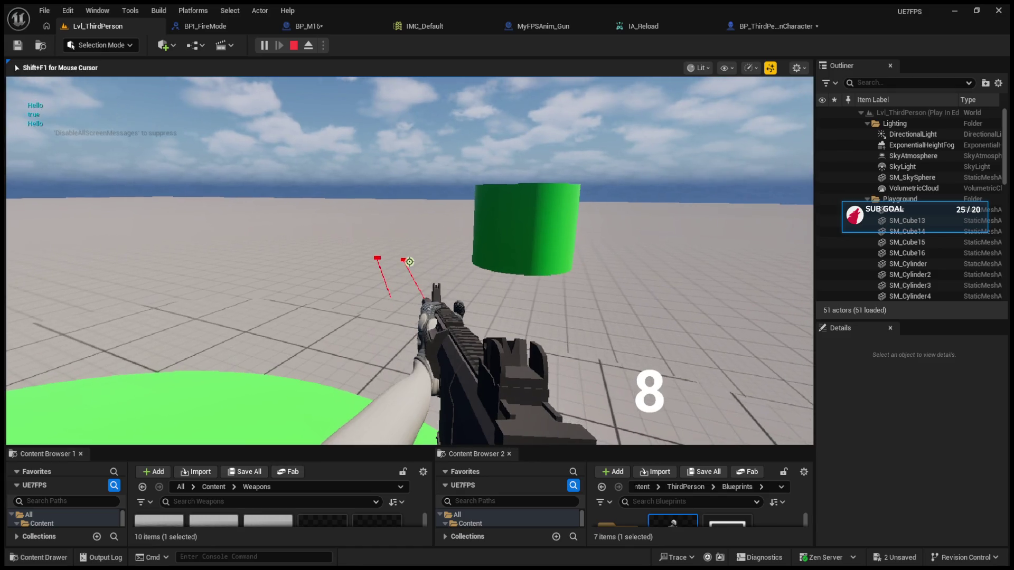
left_click(410, 262)
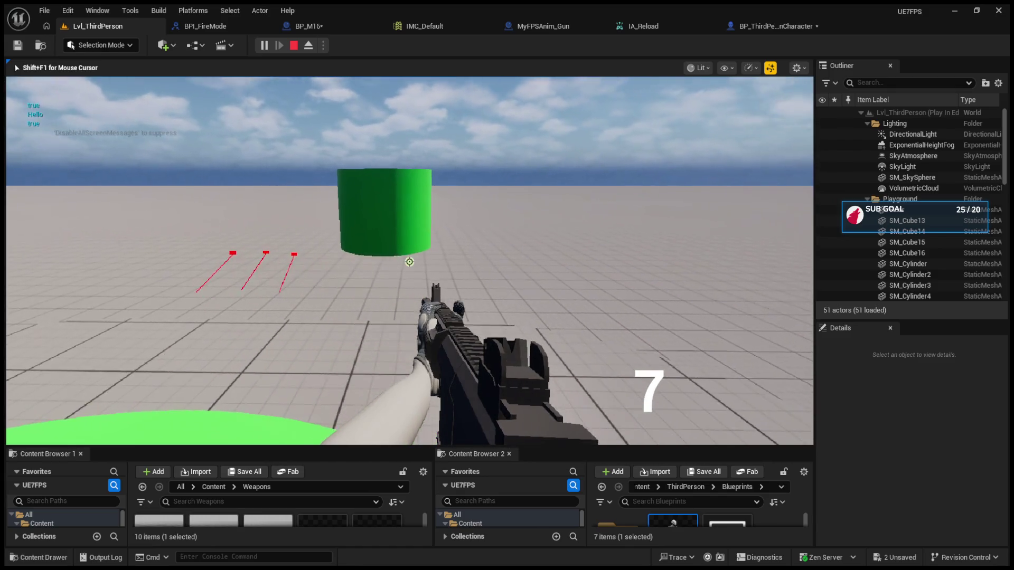
left_click(409, 262)
left_click(410, 262)
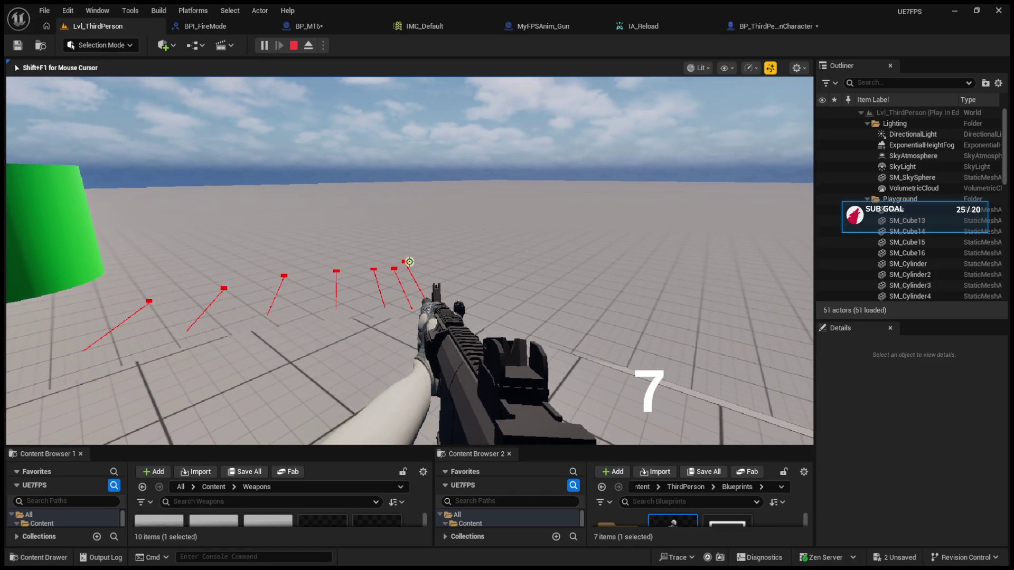
left_click(409, 262)
key("Escape")
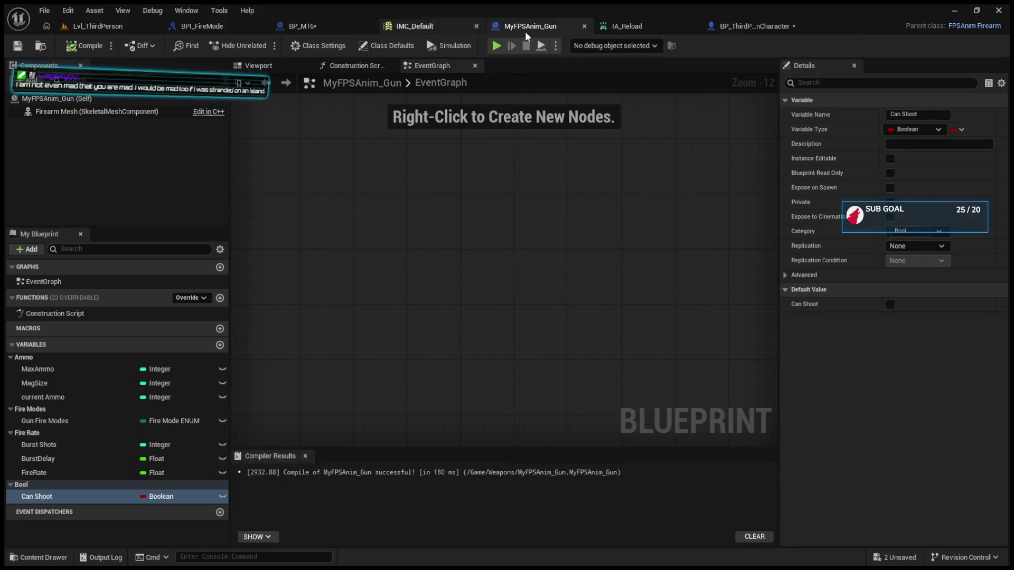
- Duplicate the Shoot node and run the copy after the lower Completed SET
left_click(635, 274)
key("ctrl+c")
key("ctrl+v")
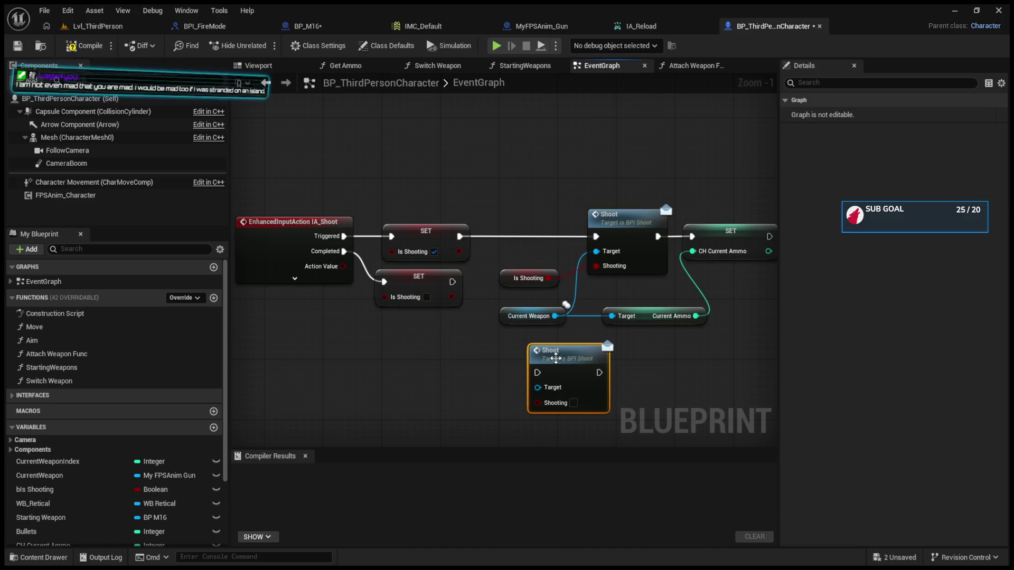
left_click(508, 255)
left_click_drag(601, 290, 735, 326)
left_click_drag(624, 316, 624, 263)
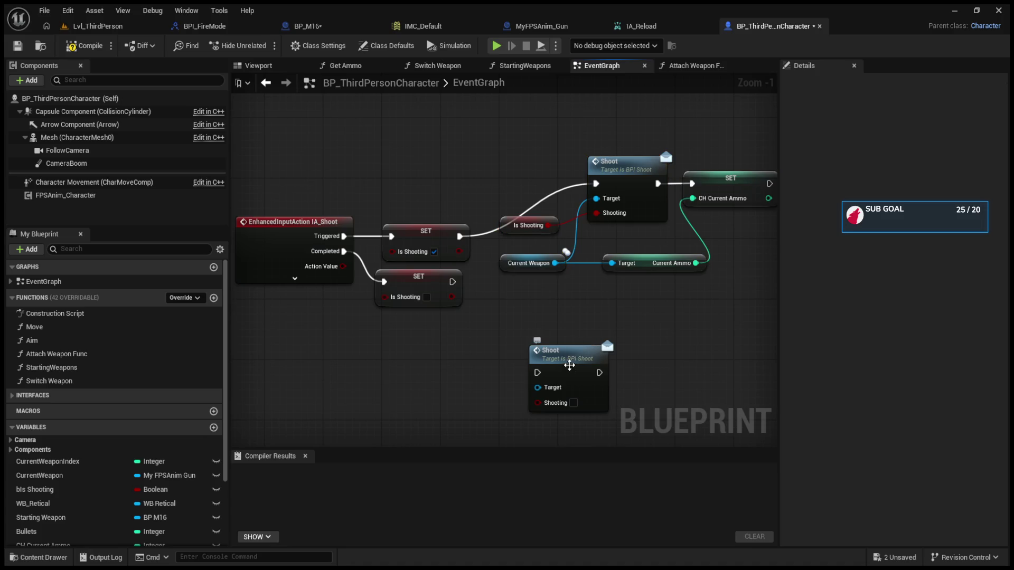
left_click_drag(576, 354, 584, 309)
left_click_drag(453, 282, 550, 329)
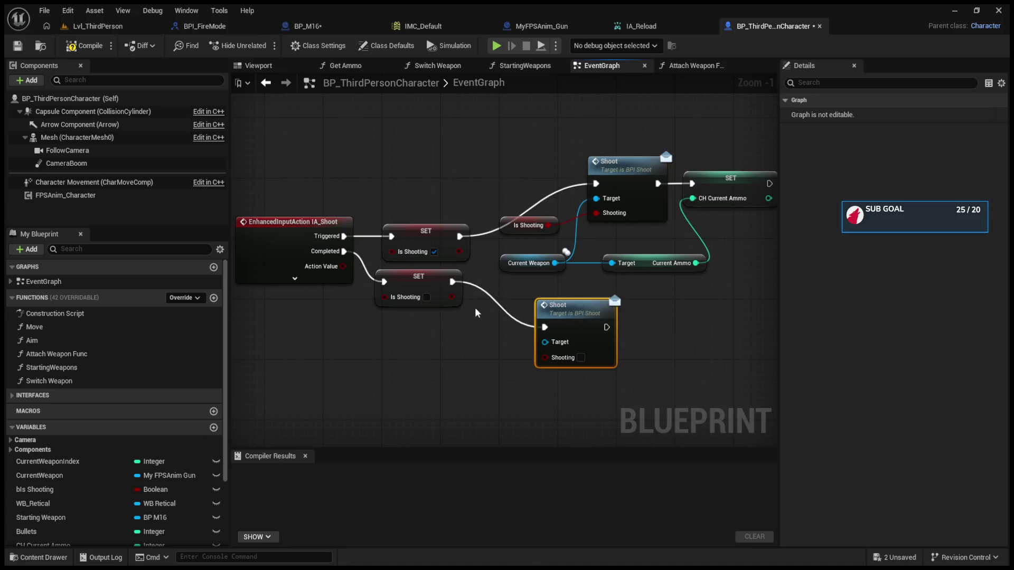
- Replace both Is Shooting getters by feeding each SET's value into its Shoot's Shooting input, then compile
left_click(504, 227)
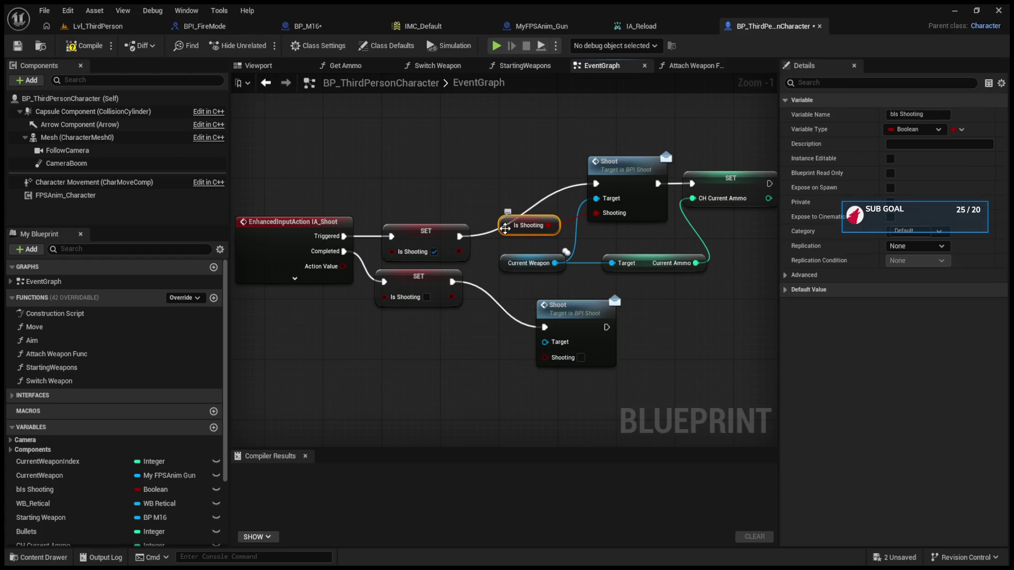
left_click(520, 226)
key("Delete")
left_click(498, 340)
key("Delete")
mouse_move(452, 299)
left_mouse_down()
mouse_move(521, 354)
mouse_move(544, 358)
left_mouse_up()
mouse_move(459, 252)
left_mouse_down()
mouse_move(620, 223)
mouse_move(612, 230)
left_mouse_up()
left_click(84, 45)
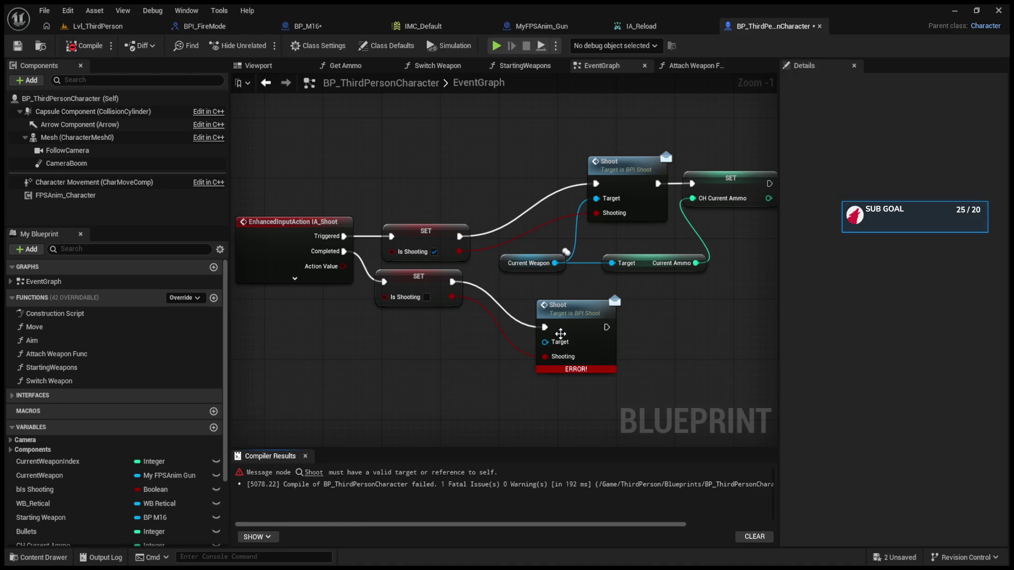
- Target the new Shoot at Current Weapon, follow it with a copied CH Current Ammo SET, and recompile
left_click_drag(561, 334, 604, 327)
mouse_move(555, 263)
left_mouse_down()
mouse_move(589, 334)
mouse_move(512, 339)
left_mouse_up()
left_click_drag(584, 216, 629, 225)
key("ctrl+v")
left_click_drag(684, 368, 656, 345)
left_click_drag(583, 293, 631, 365)
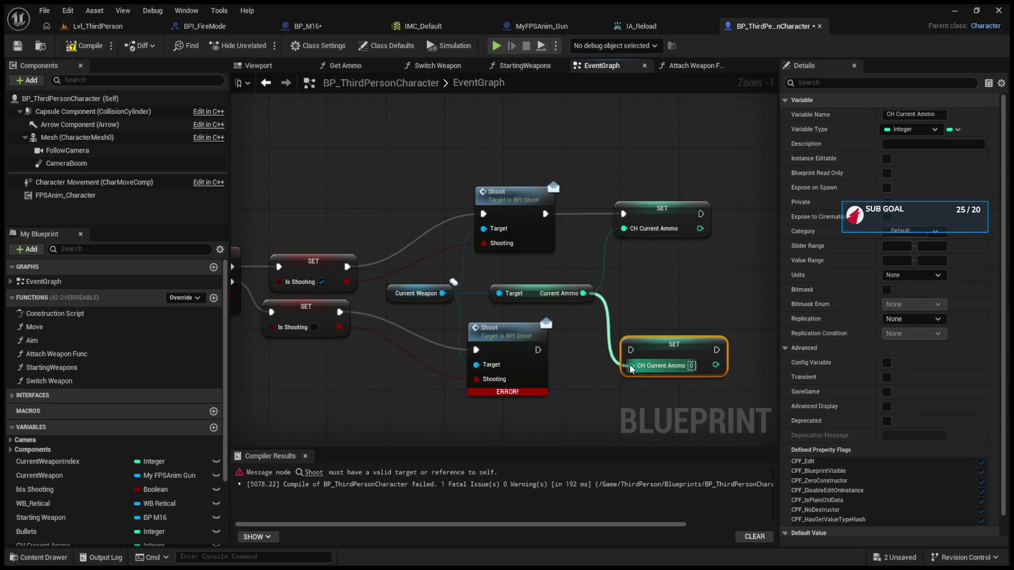
left_click_drag(536, 350, 630, 349)
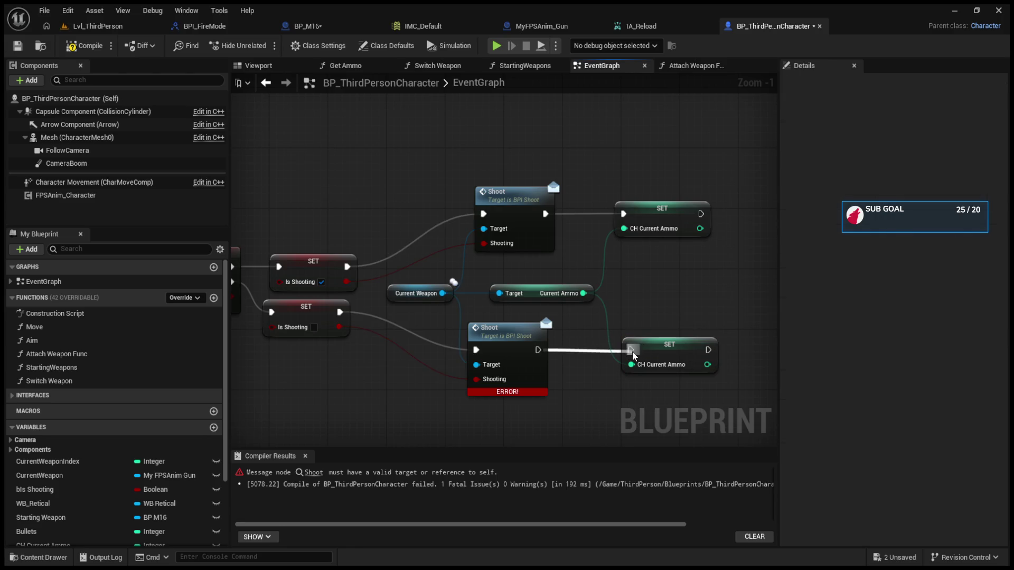
left_click(689, 351)
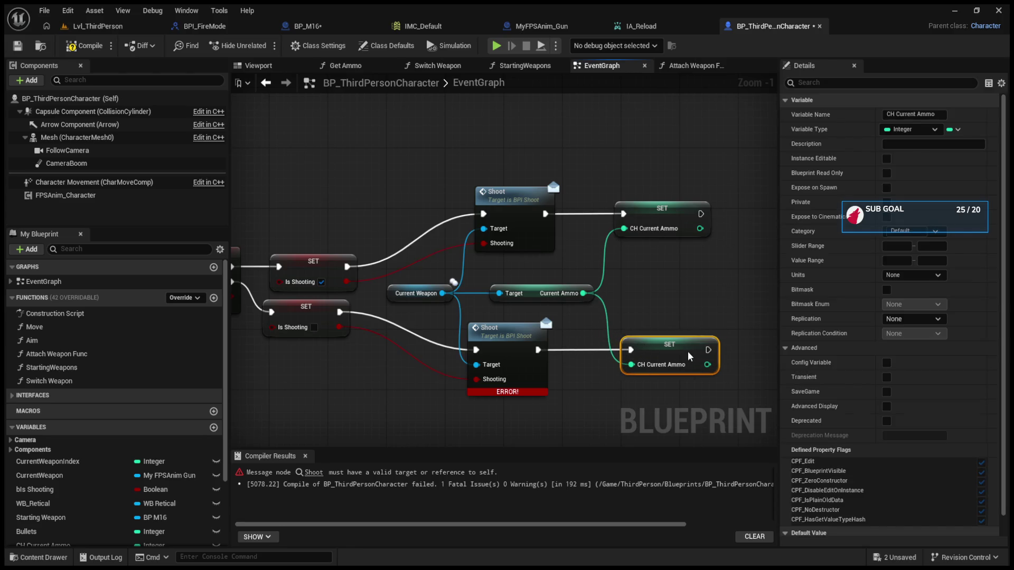
left_click(84, 45)
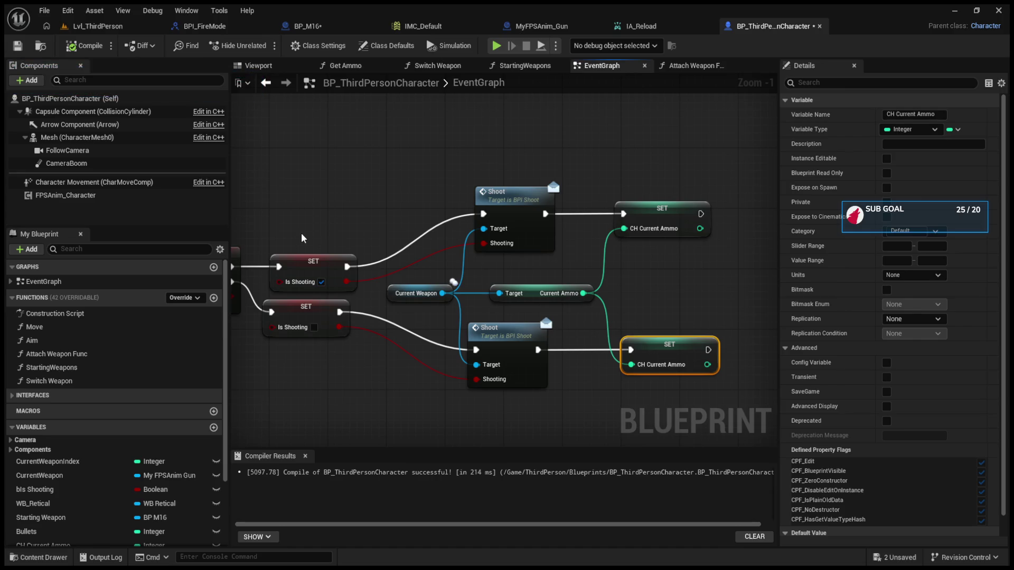
left_click(93, 26)
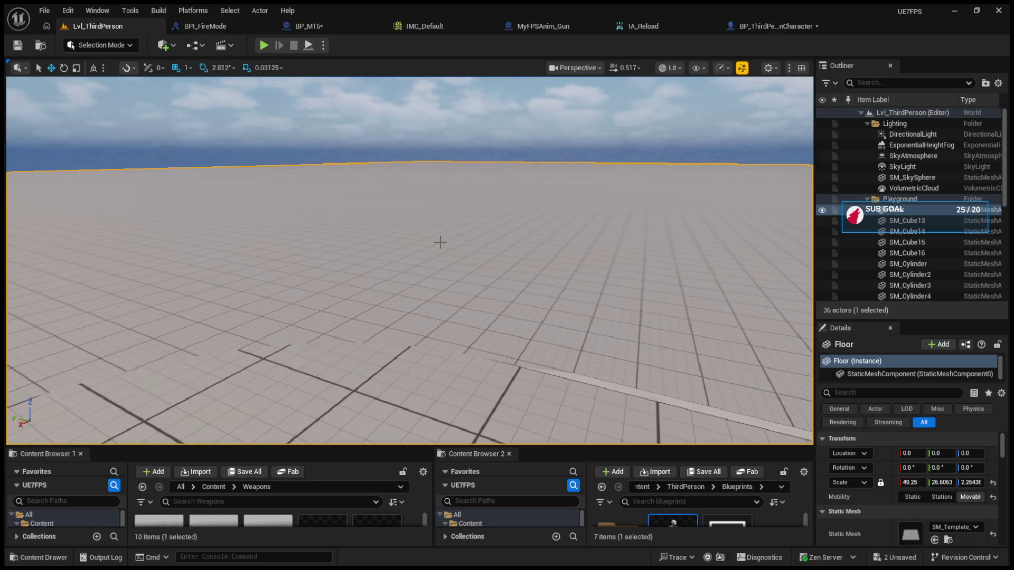
- Play-test the level, firing the rifle and walking toward the green cylinder, then stop
left_click(264, 46)
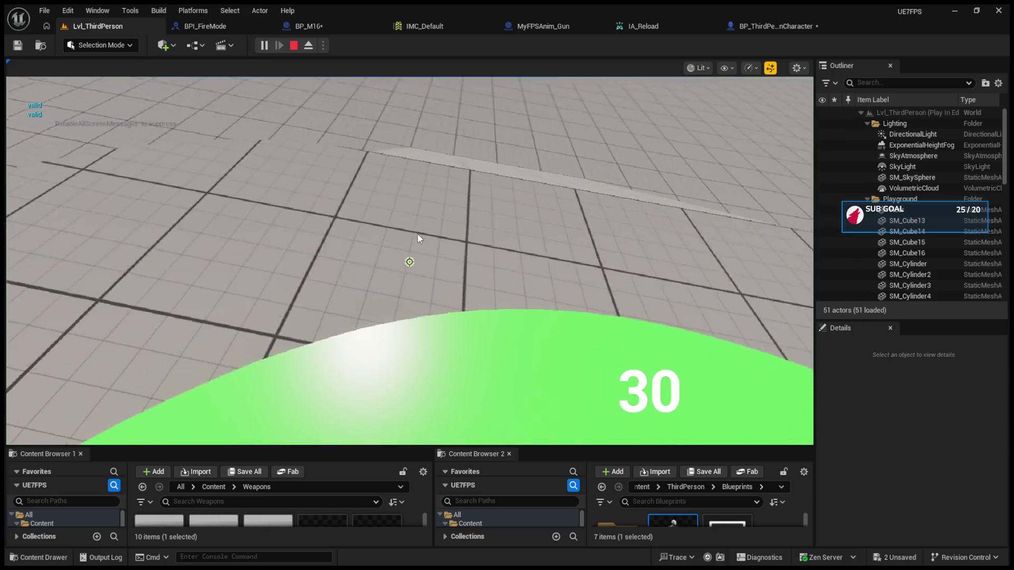
left_click(417, 234)
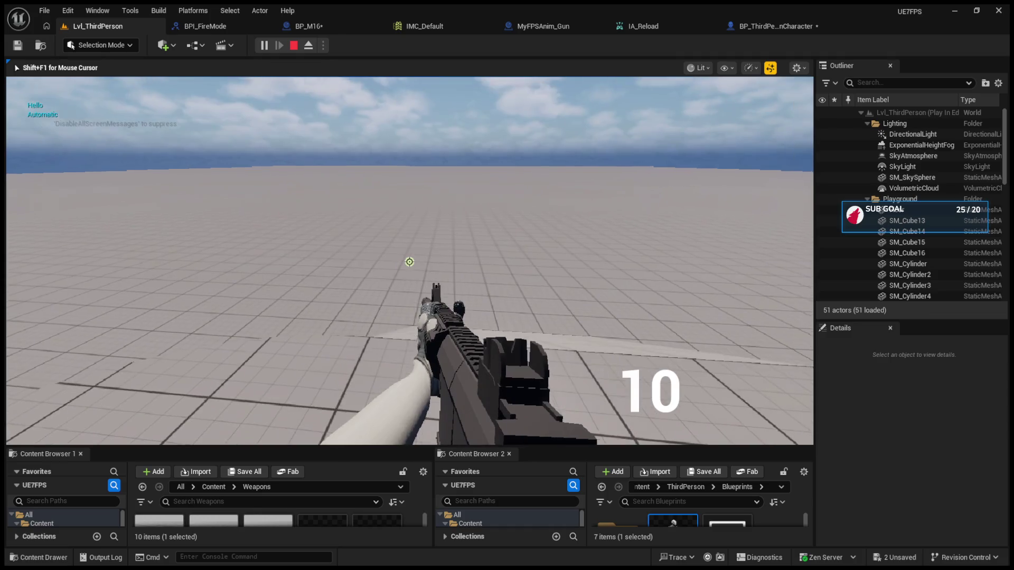
key("r")
key("r")
key("r")
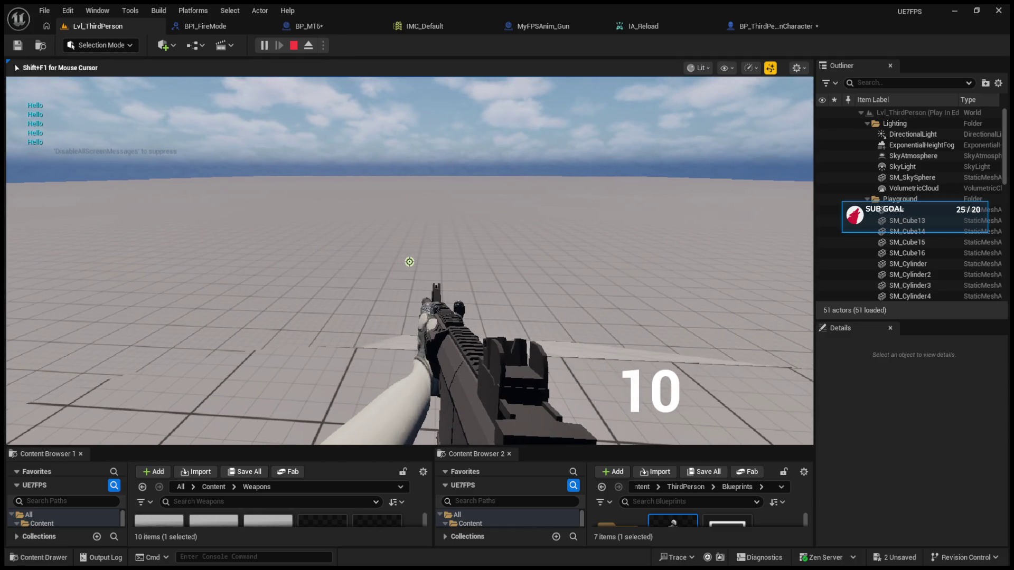
key("r")
key("r")
key("r")
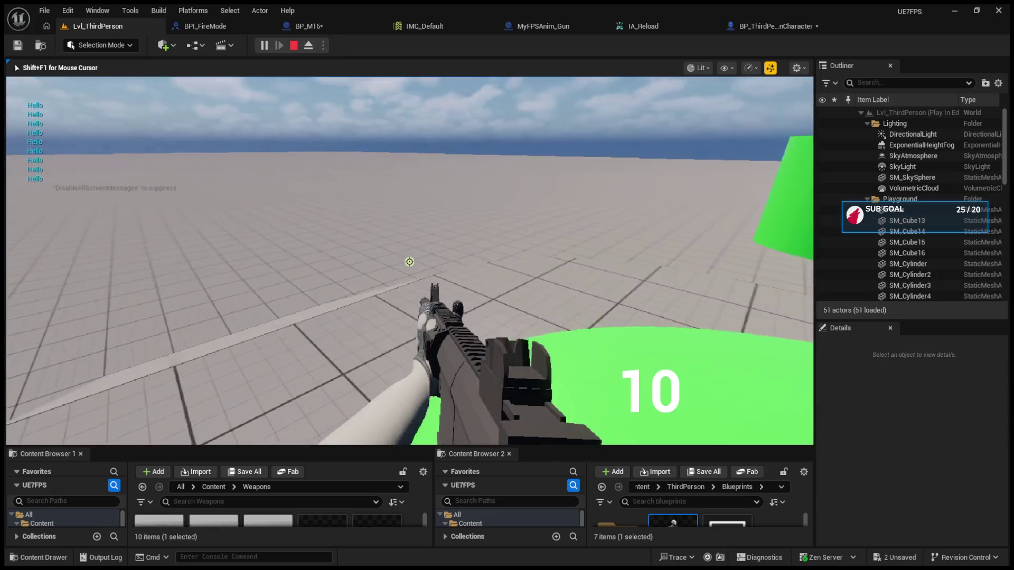
key("w")
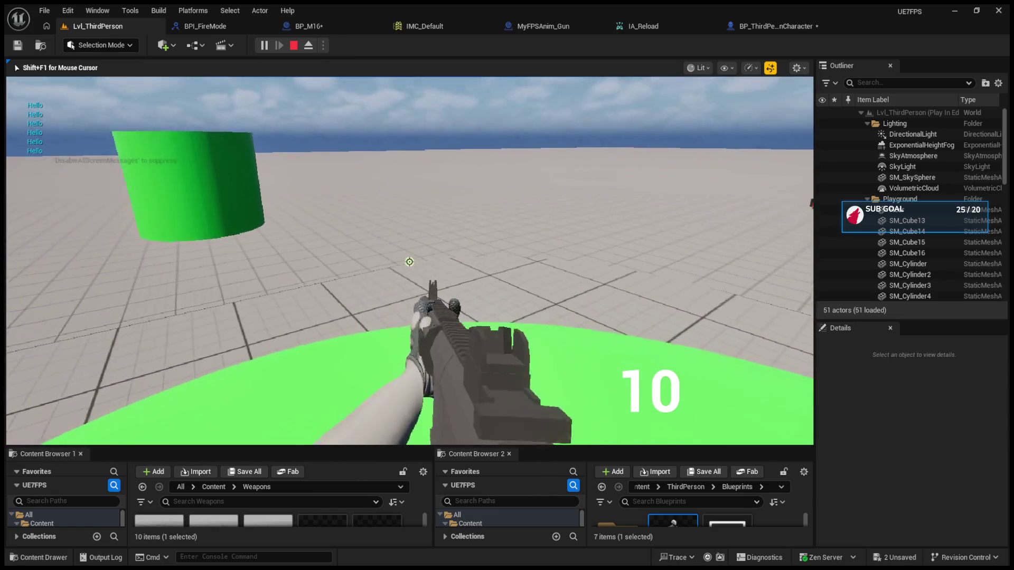
key("Escape")
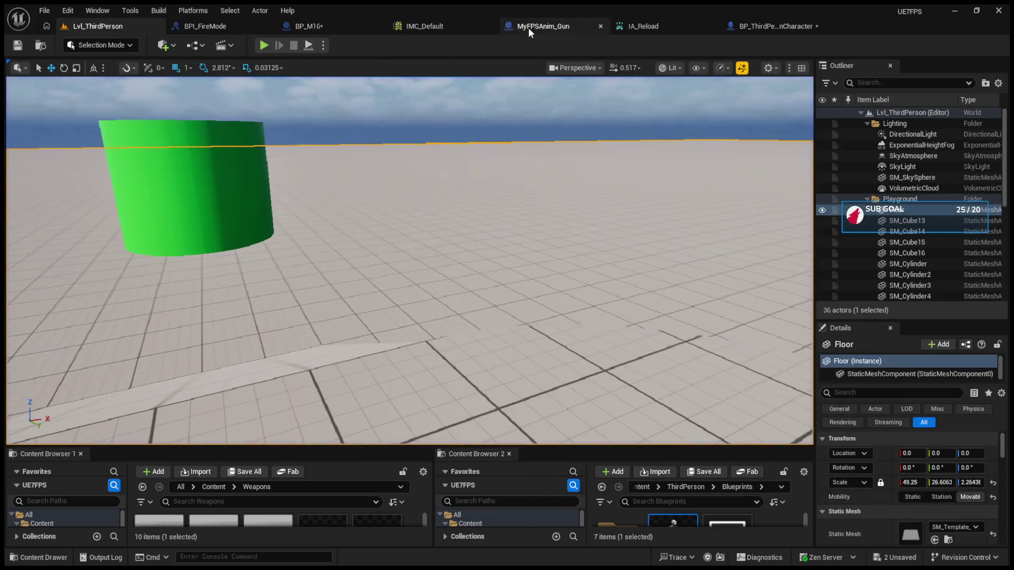
- In BP_M16, delete the Hello Print String and wire Event Shoot directly to the ammo Branch
left_click(528, 26)
left_click(301, 26)
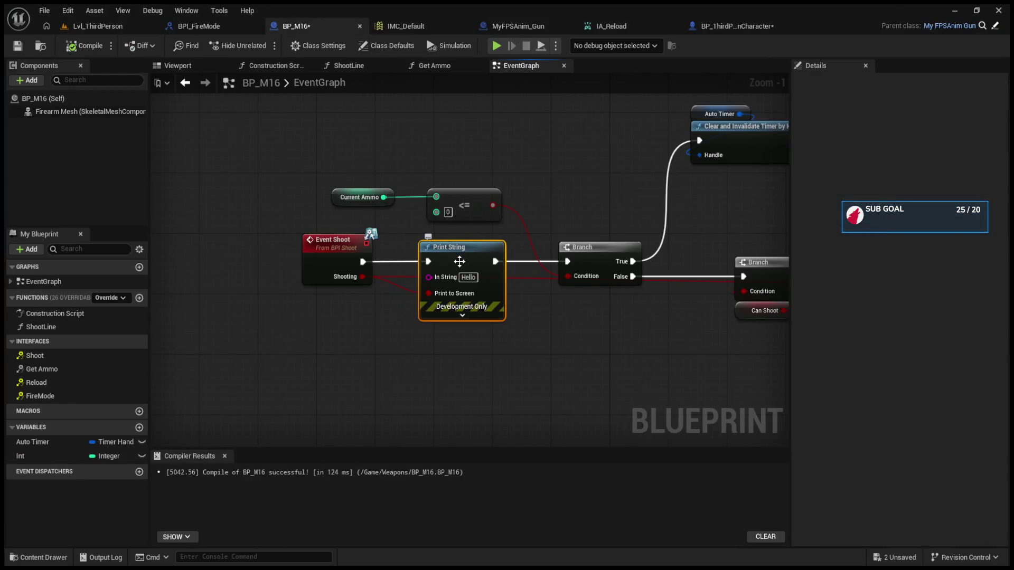
key("Delete")
mouse_move(362, 262)
left_mouse_down()
mouse_move(601, 266)
mouse_move(568, 261)
left_mouse_up()
left_click(737, 26)
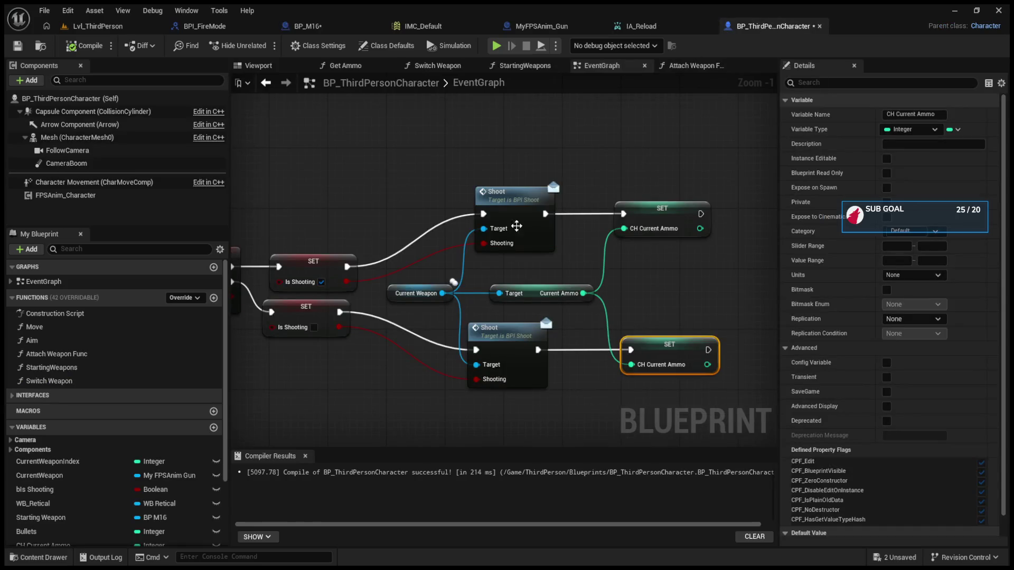
- Expand IA_Shoot's outcome pins and wire Canceled to the lower Is Shooting false setter
left_click(290, 304)
left_click(259, 290)
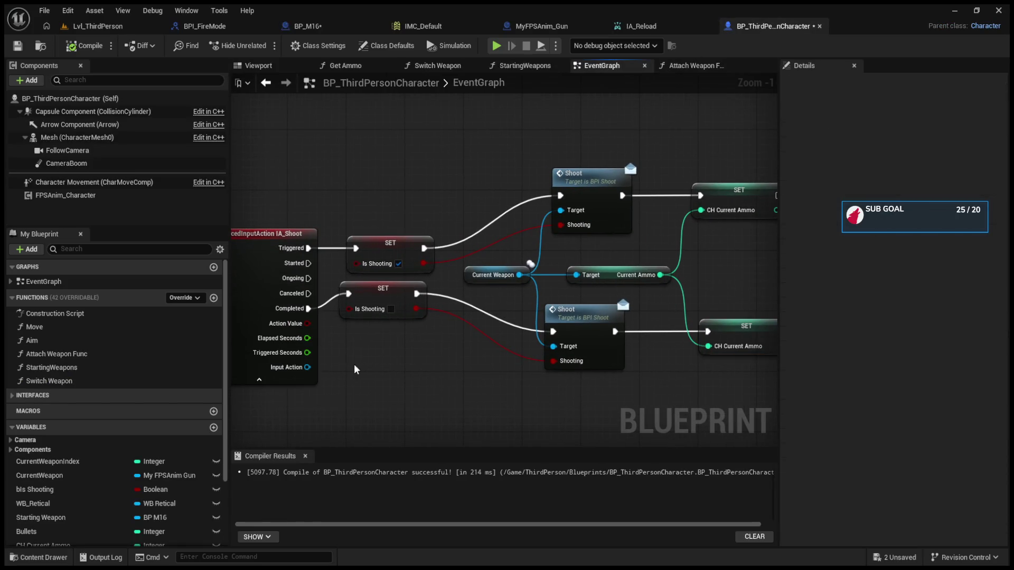
left_click(404, 312)
key("ctrl+z")
left_click_drag(330, 295, 377, 303)
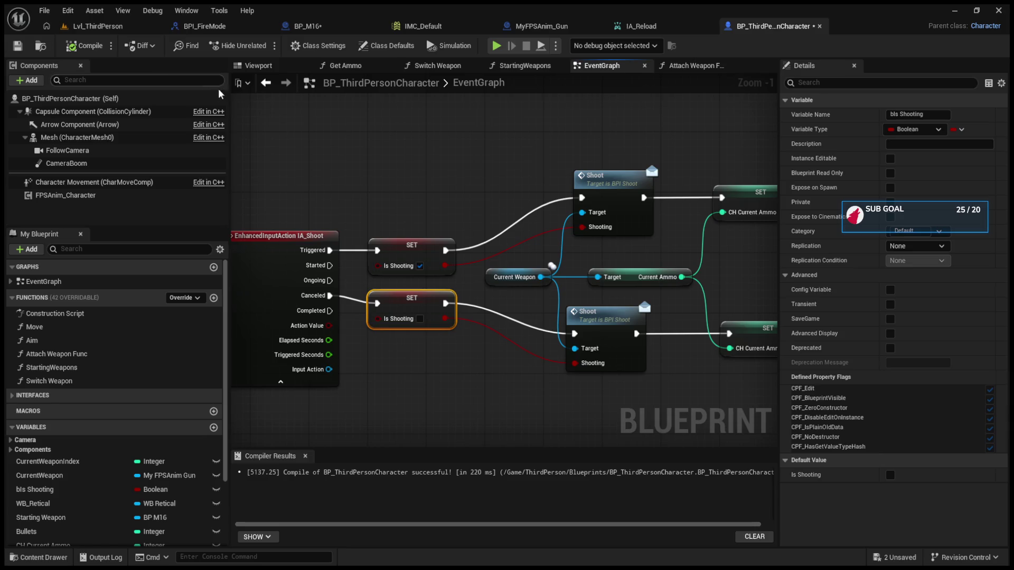
- Play-test the level by firing the rifle a few times, then stop
left_click(125, 24)
left_click(263, 46)
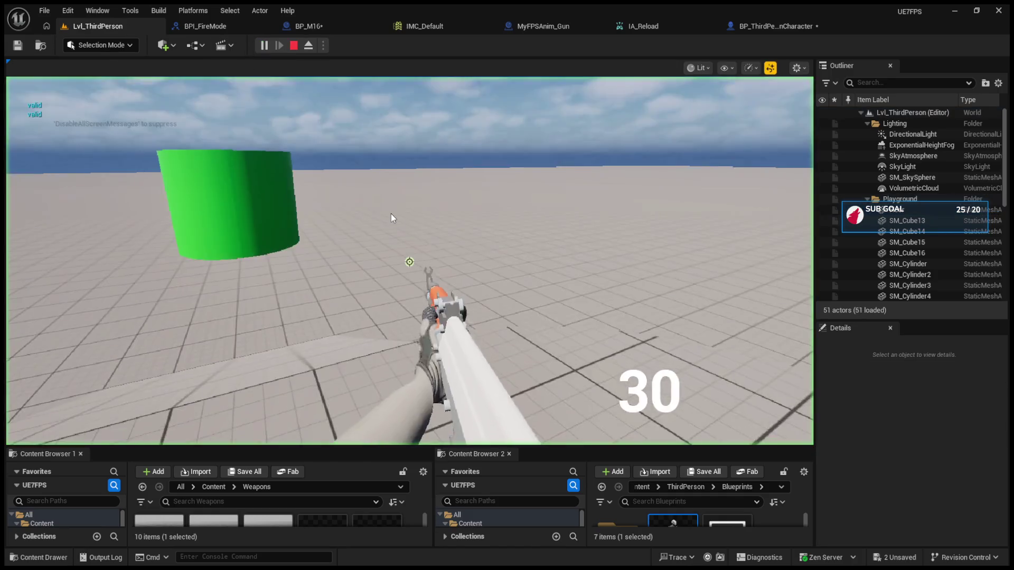
left_click(409, 262)
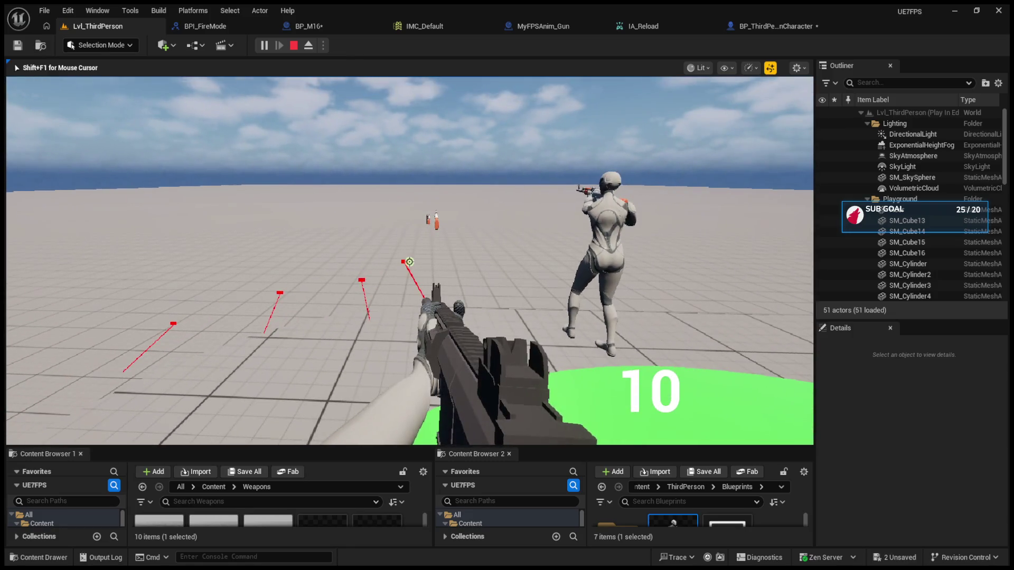
left_click(410, 262)
key("Escape")
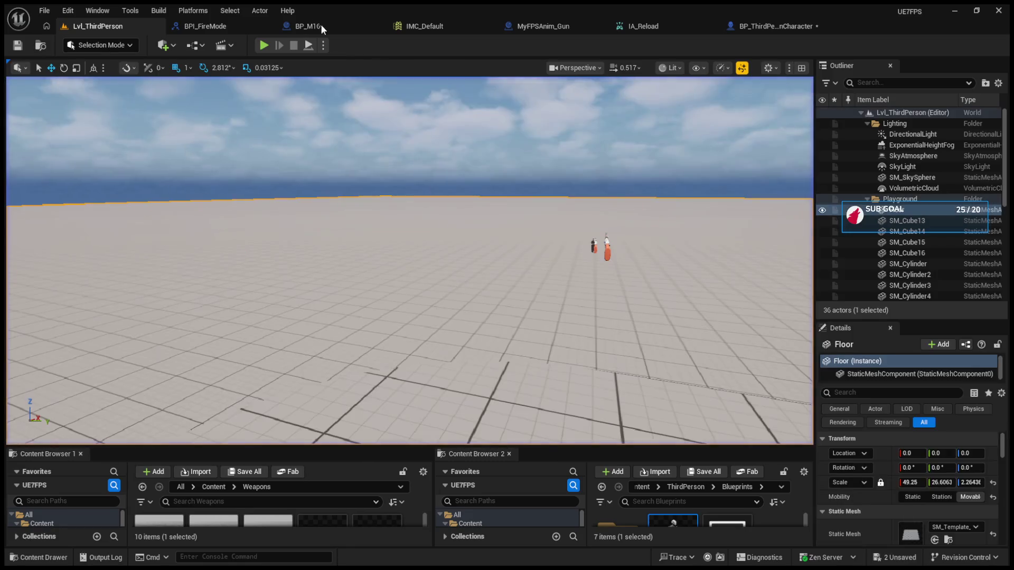
- Wire IA_Shoot's Completed outcome to the same Is Shooting false setter as well
left_click(311, 26)
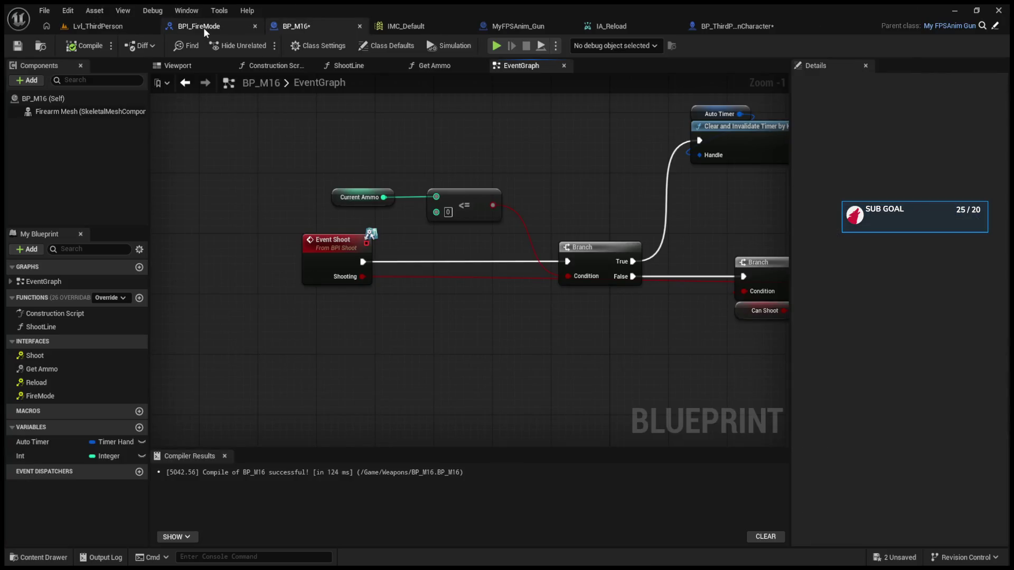
left_click(204, 27)
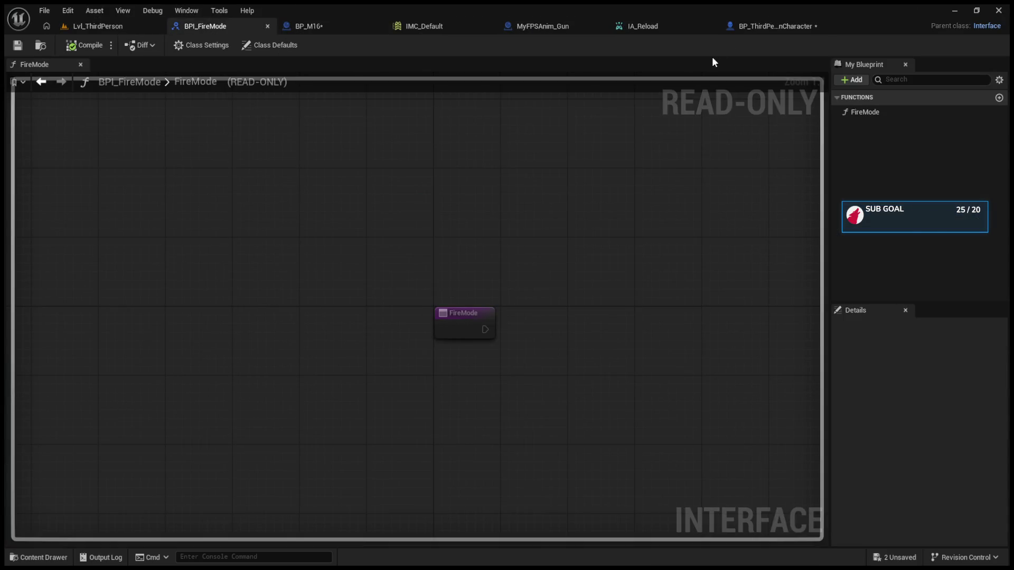
left_click(748, 26)
mouse_move(407, 310)
left_mouse_down()
mouse_move(408, 333)
mouse_move(422, 340)
left_mouse_up()
left_click(457, 315)
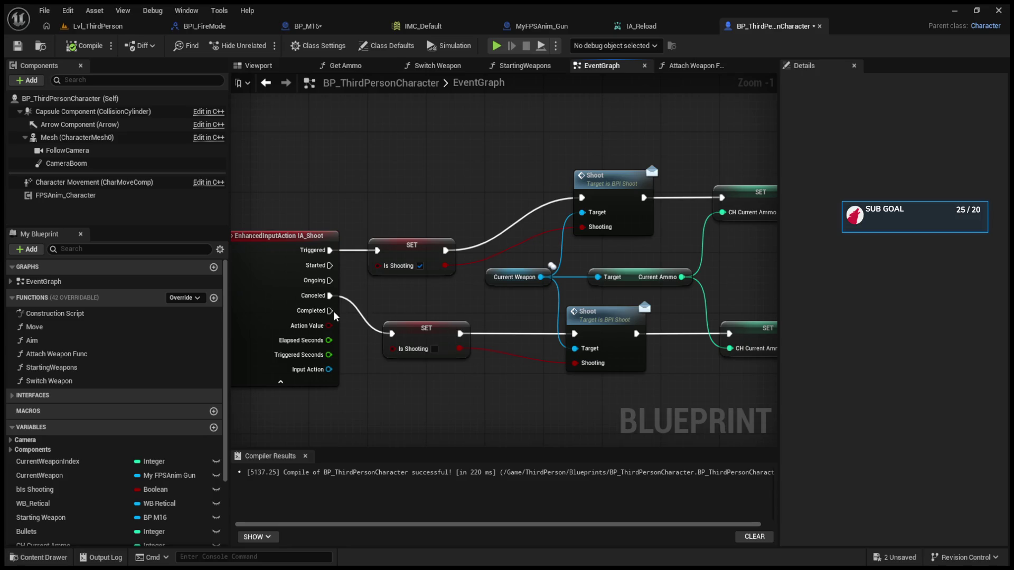
left_click_drag(388, 334, 391, 333)
left_click_drag(368, 303, 342, 296)
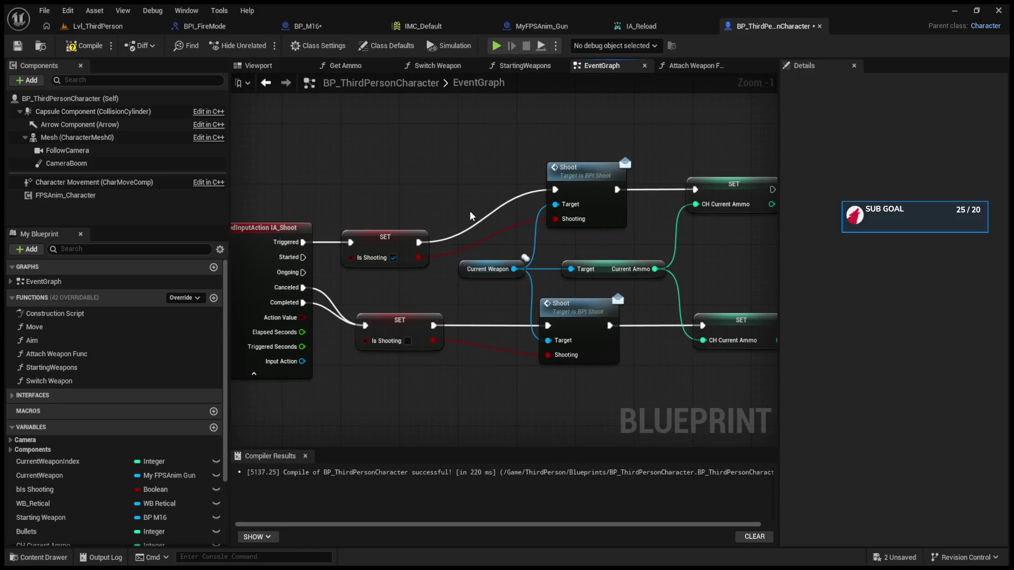
left_click(425, 25)
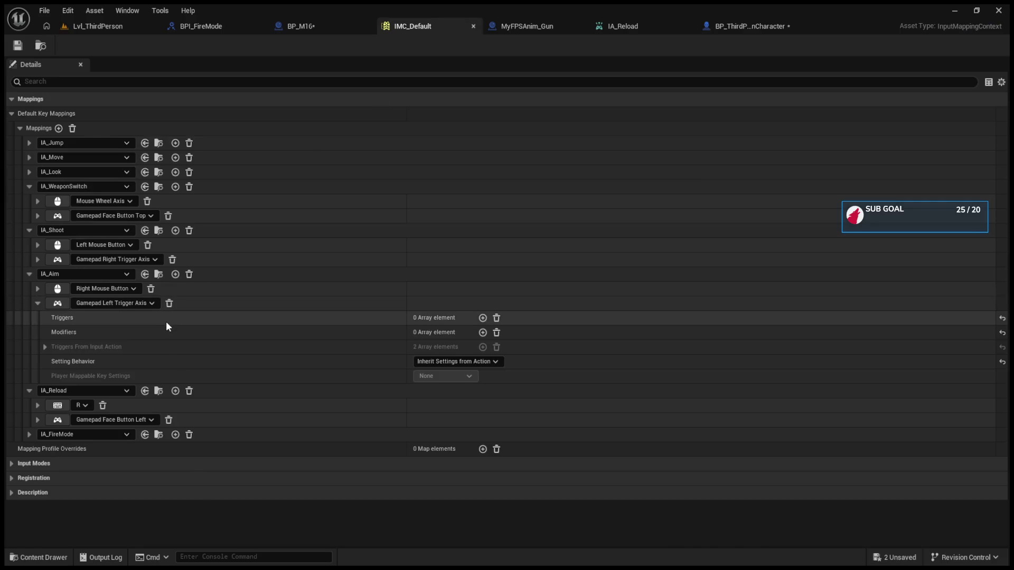
- Open the IA_Shoot input action and expand its Triggers list
key("ctrl+Tab")
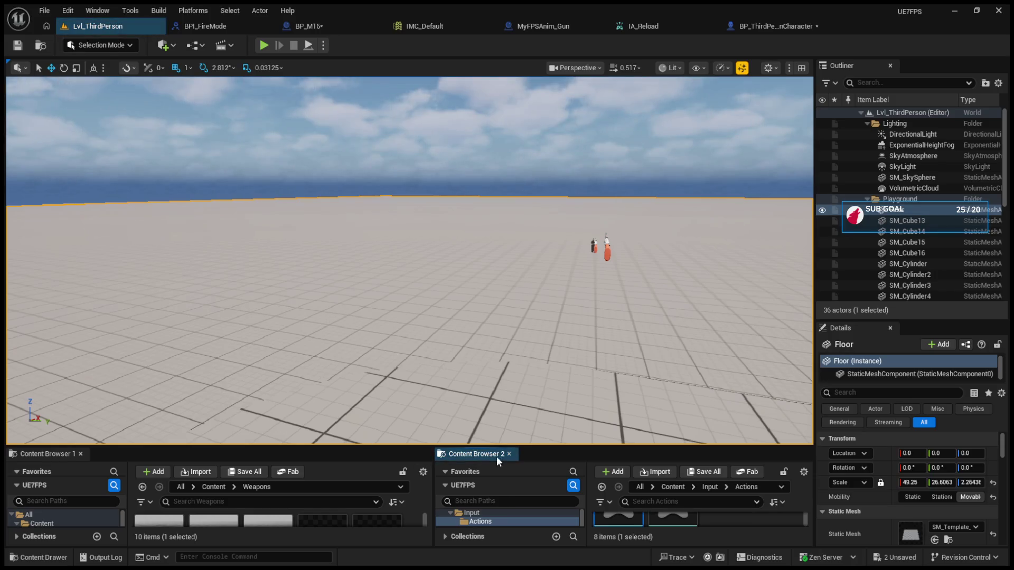
left_click(485, 441)
left_click_drag(484, 446, 485, 284)
double_click(621, 477)
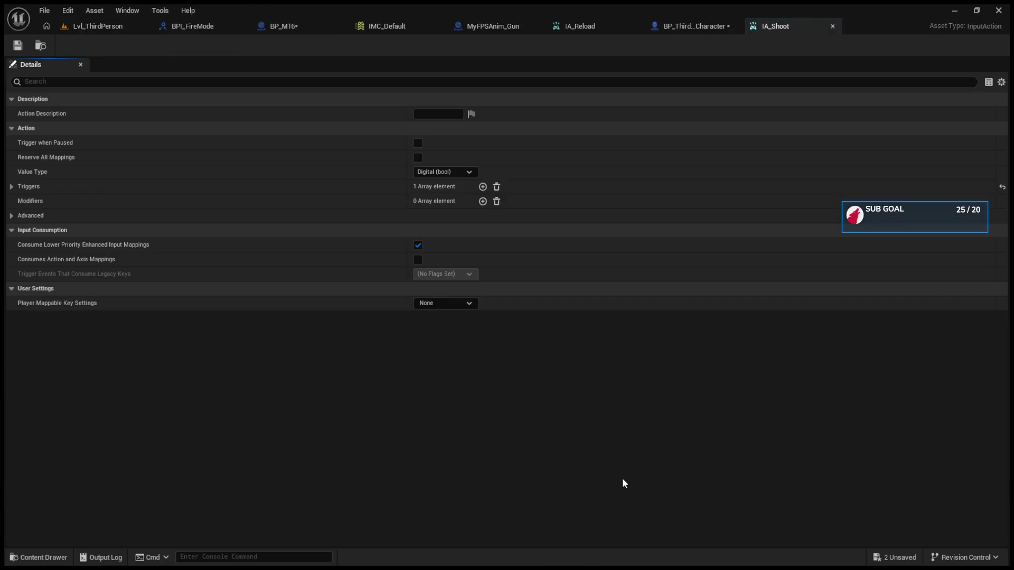
left_click(11, 186)
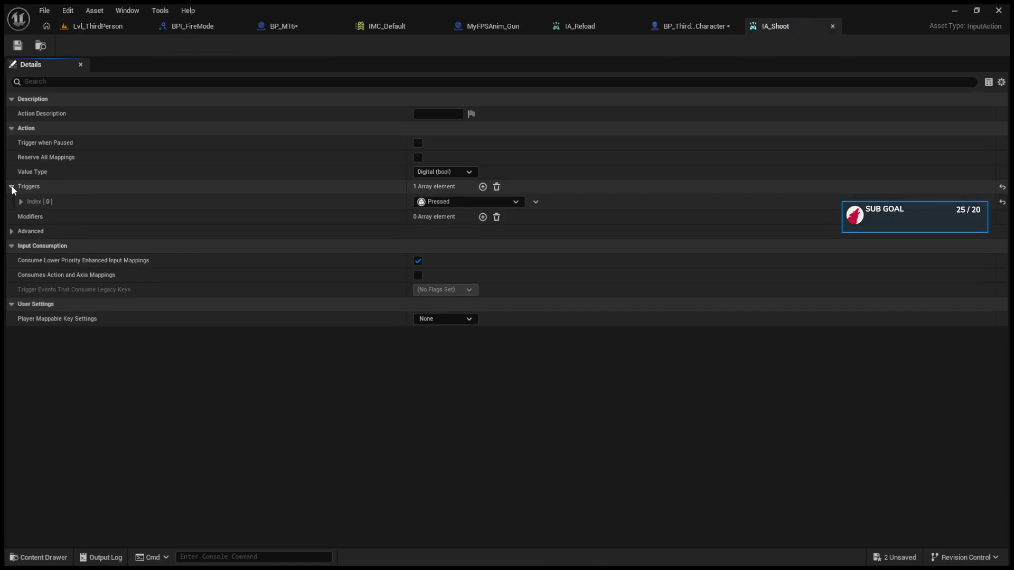
left_click(19, 197)
left_click(19, 198)
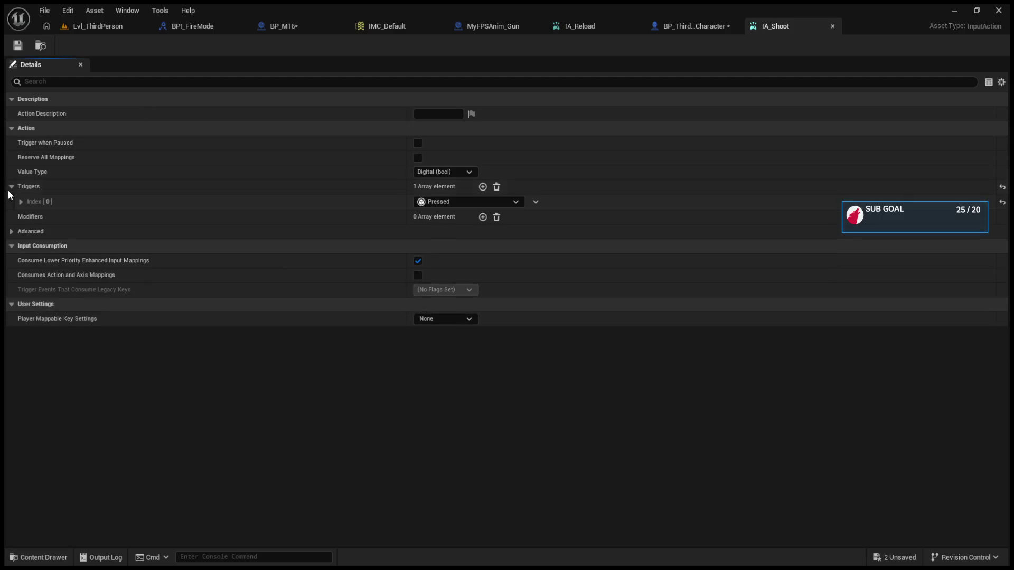
left_click(12, 187)
left_click(11, 186)
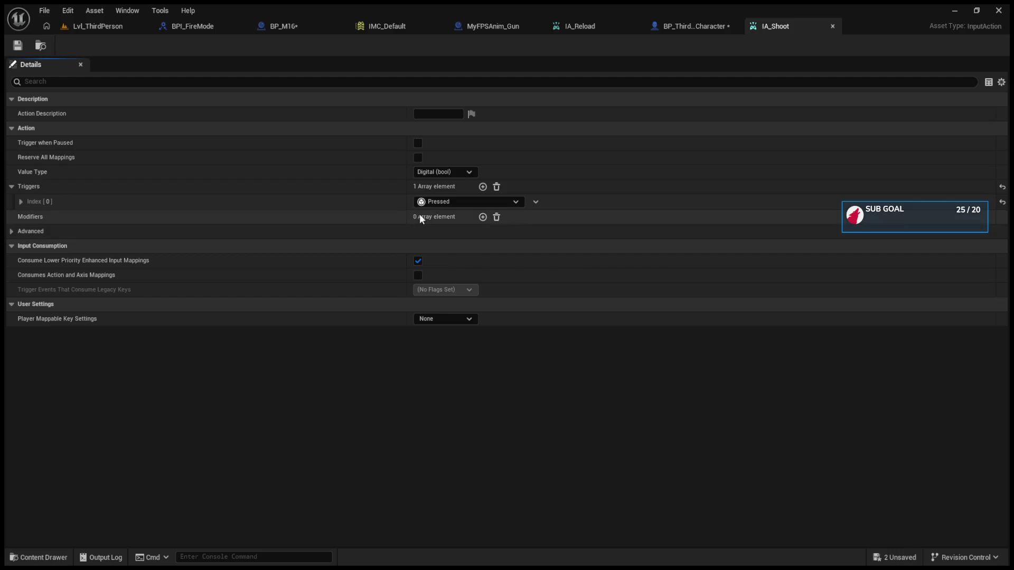
- Add a second Released trigger and set both triggers' actuation thresholds to 0.1
left_click(482, 186)
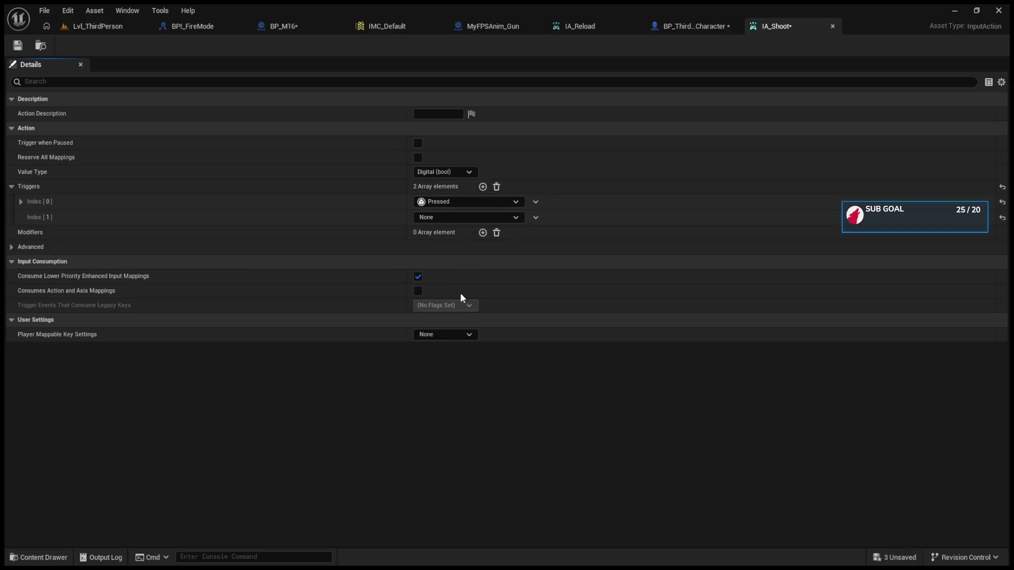
left_click(432, 230)
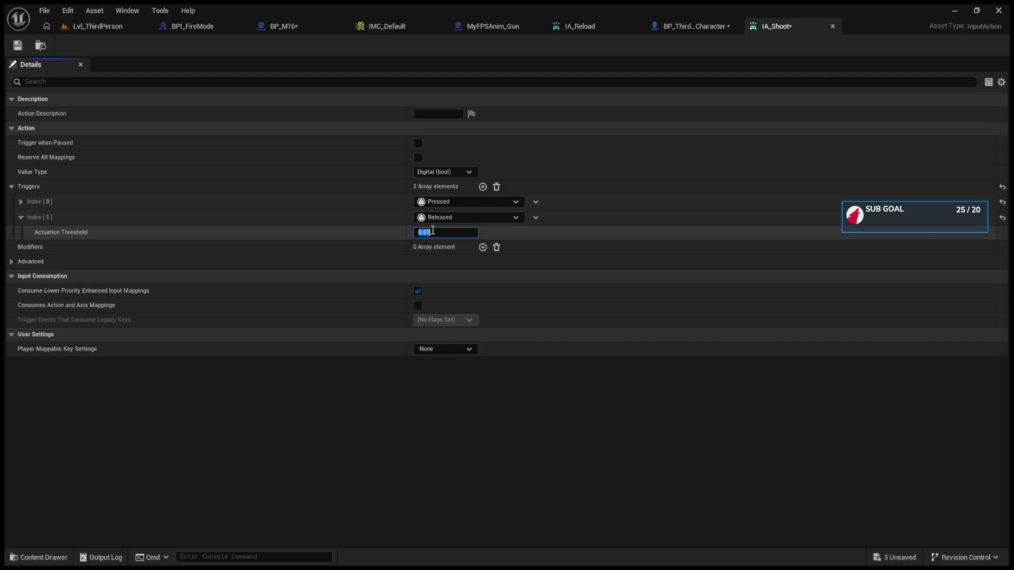
left_click(21, 202)
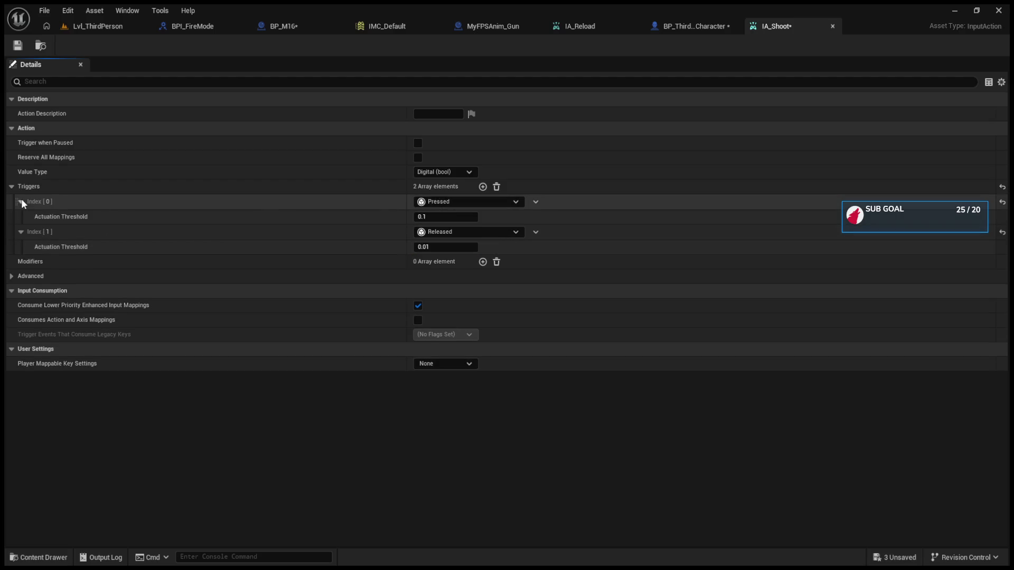
left_click(428, 247)
type("0.1")
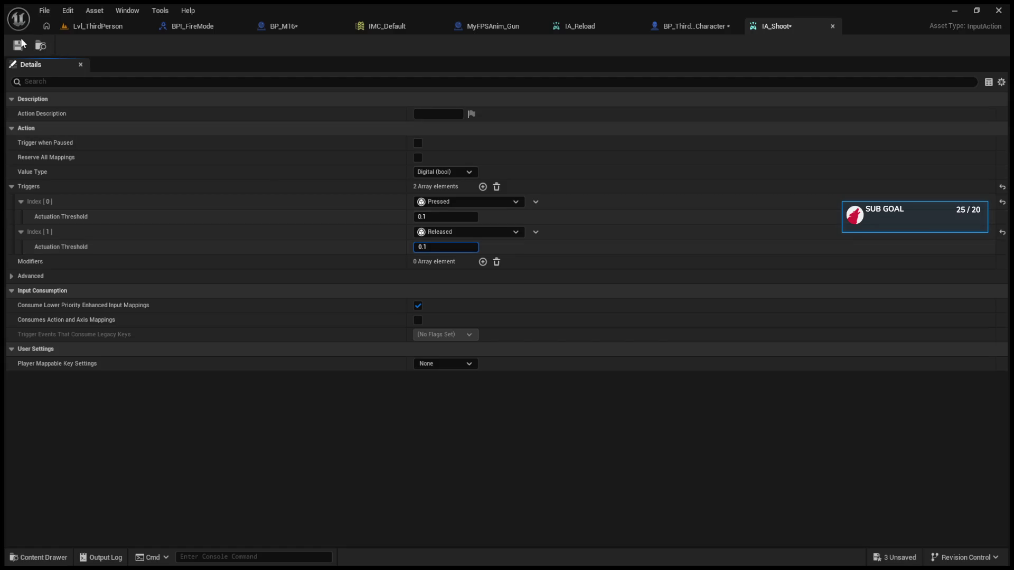
left_click(94, 27)
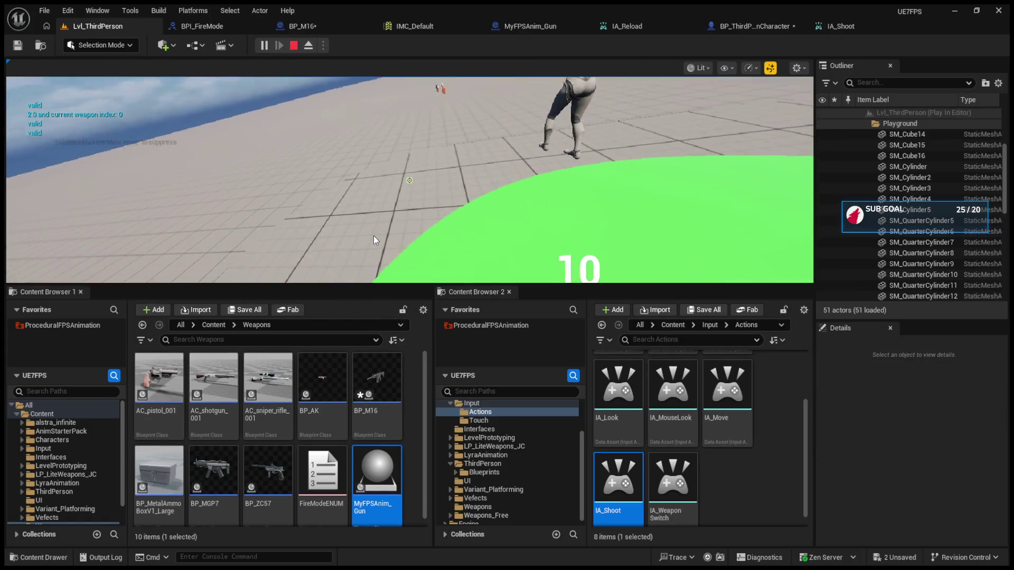
- Fire the rifle, reload with R, end the play test, and reopen IA_Shoot's settings
left_click(373, 236)
left_click(373, 235)
left_click(372, 236)
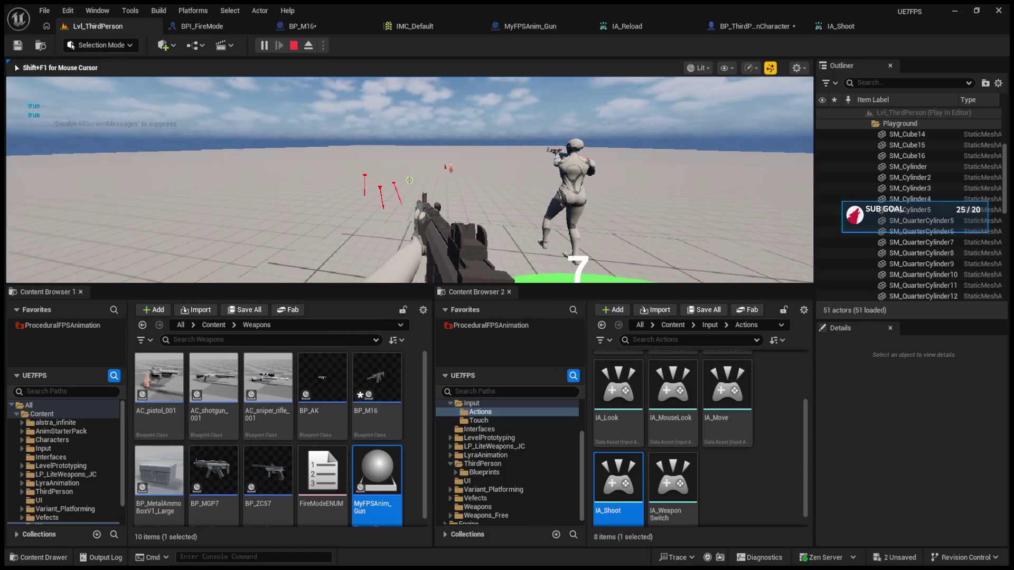
left_click(410, 180)
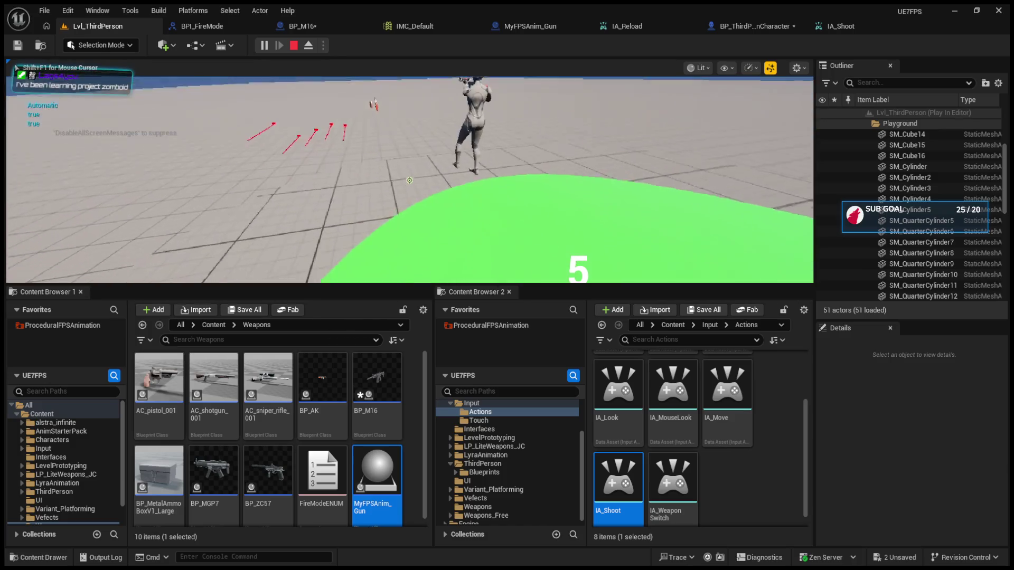
key("r")
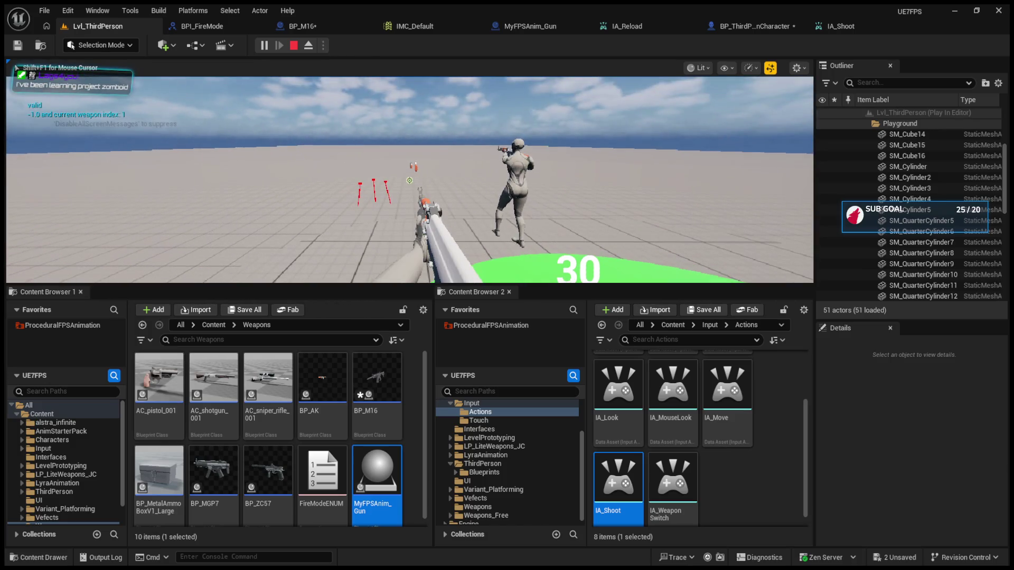
key("Escape")
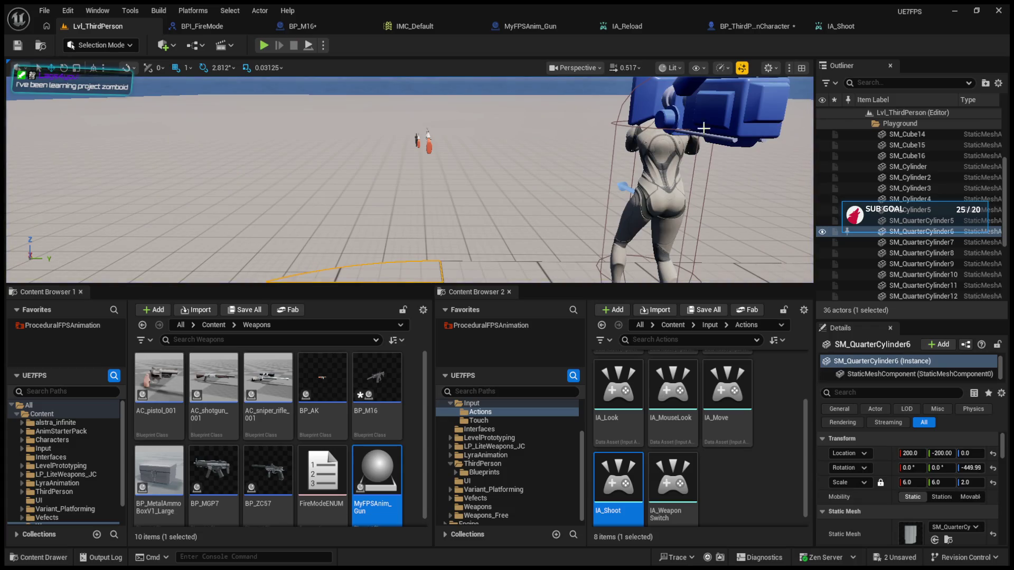
left_click(756, 27)
left_click(776, 27)
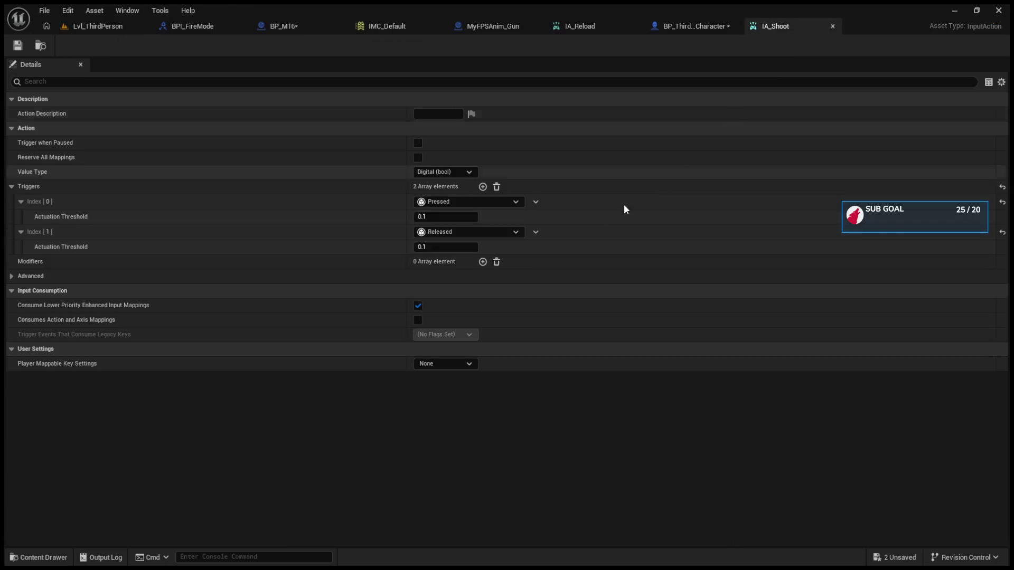
- Delete IA_Shoot's Released trigger, save, and refresh the character's IA_Shoot event to drop Canceled
left_click(536, 232)
left_click(552, 265)
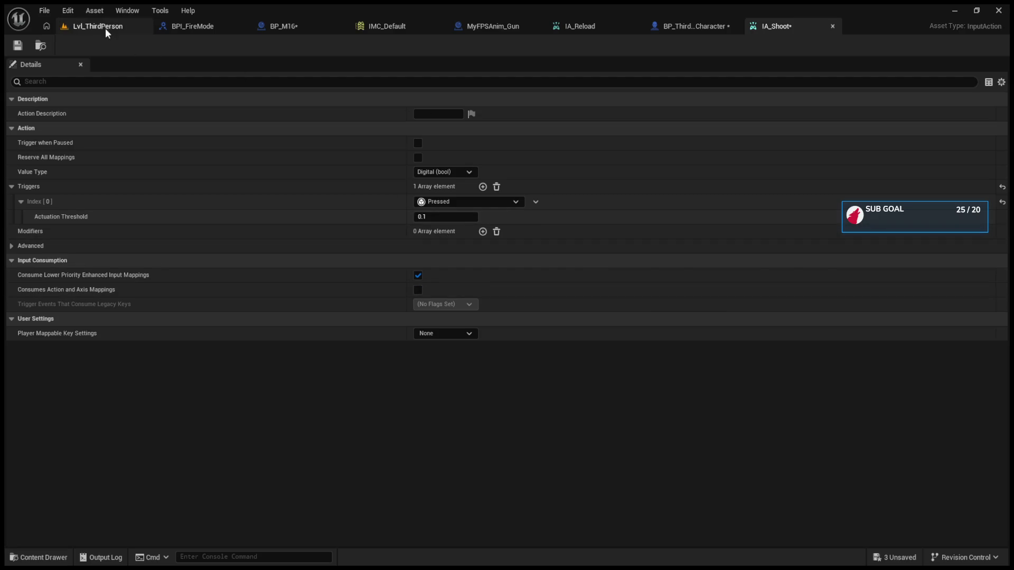
left_click(18, 45)
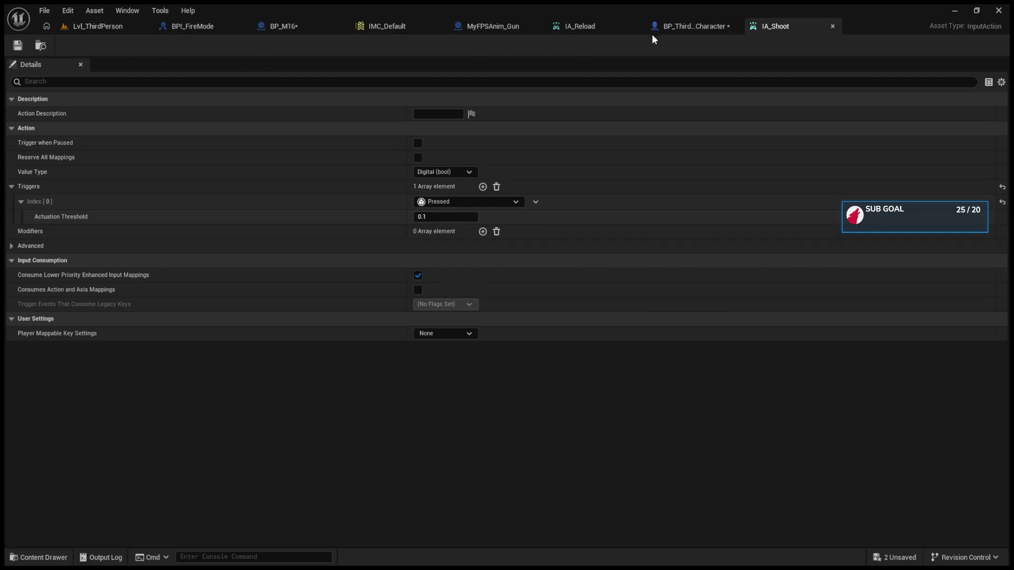
left_click(681, 26)
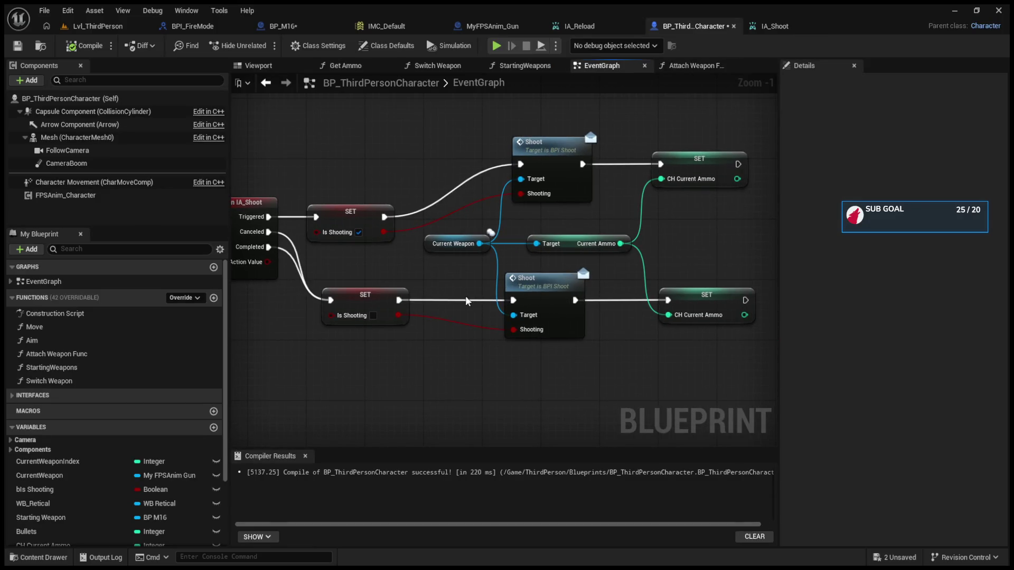
left_click_drag(346, 283, 396, 290)
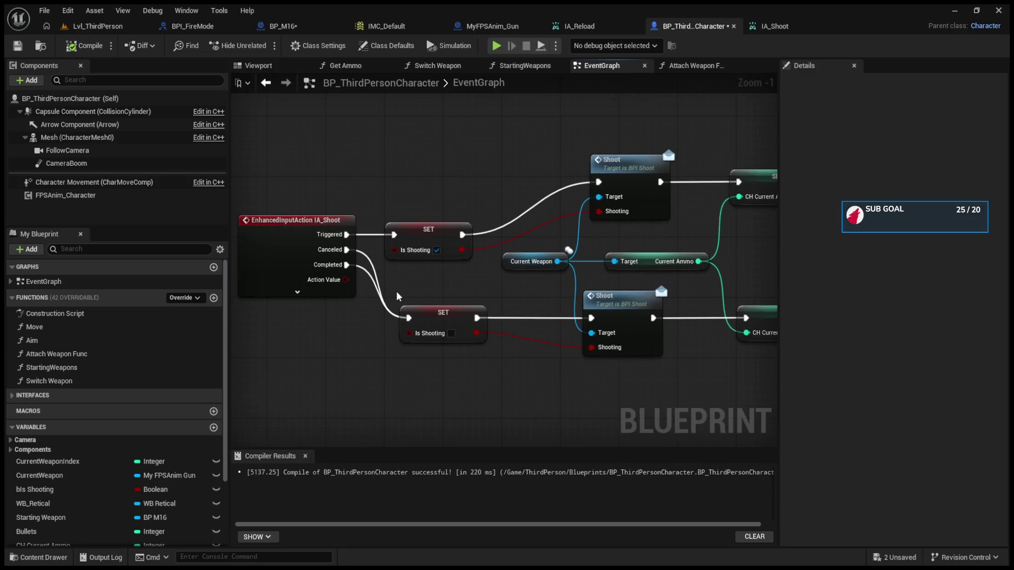
left_click(347, 250, "alt")
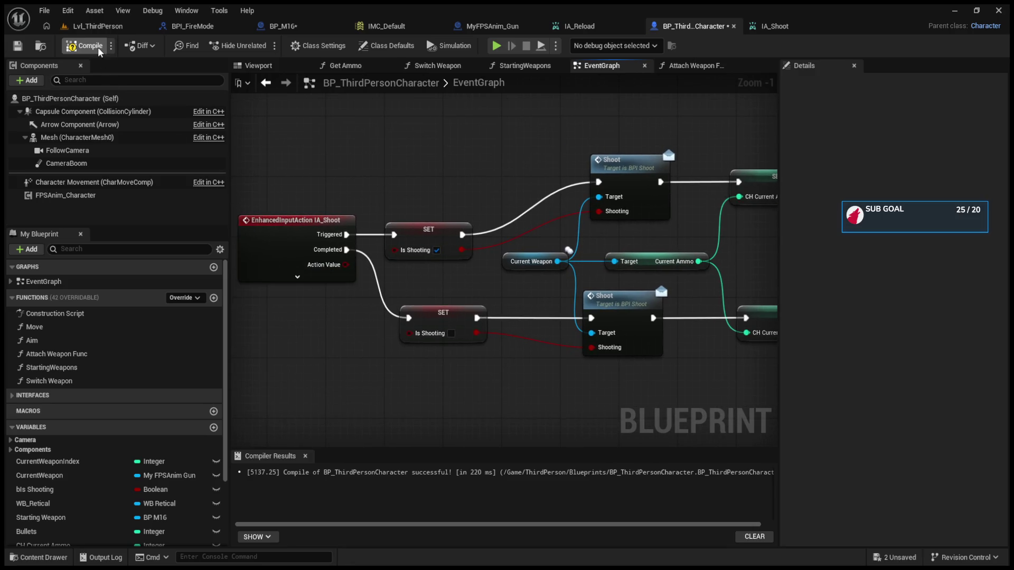
- Play-test the rifle, firing shots and switching fire mode with B, then stop
left_click(101, 27)
left_click(262, 46)
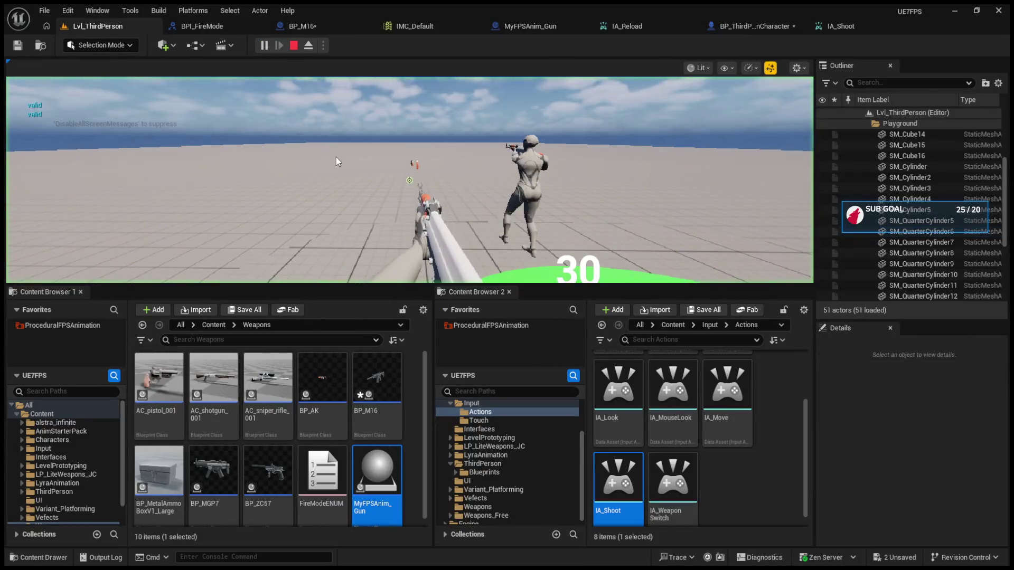
left_click(336, 157)
left_click(336, 157)
left_click(336, 157)
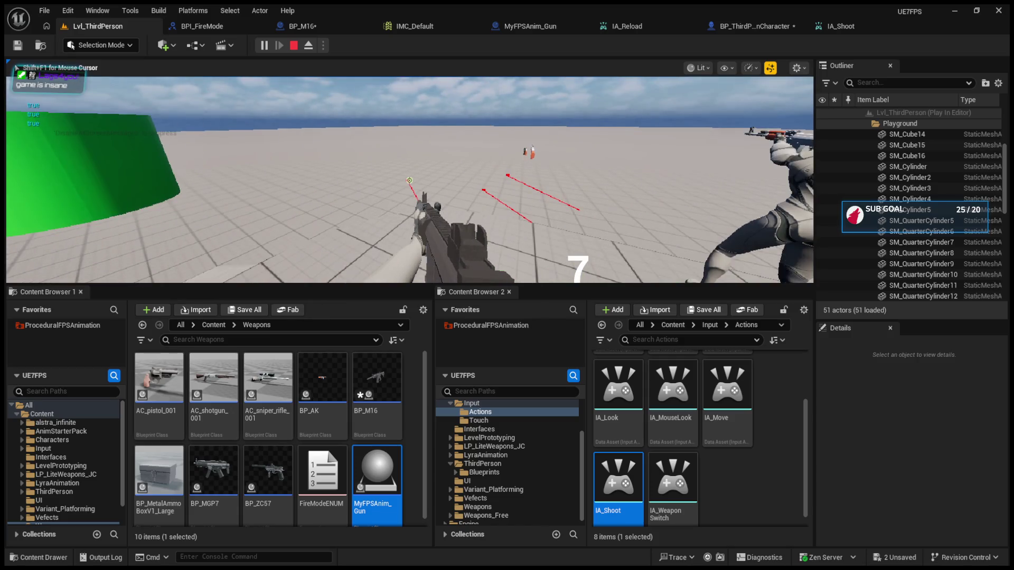
key("b")
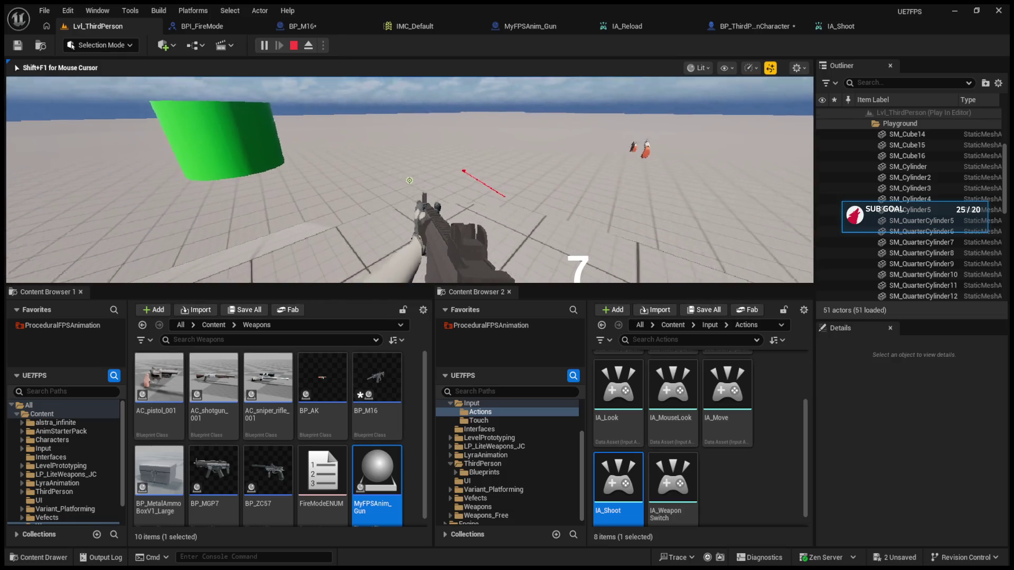
key("Escape")
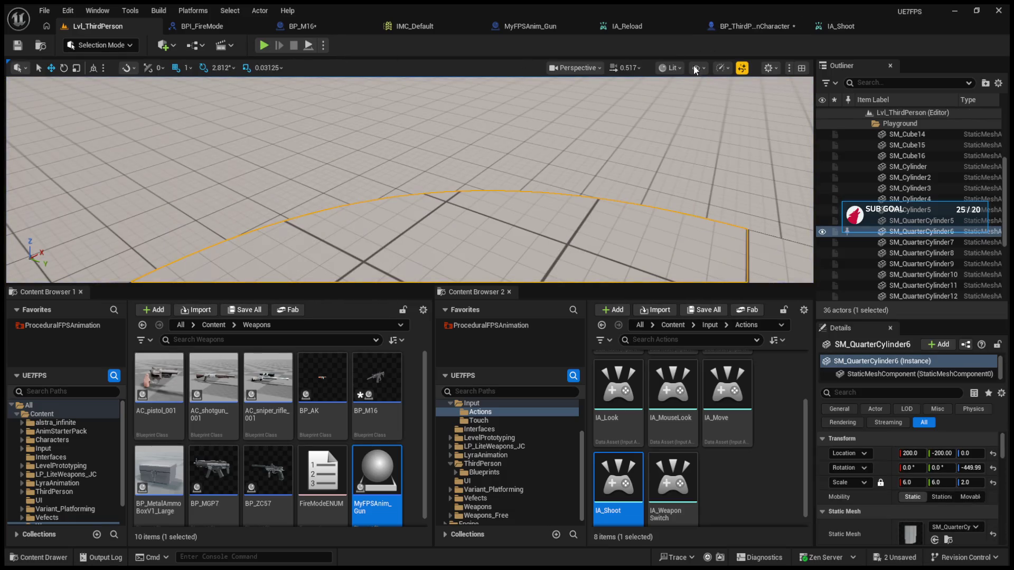
- In BP_M16's event graph, move the Branch and Can Shoot nodes up to tidy the layout
left_click(726, 24)
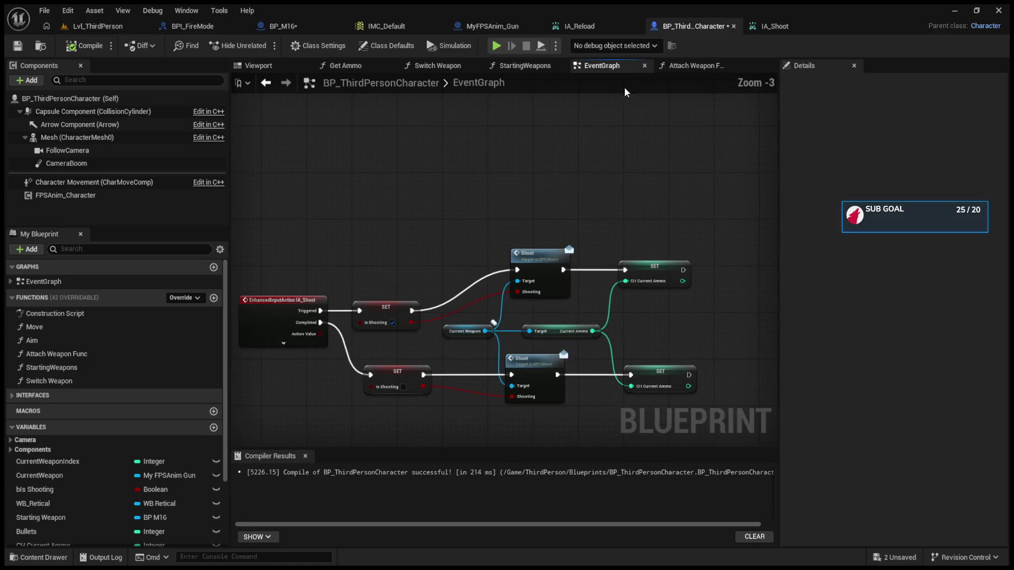
left_click(696, 66)
left_click_drag(641, 223, 575, 210)
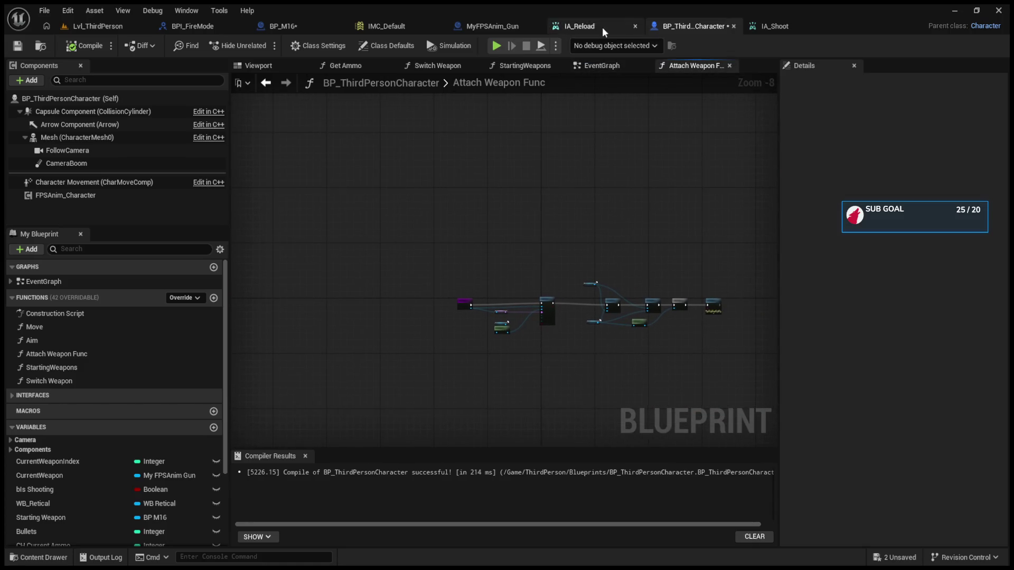
left_click(275, 31)
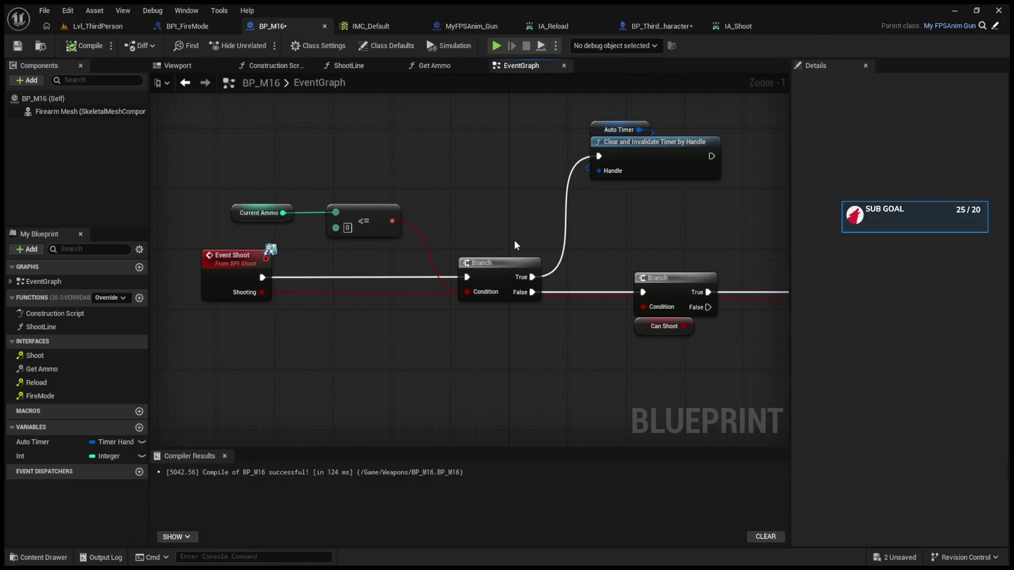
mouse_move(507, 280)
left_mouse_down()
mouse_move(508, 257)
mouse_move(508, 265)
left_mouse_up()
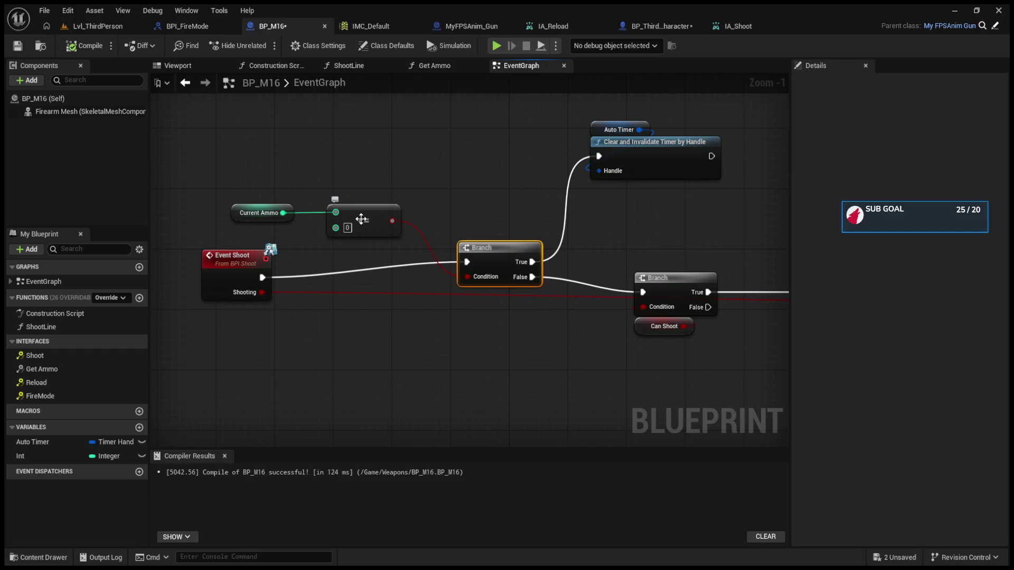
left_click_drag(486, 211, 455, 206)
mouse_move(584, 264)
left_mouse_down()
mouse_move(522, 231)
mouse_move(581, 267)
mouse_move(581, 246)
left_mouse_up()
left_click_drag(626, 317, 538, 285)
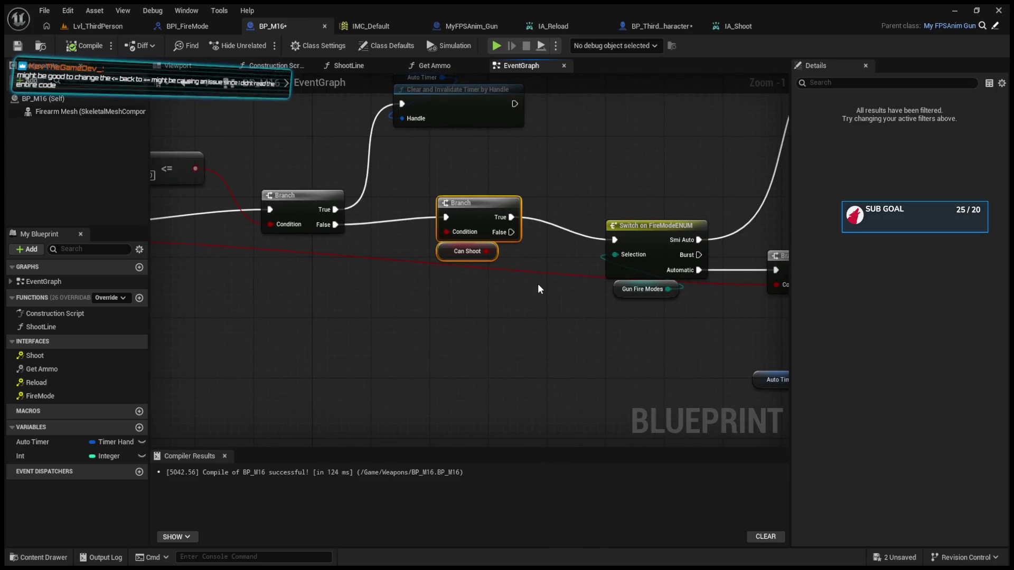
mouse_move(543, 271)
left_mouse_down()
mouse_move(461, 278)
mouse_move(457, 321)
left_mouse_up()
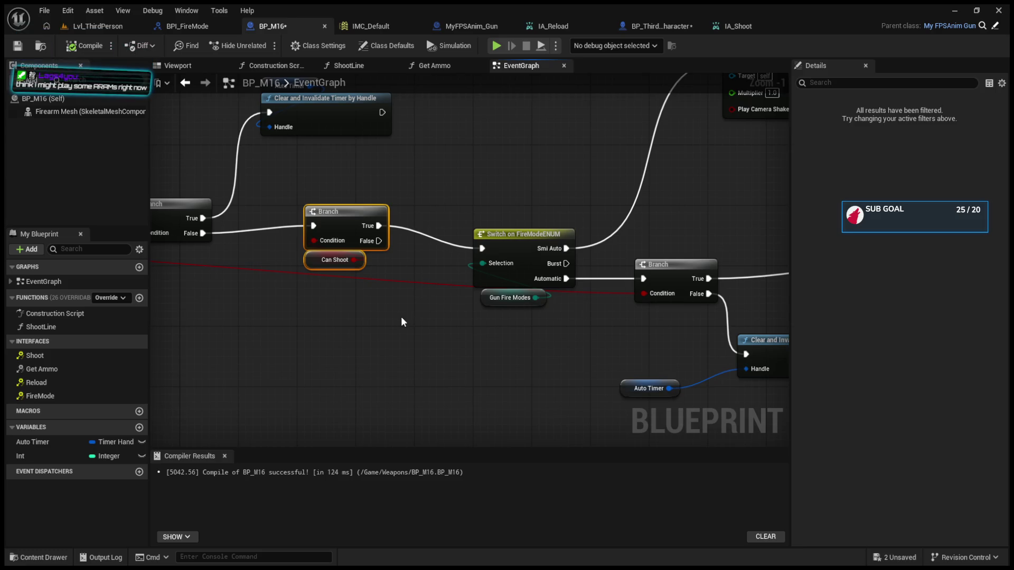
left_click_drag(402, 317, 694, 379)
mouse_move(303, 237)
left_mouse_down()
mouse_move(406, 248)
mouse_move(439, 165)
left_mouse_up()
- Replace the <= check with Current Ammo == 0 feeding the Branch condition
left_click(449, 251, "alt")
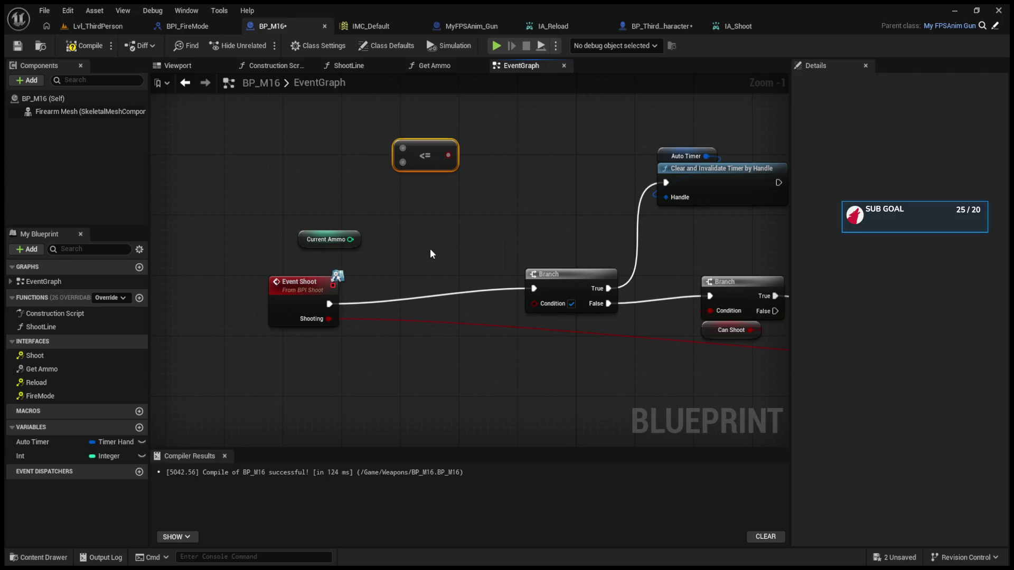
key("ctrl+v")
mouse_move(336, 233)
left_mouse_down()
mouse_move(393, 246)
mouse_move(342, 216)
mouse_move(462, 261)
left_mouse_up()
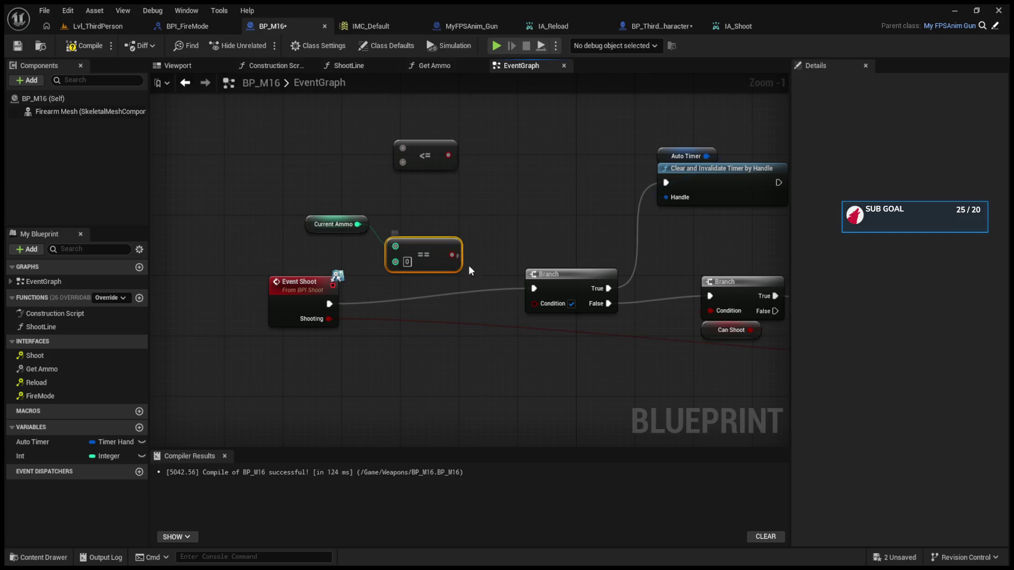
left_click_drag(534, 301, 534, 302)
left_click(96, 26)
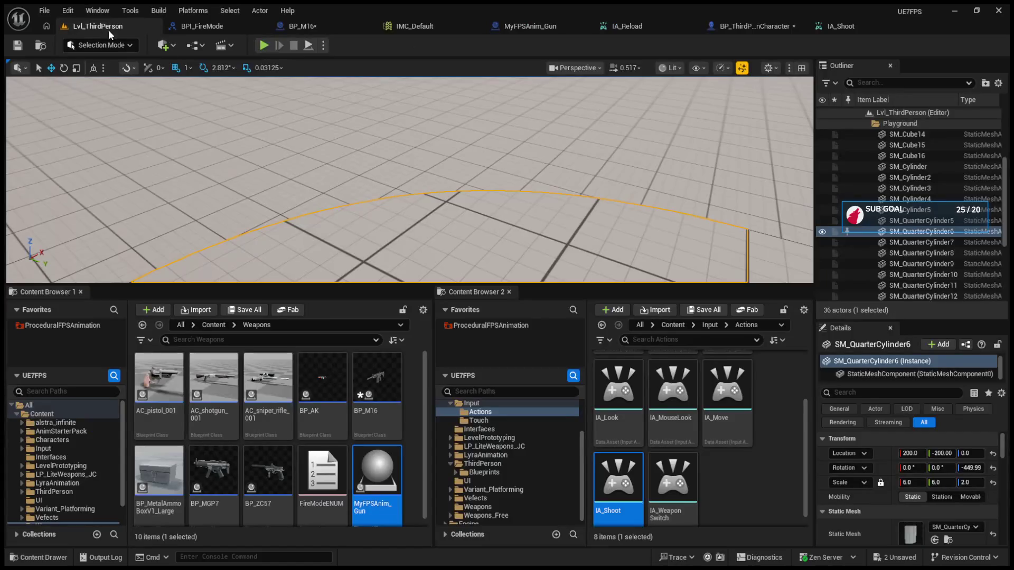
- Play-test firing in a taller game view, toggling semi-auto and automatic with B, ending at 8 ammo
left_click(259, 49)
left_click_drag(385, 286, 384, 491)
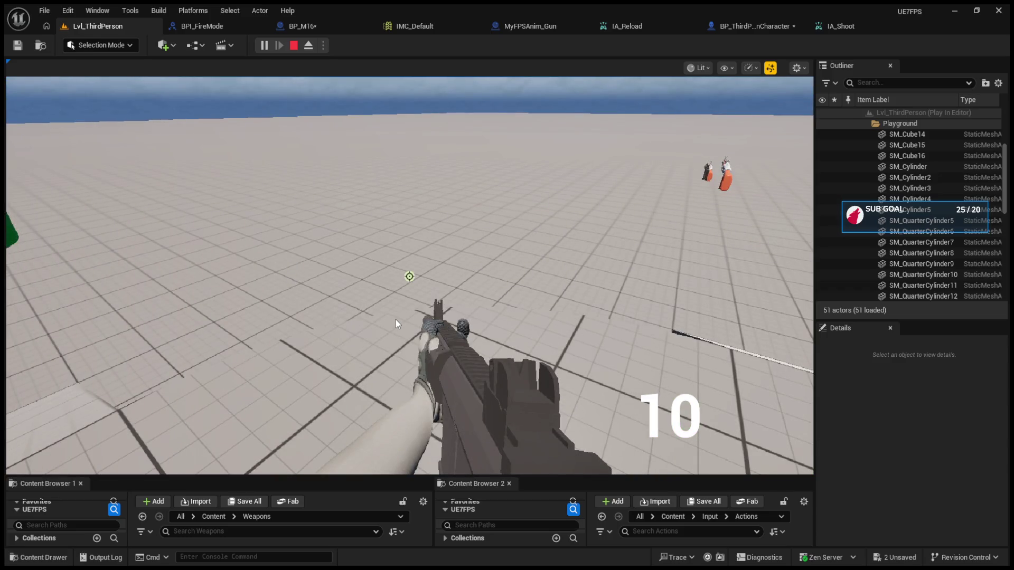
left_click(397, 320)
left_click(396, 320)
left_click(396, 320)
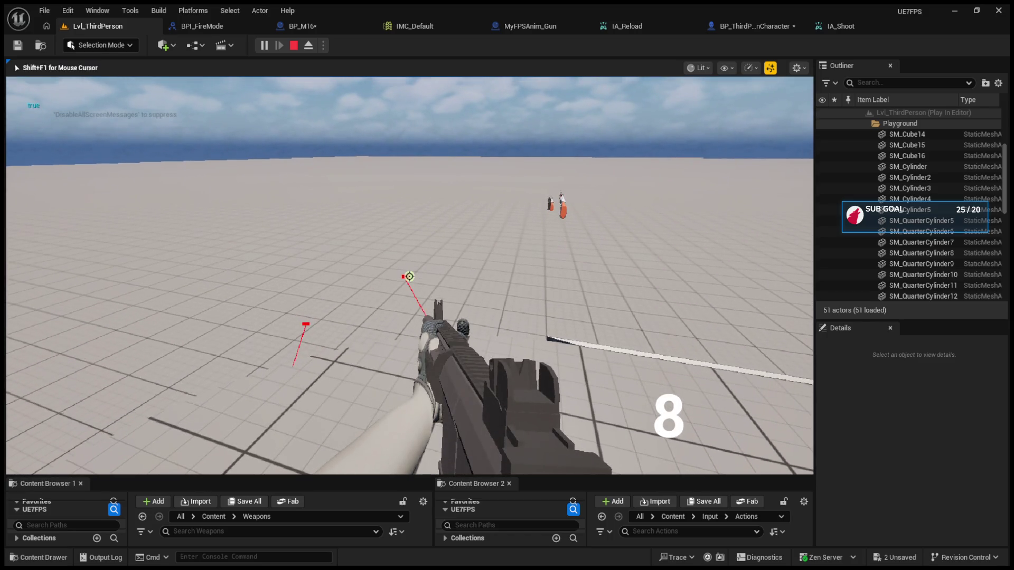
key("b")
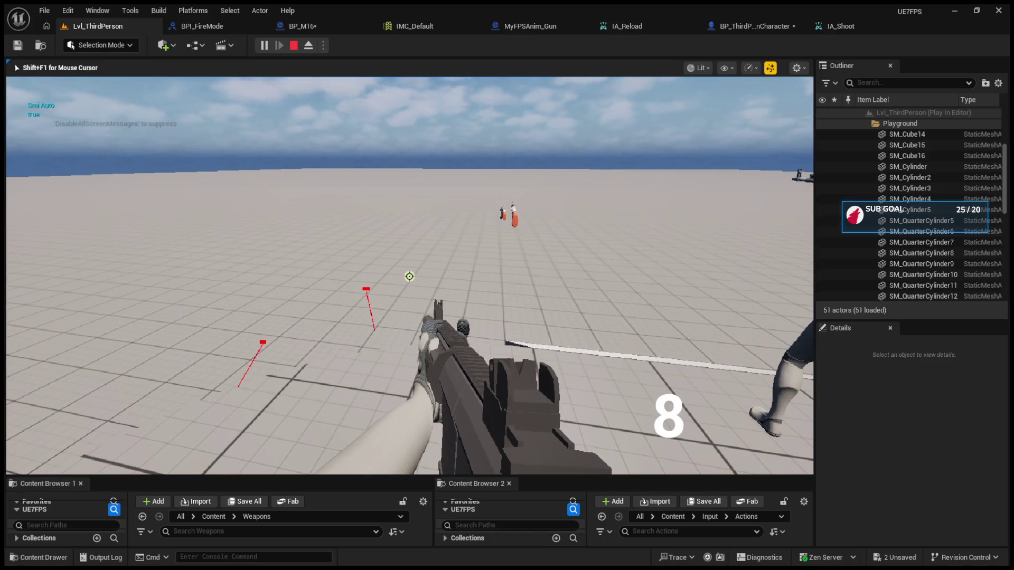
key("b")
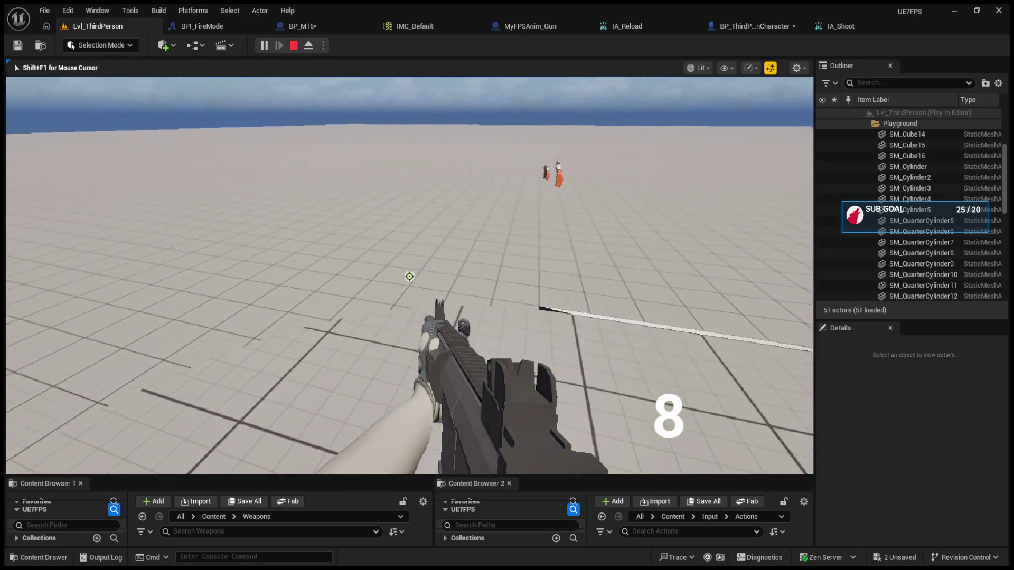
key("Escape")
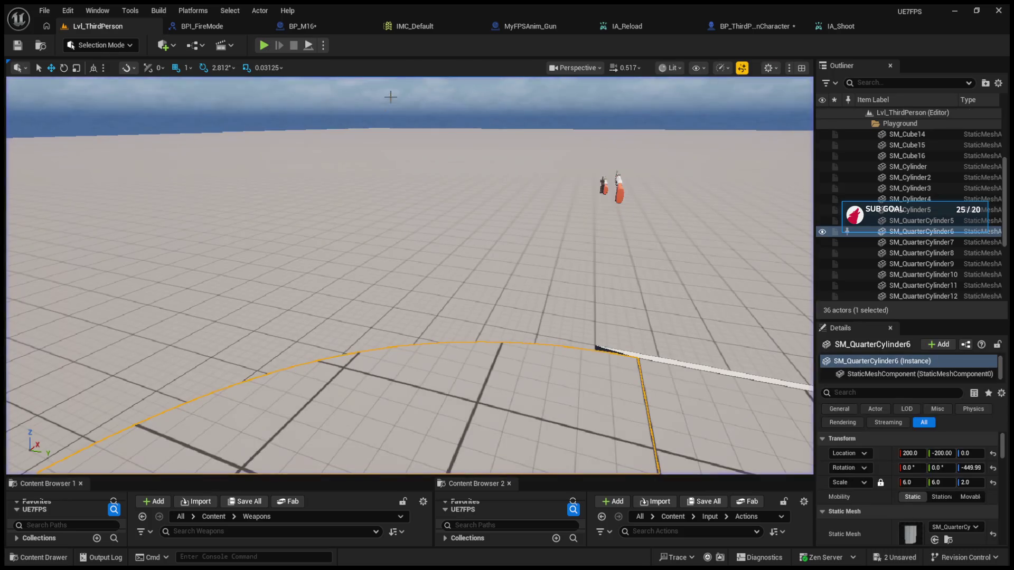
left_click(764, 29)
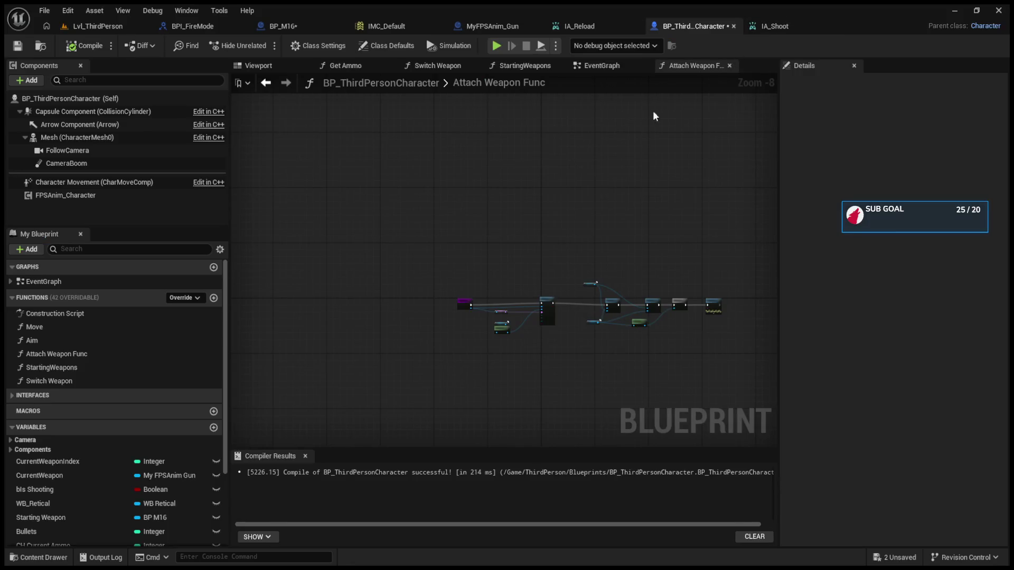
- Back in the character Blueprint's event graph, inspect the IA_Shoot event and Is Shooting setters
left_click(264, 26)
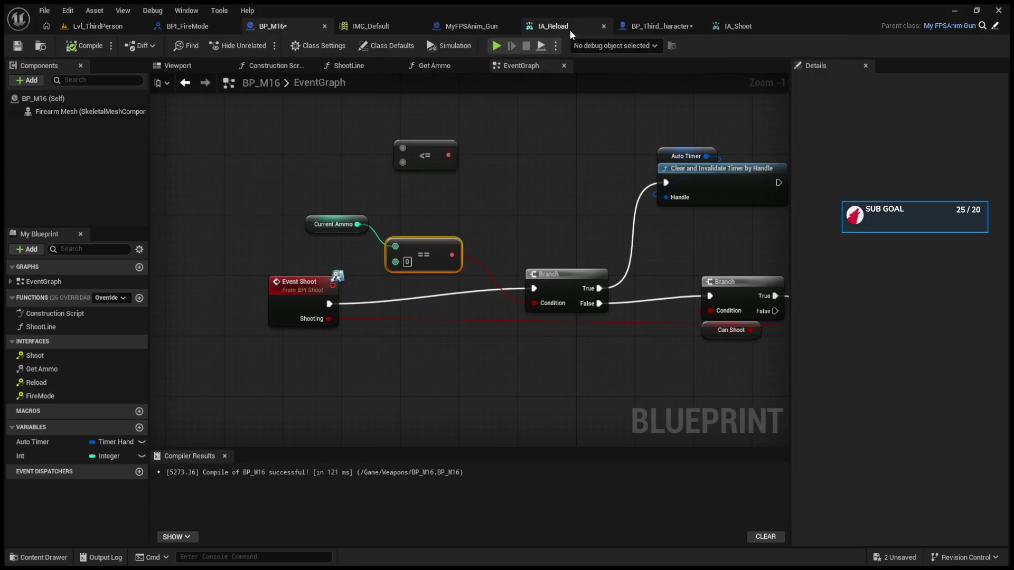
left_click(687, 26)
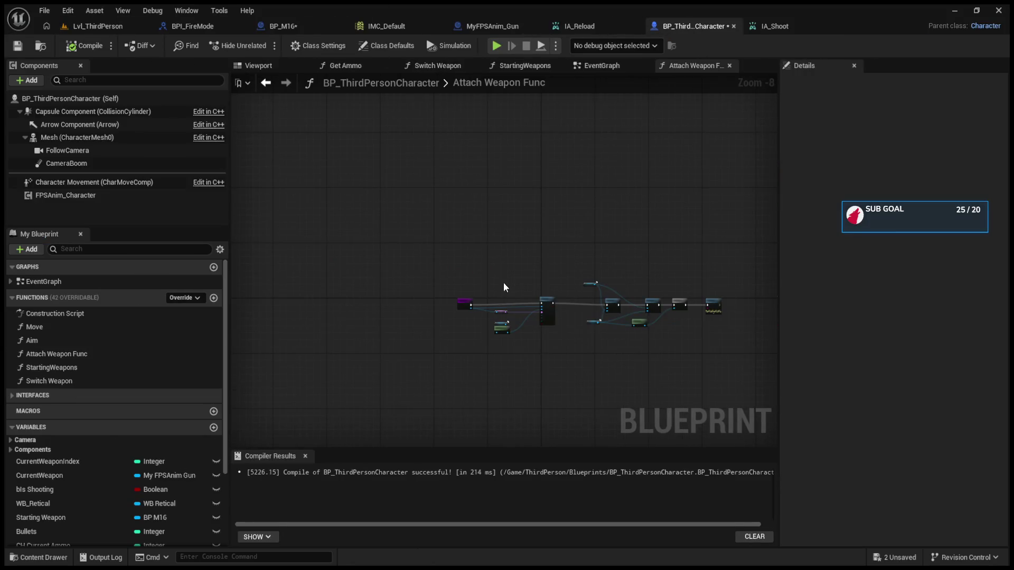
left_click(600, 65)
left_click_drag(400, 231, 412, 200)
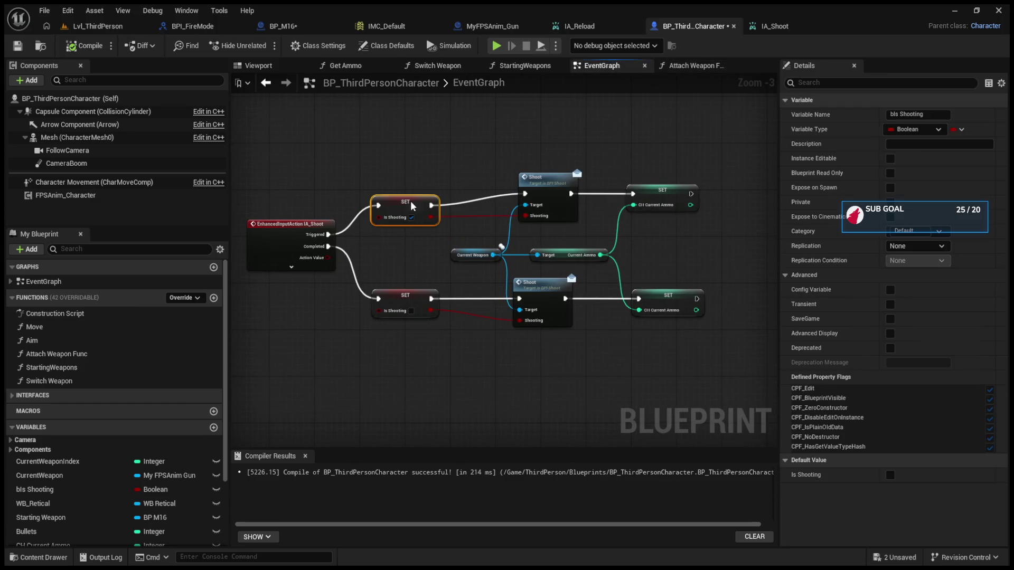
left_click(291, 267)
left_click(293, 241)
scroll(277, 213, "up", 3)
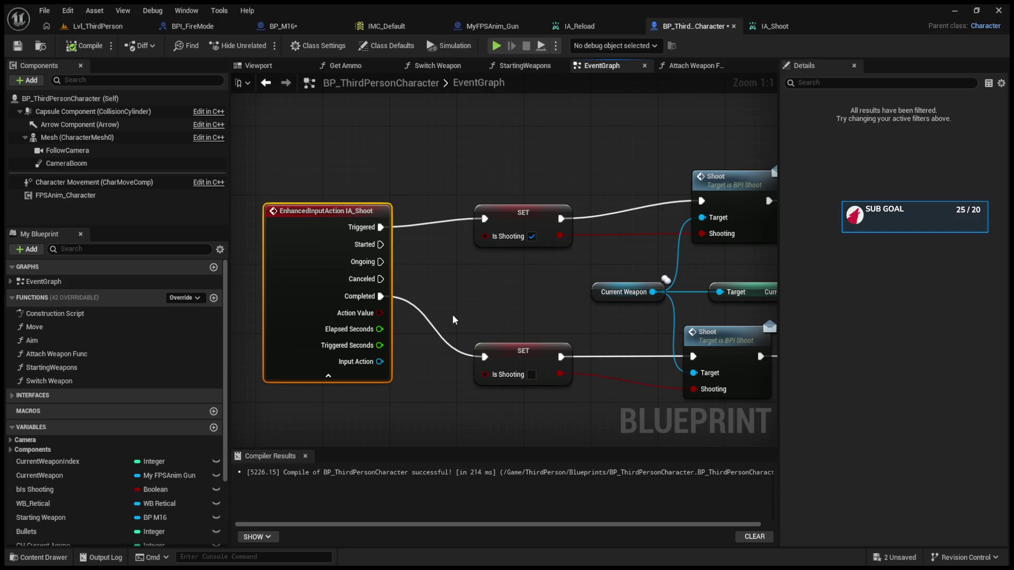
- Try wiring IA_Shoot's Action Value, then check the IA_Shoot input action settings
left_click_drag(379, 313, 443, 412)
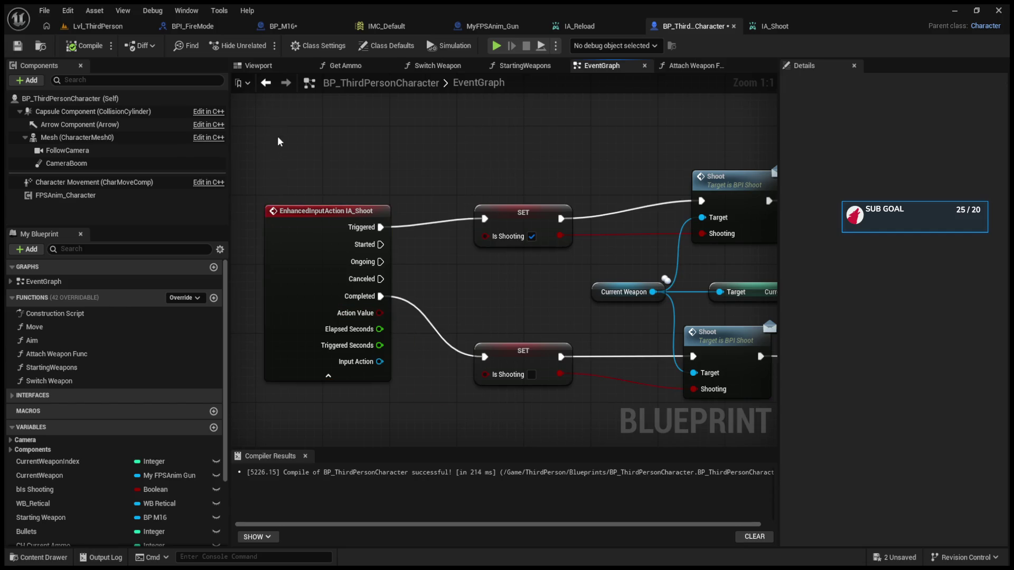
left_click_drag(280, 136, 452, 399)
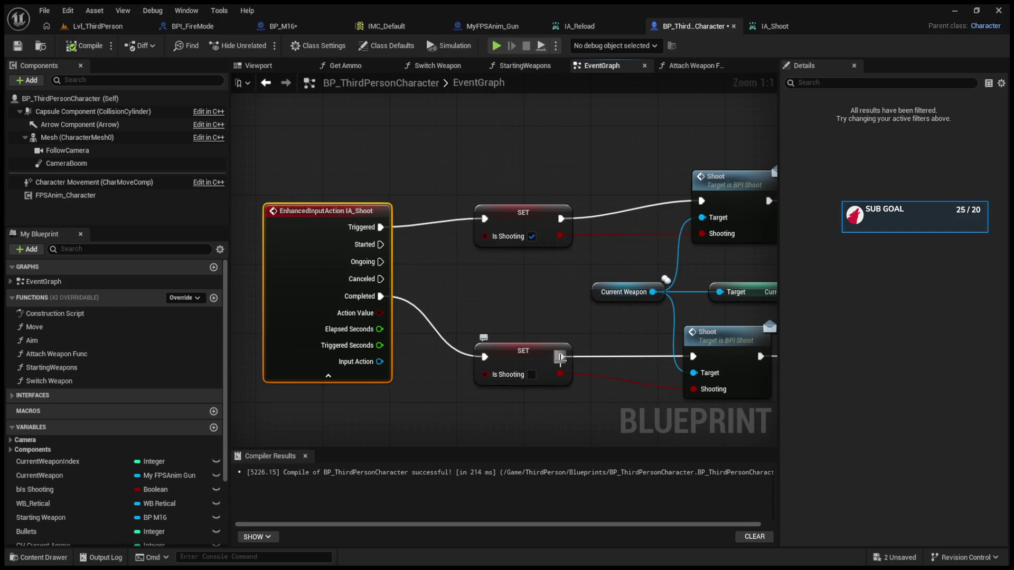
left_click(753, 27)
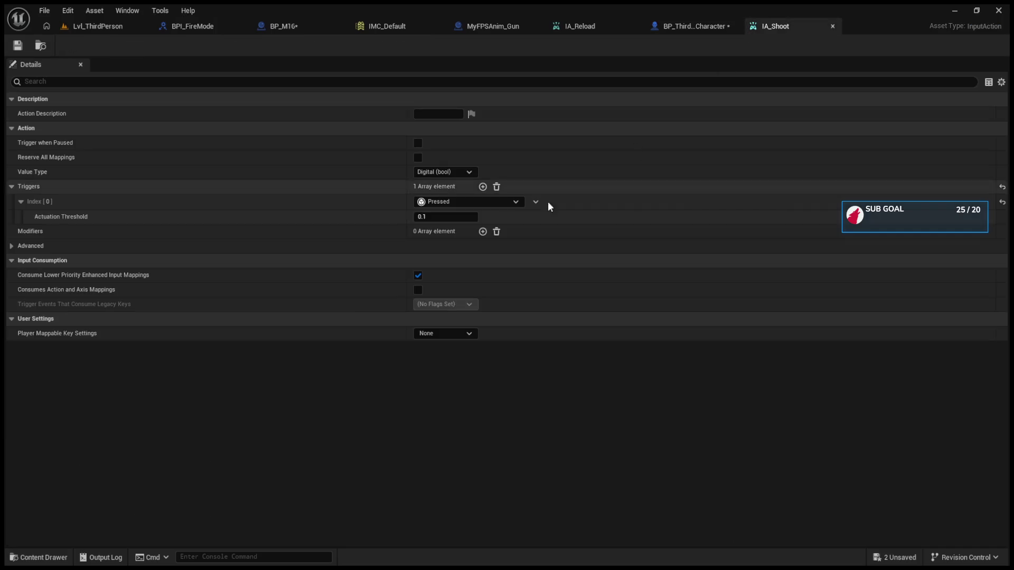
left_click(82, 31)
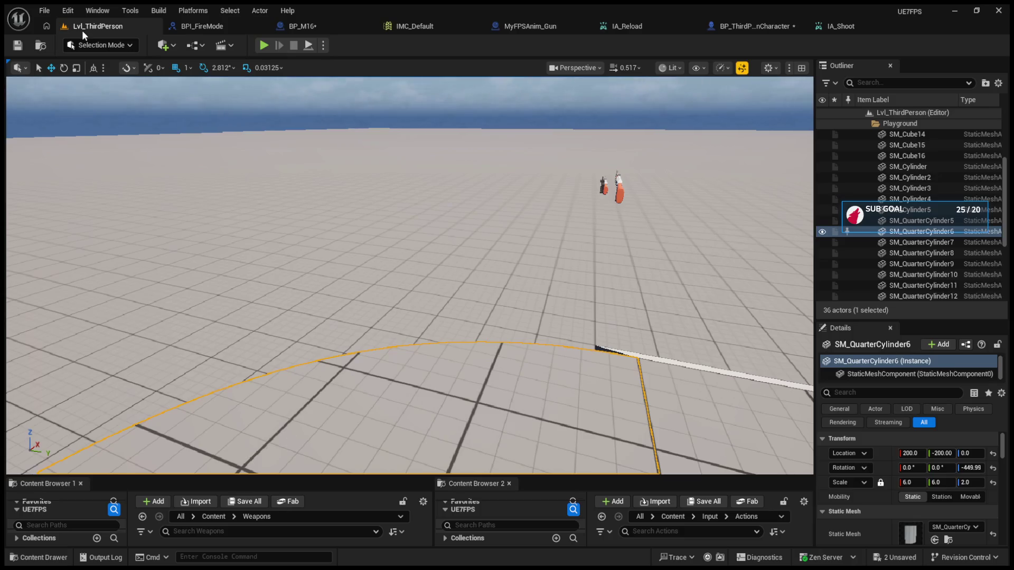
left_click(737, 26)
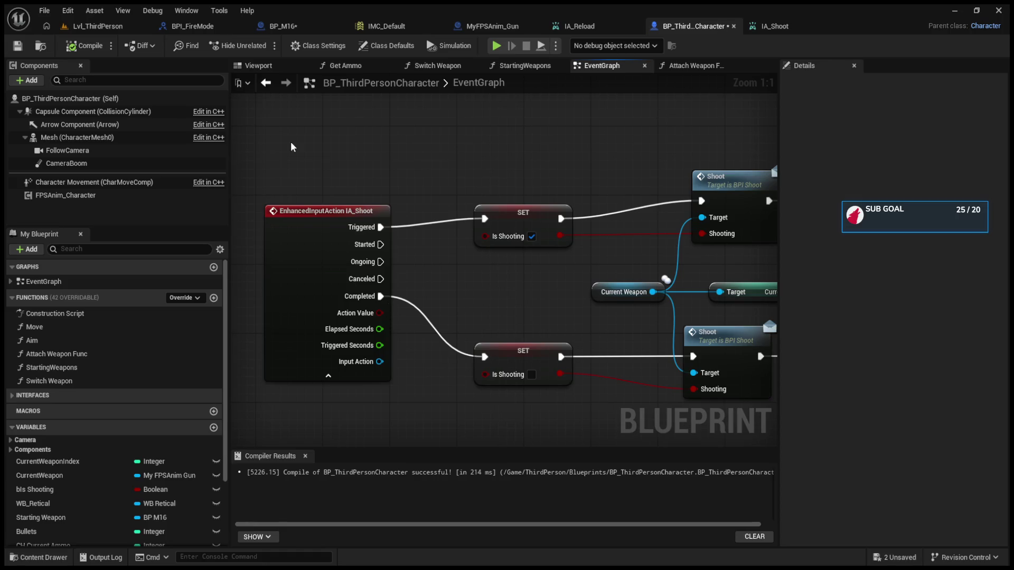
- Reframe the graph and review the Shoot call and Current Weapon getter
left_click_drag(499, 319, 475, 313)
left_click(498, 231)
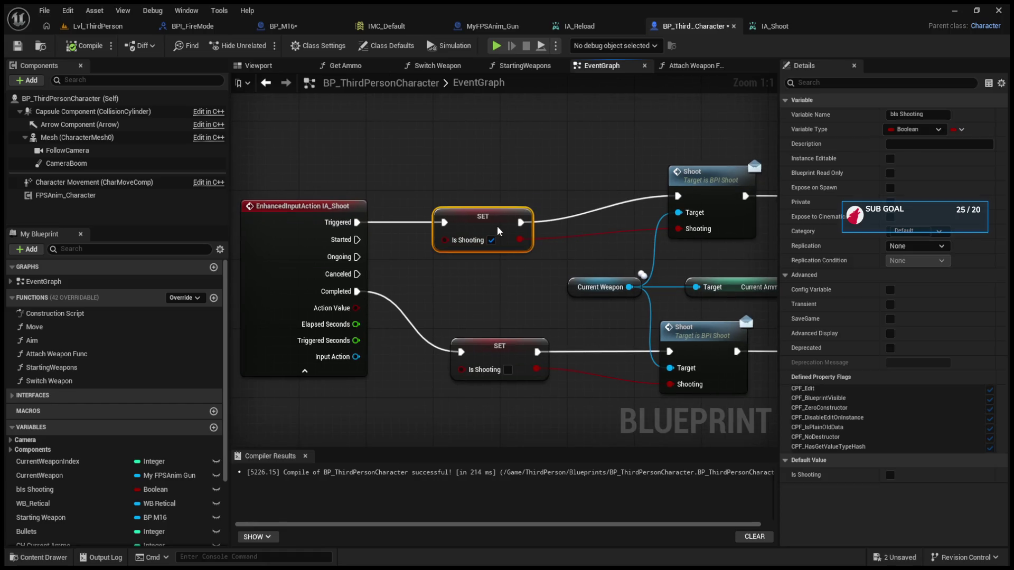
left_click_drag(580, 224, 459, 234)
left_click(584, 197)
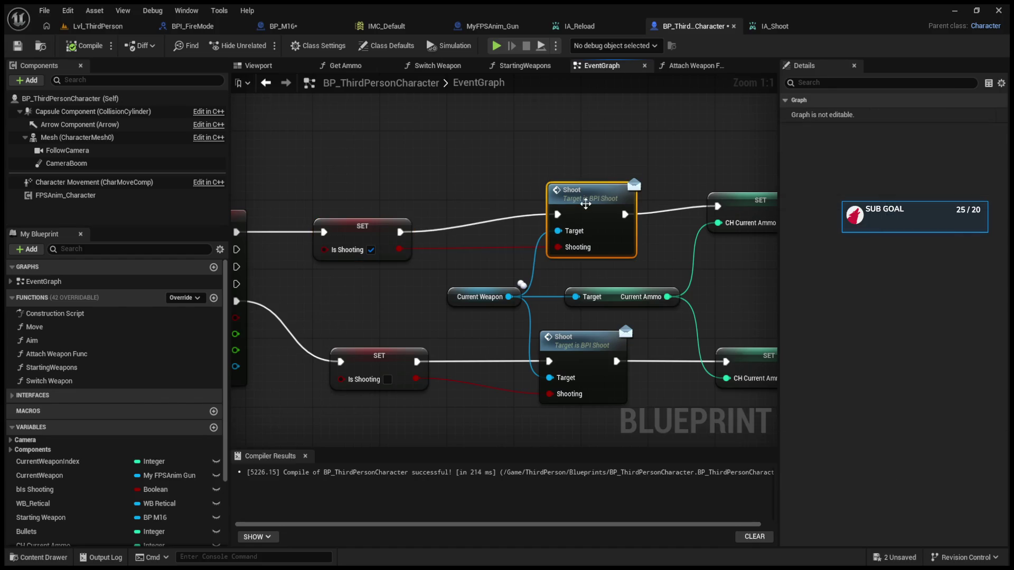
left_click_drag(524, 136, 622, 283)
left_click(573, 279)
left_click_drag(460, 266, 515, 318)
- Shift the Current Ammo getter and both Current Ammo setters slightly lower, then return to BP_M16
left_click_drag(645, 345, 580, 348)
mouse_move(600, 145)
left_mouse_down()
mouse_move(629, 222)
mouse_move(754, 407)
left_mouse_up()
mouse_move(633, 273)
left_mouse_down()
mouse_move(615, 271)
mouse_move(650, 295)
left_mouse_up()
left_click_drag(686, 242, 687, 250)
left_click(678, 203)
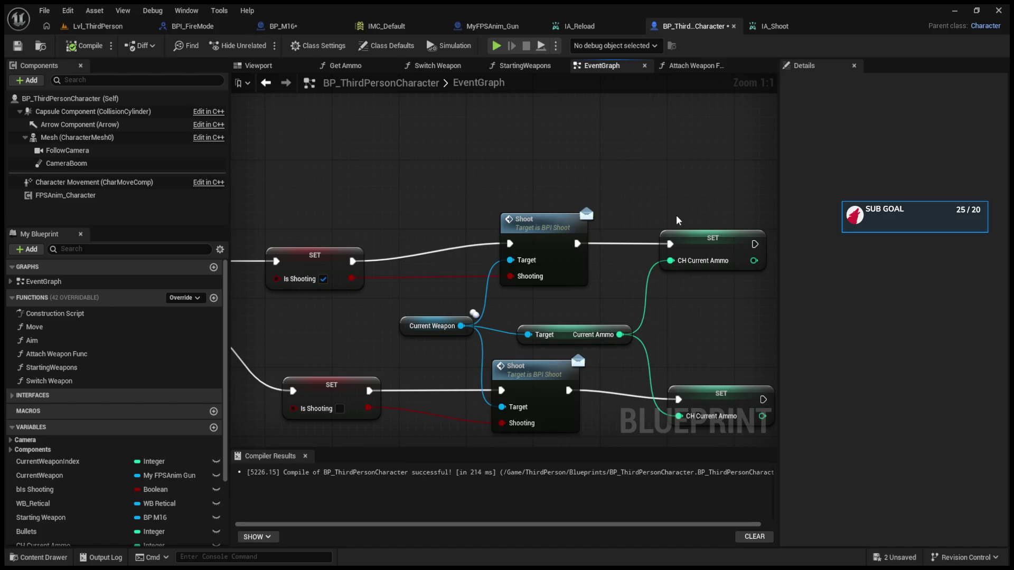
left_click_drag(646, 165, 764, 421)
left_click_drag(557, 136, 771, 431)
mouse_move(534, 188)
left_mouse_down()
mouse_move(507, 172)
mouse_move(575, 187)
left_mouse_up()
left_click(473, 318)
left_click(589, 231)
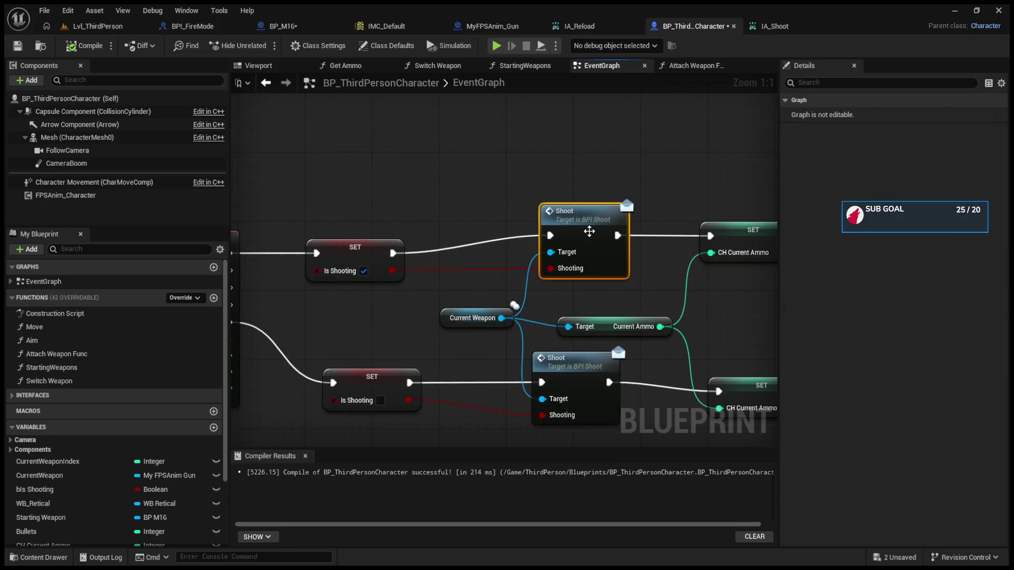
left_click(296, 27)
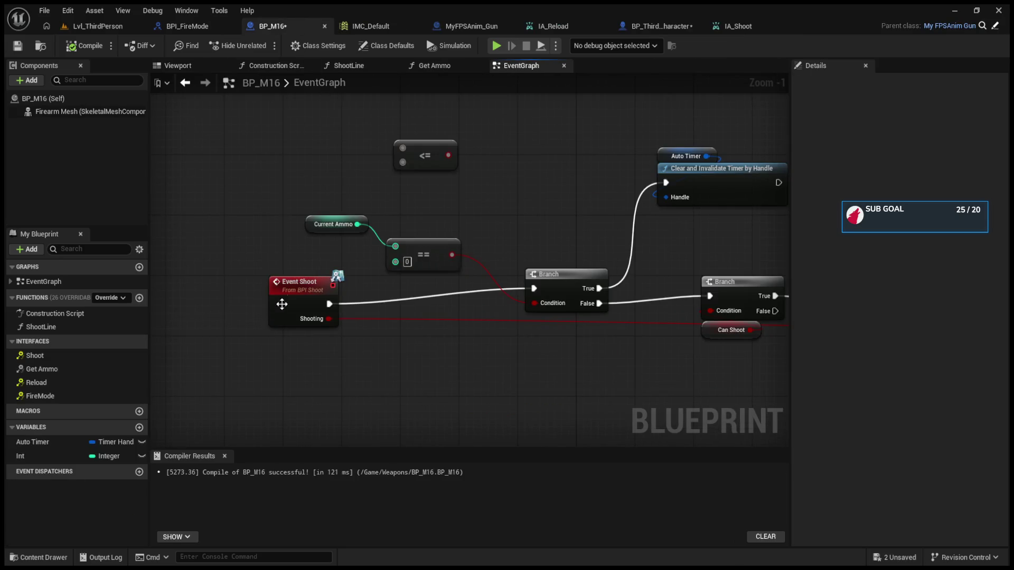
- Tidy the Event Shoot node and the Current Ammo == 0 Branch layout
left_click_drag(287, 301, 281, 293)
mouse_move(303, 208)
left_mouse_down()
mouse_move(427, 259)
mouse_move(460, 231)
left_mouse_up()
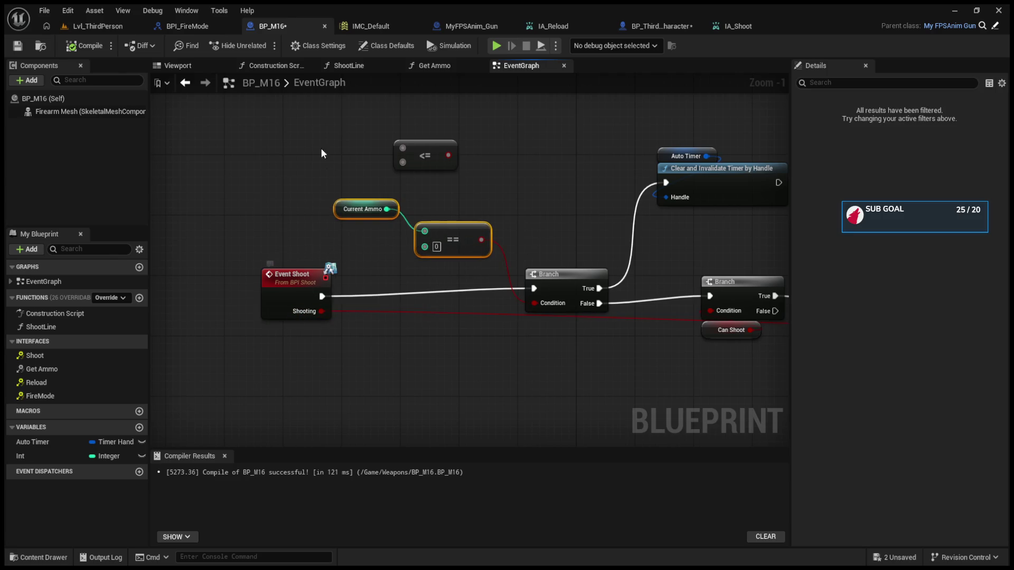
mouse_move(518, 296)
left_mouse_down()
mouse_move(354, 293)
mouse_move(400, 294)
left_mouse_up()
left_click_drag(450, 223, 487, 309)
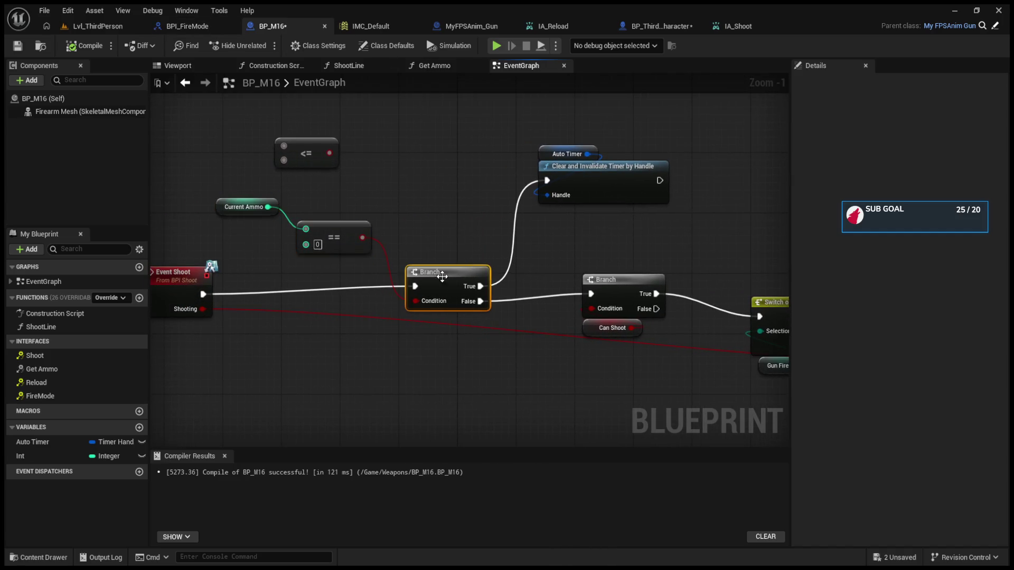
left_click_drag(209, 191, 364, 259)
left_click(429, 262)
mouse_move(457, 287)
left_mouse_down()
mouse_move(428, 262)
mouse_move(416, 268)
left_mouse_up()
- Reposition the Can Shoot Branch, fire-mode switch and Perform Procedural Recoil node
mouse_move(500, 137)
left_mouse_down()
mouse_move(575, 252)
mouse_move(485, 230)
mouse_move(551, 324)
mouse_move(572, 332)
left_mouse_up()
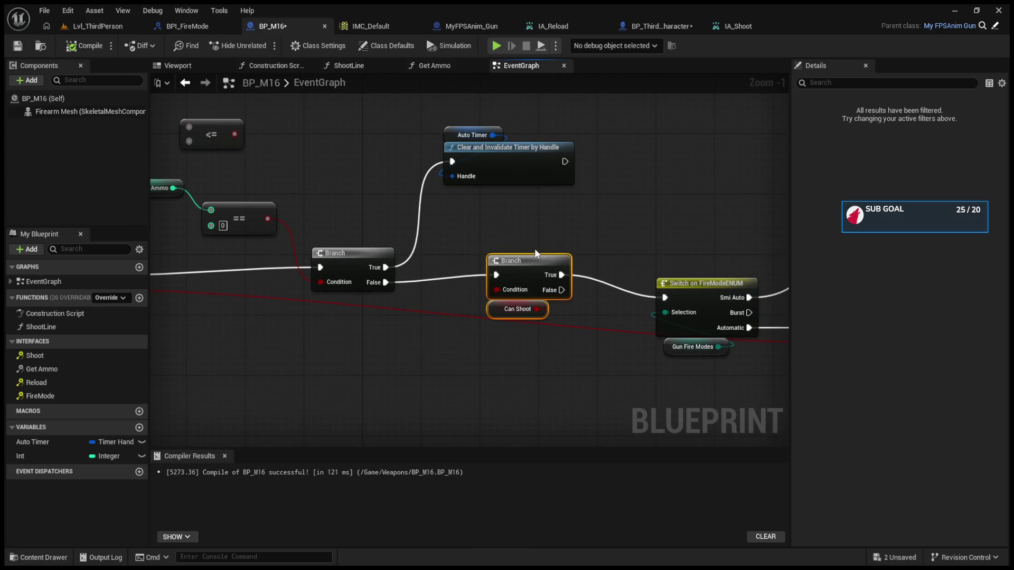
mouse_move(536, 268)
left_mouse_down()
mouse_move(545, 247)
mouse_move(427, 261)
left_mouse_up()
left_click_drag(503, 242, 558, 362)
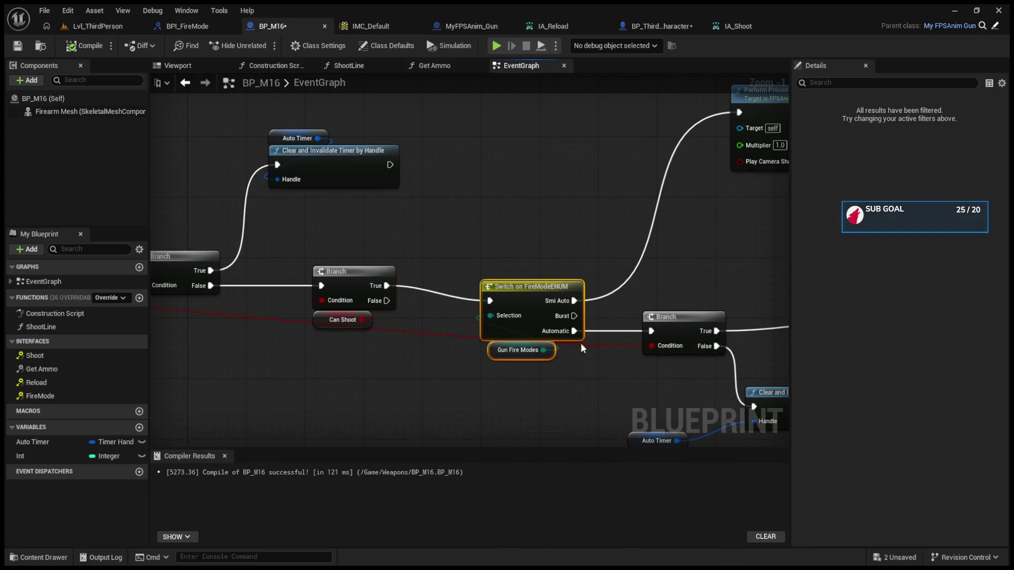
mouse_move(648, 292)
left_mouse_down()
mouse_move(558, 340)
mouse_move(428, 374)
mouse_move(507, 342)
mouse_move(502, 355)
mouse_move(403, 370)
left_mouse_up()
mouse_move(460, 189)
left_mouse_down()
mouse_move(567, 302)
mouse_move(413, 175)
mouse_move(437, 180)
left_mouse_up()
left_click_drag(587, 216, 428, 284)
- Remove the debug Print String and its reroute from the Reset Shot chain
left_click(460, 191)
mouse_move(580, 158)
left_mouse_down()
mouse_move(479, 158)
mouse_move(571, 274)
mouse_move(530, 280)
left_mouse_up()
left_click(538, 212)
left_click_drag(537, 155, 622, 249)
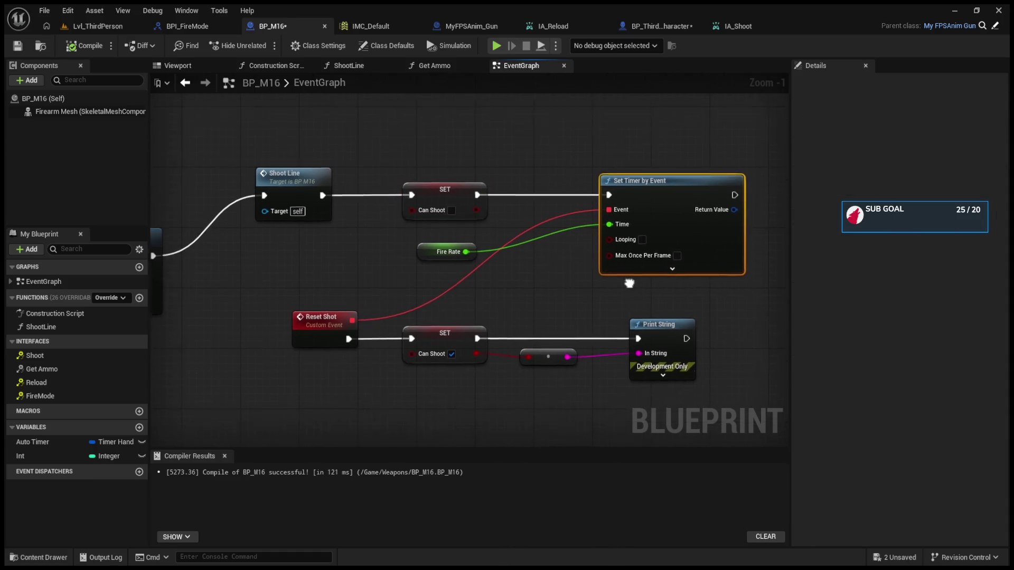
left_click_drag(354, 310, 368, 278)
left_click(336, 313)
mouse_move(337, 314)
left_mouse_down()
mouse_move(344, 318)
mouse_move(330, 321)
left_mouse_up()
left_click_drag(301, 276, 692, 376)
left_click(483, 319, "alt")
left_click(484, 334, "alt")
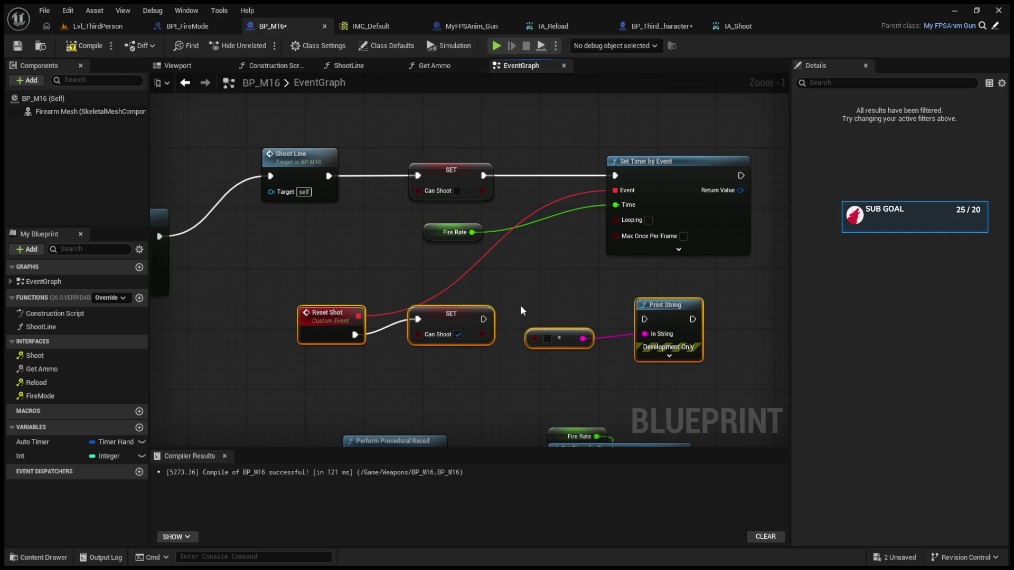
left_click_drag(556, 277, 676, 381)
key("Delete")
- Review the fire-mode switch and automatic timer nodes, undoing an accidental Automatic chain deletion
mouse_move(520, 353)
left_mouse_down()
mouse_move(575, 296)
mouse_move(660, 133)
left_mouse_up()
mouse_move(356, 241)
left_mouse_down()
mouse_move(430, 363)
mouse_move(433, 389)
mouse_move(430, 210)
mouse_move(739, 243)
mouse_move(882, 235)
left_mouse_up()
left_click(227, 210)
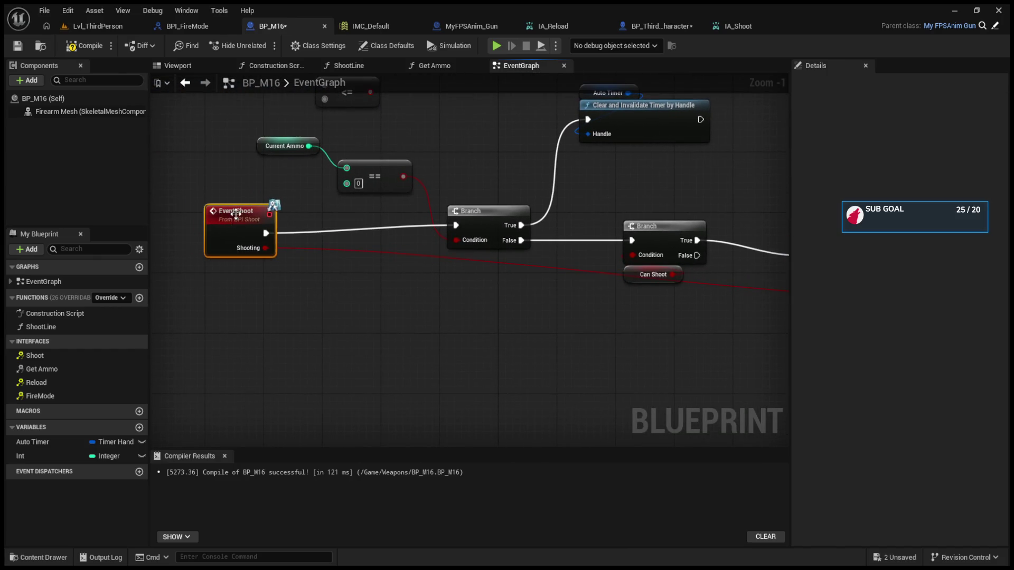
left_click_drag(257, 314, 90, 316)
left_click_drag(565, 413, 111, 405)
left_click_drag(597, 298, 317, 293)
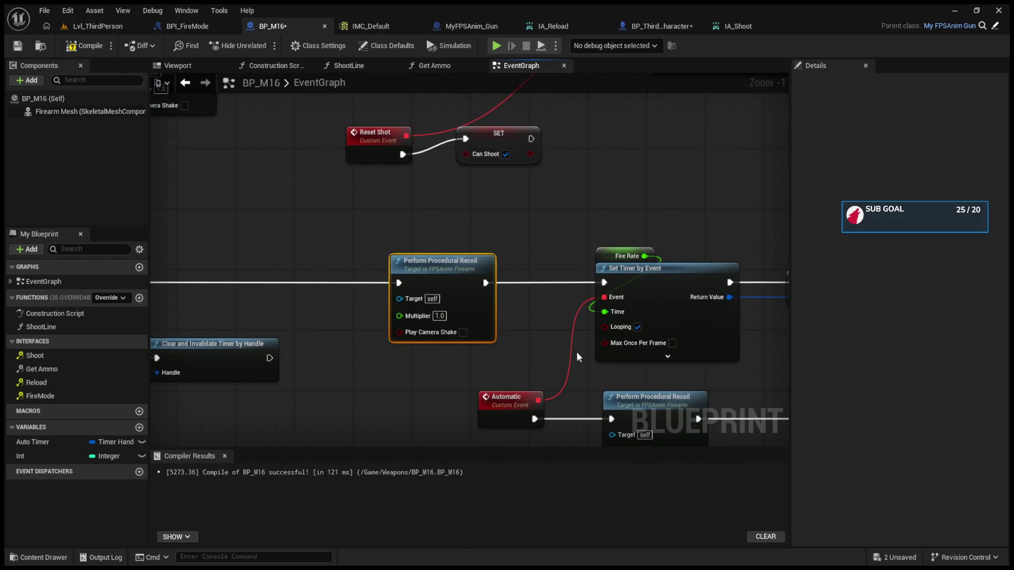
left_click_drag(576, 353, 357, 321)
left_click_drag(359, 200, 660, 326)
mouse_move(195, 364)
left_mouse_down()
mouse_move(274, 328)
mouse_move(729, 406)
left_mouse_up()
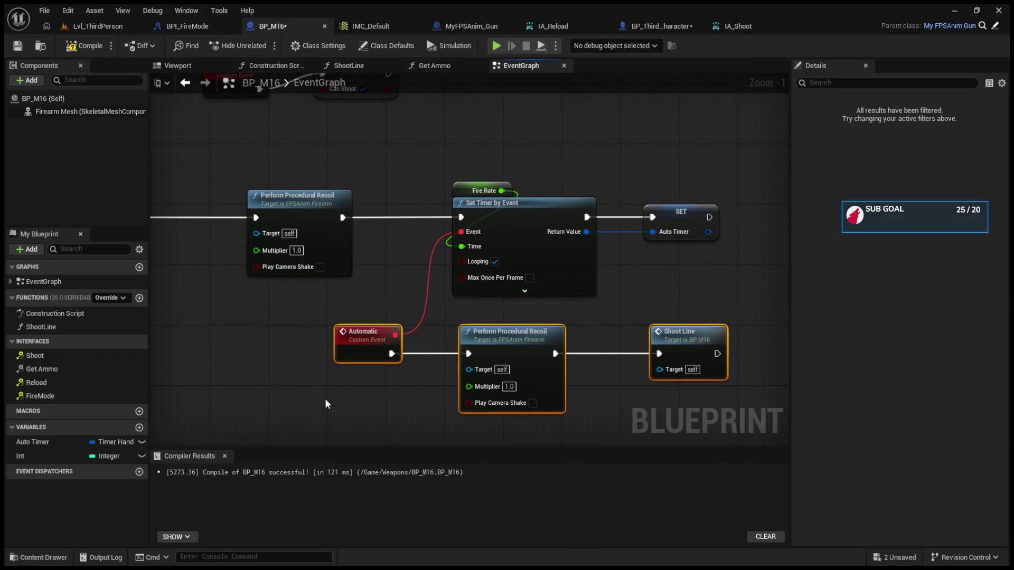
key("Delete")
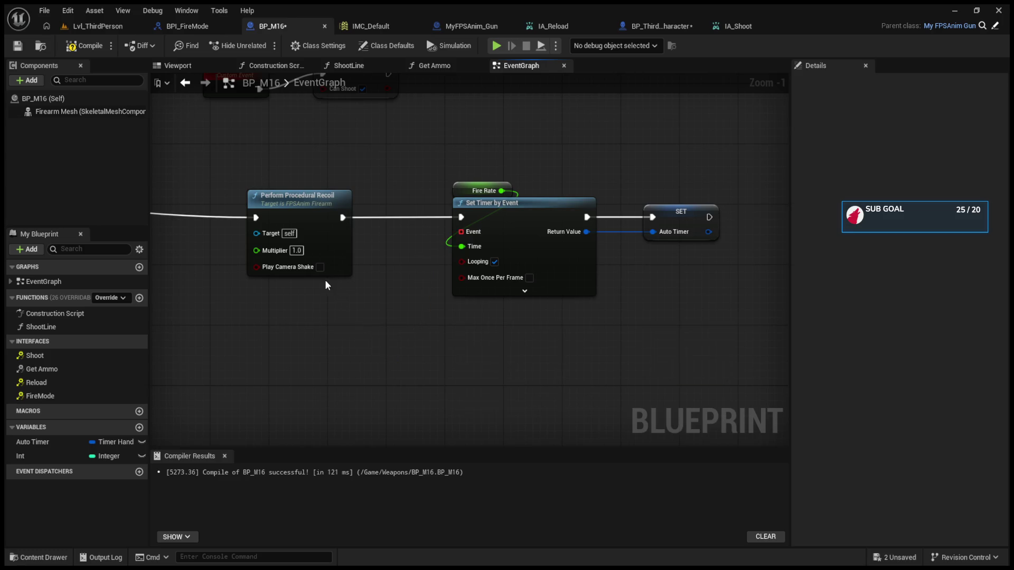
left_click_drag(326, 285, 372, 292)
key("ctrl+z")
- Delete the extra Perform Procedural Recoil and wire the automatic Branch True into Set Timer by Event
left_click(340, 196)
key("Delete")
left_click_drag(344, 214, 572, 217)
left_click_drag(251, 227, 740, 227)
- Check the Branch nodes, Can Shoot and the Automatic custom event after rewiring
scroll(437, 279, "up", 1)
mouse_move(437, 279)
left_mouse_down()
mouse_move(713, 278)
mouse_move(565, 288)
left_mouse_up()
mouse_move(367, 296)
left_mouse_down()
mouse_move(764, 305)
mouse_move(458, 302)
mouse_move(401, 285)
mouse_move(628, 377)
mouse_move(629, 394)
left_mouse_up()
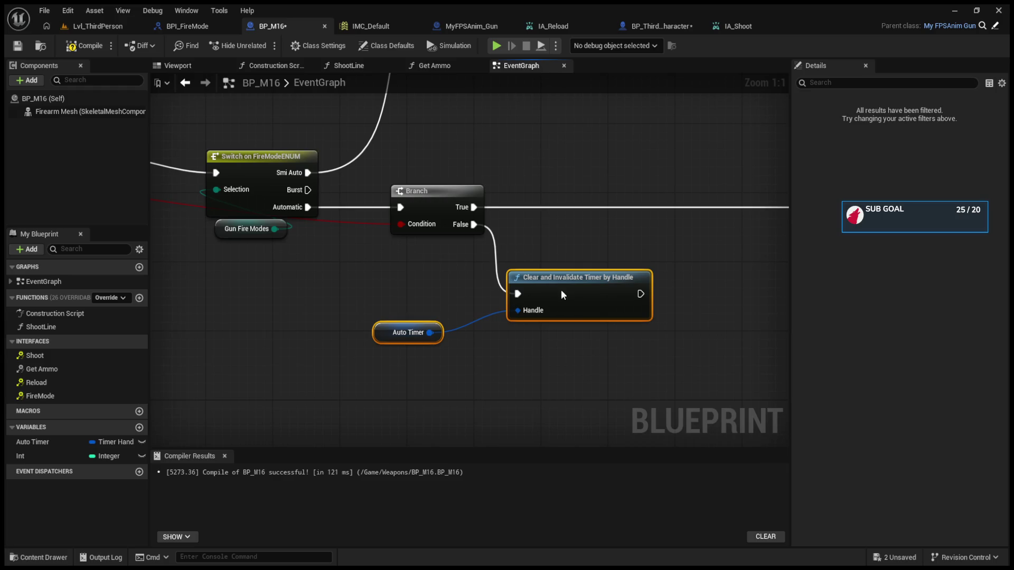
left_click_drag(554, 294, 194, 290)
left_click_drag(414, 312, 634, 418)
mouse_move(296, 290)
left_mouse_down()
mouse_move(486, 321)
mouse_move(524, 317)
left_mouse_up()
scroll(526, 318, "down", 2)
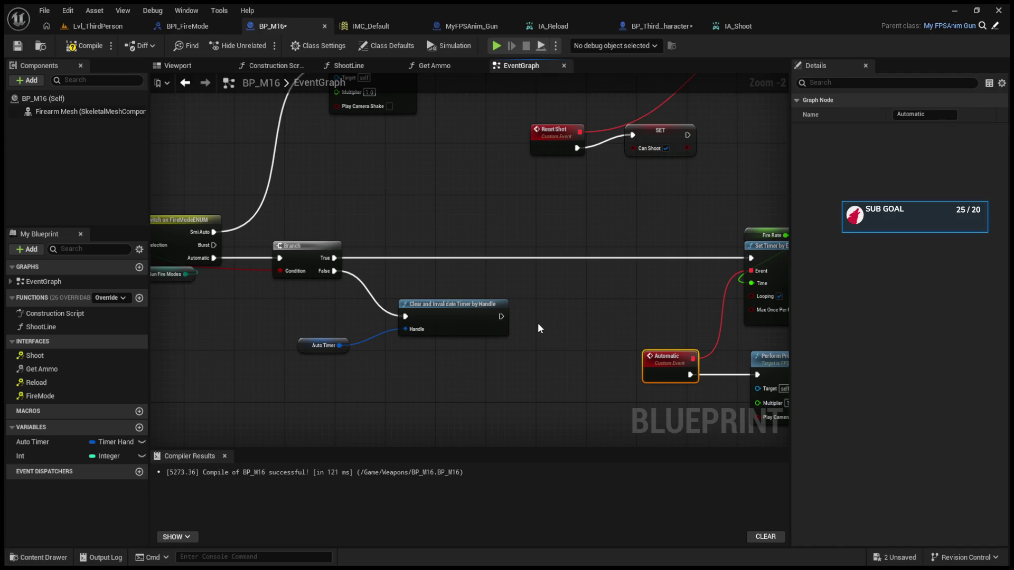
- Look over BP_M16's Event Shoot logic, then switch to BP_ThirdPersonCharacter's EventGraph with IA_Shoot
scroll(571, 305, "down", 2)
scroll(509, 297, "up", 2)
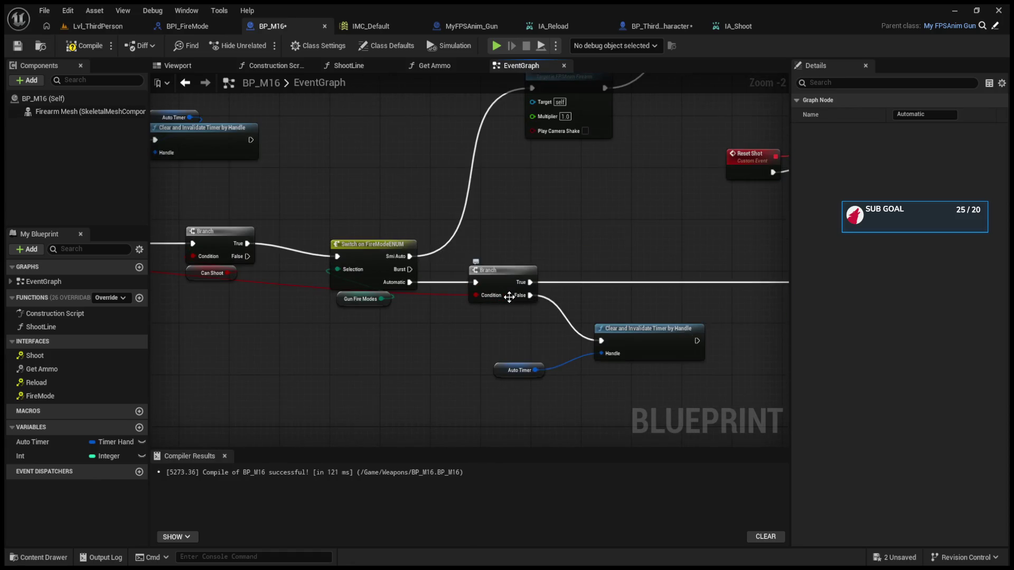
mouse_move(508, 297)
left_mouse_down()
mouse_move(748, 280)
mouse_move(905, 296)
left_mouse_up()
left_click(662, 26)
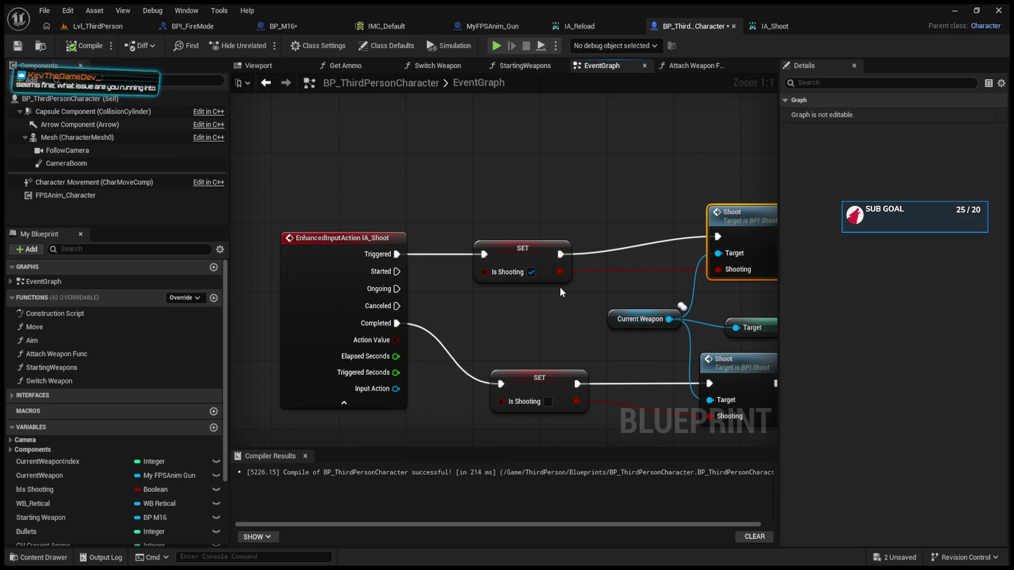
- Playtest the level, switching to weapon 2 and setting the rifle to Automatic fire
left_click(284, 26)
left_click(82, 29)
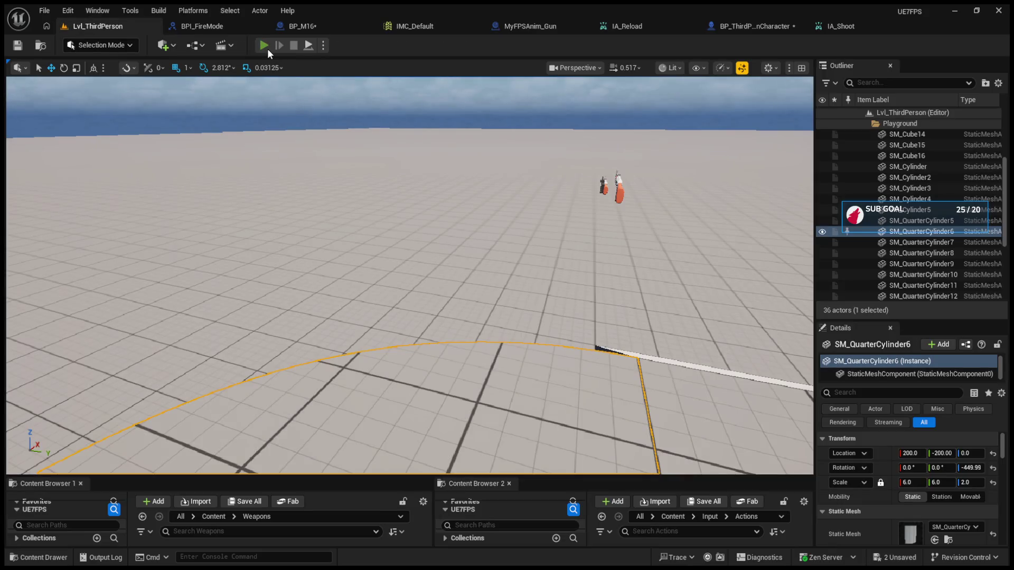
left_click(264, 45)
left_click(409, 240)
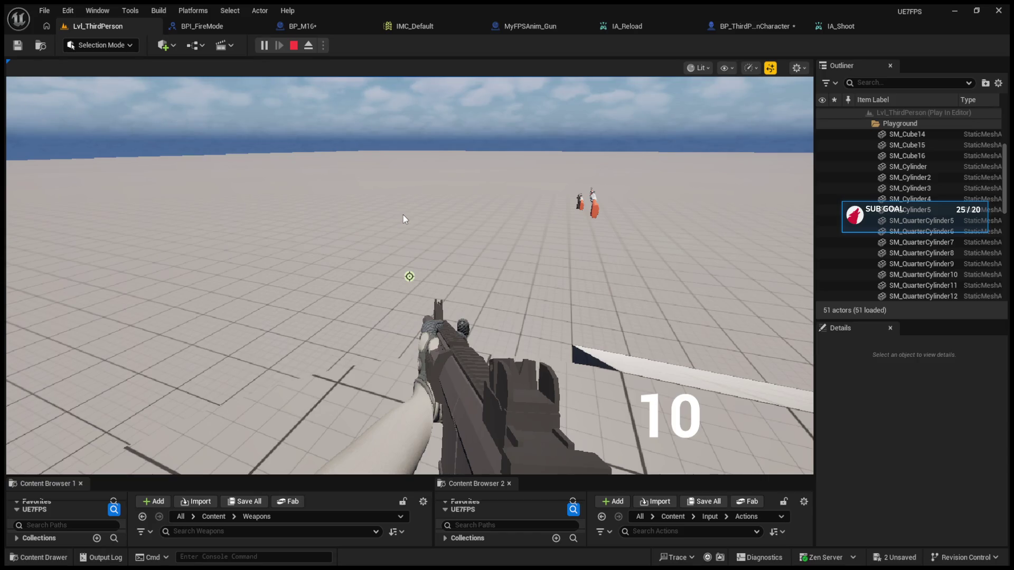
left_click(403, 218)
key("2")
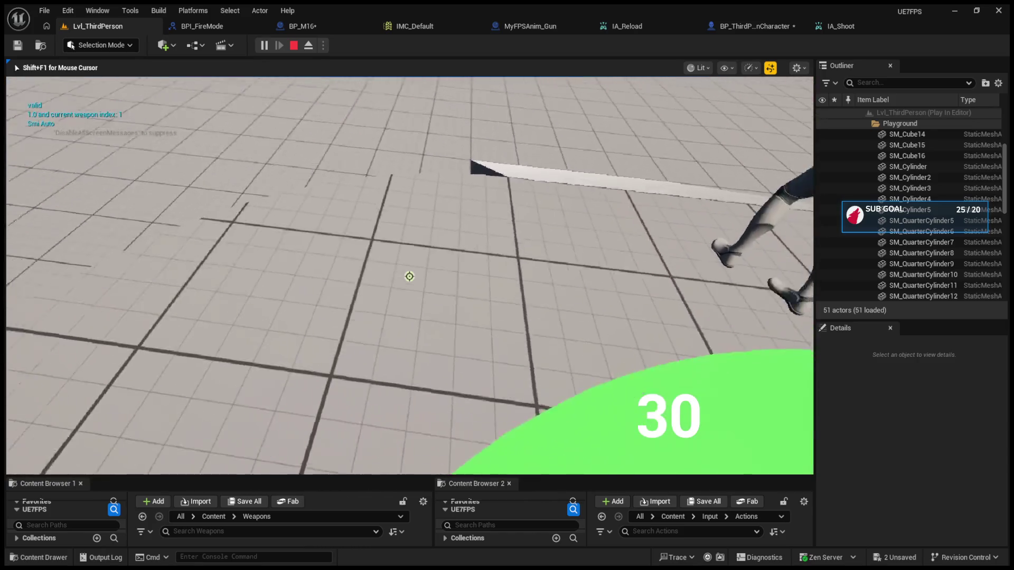
scroll(410, 276, "down", 1)
key("b")
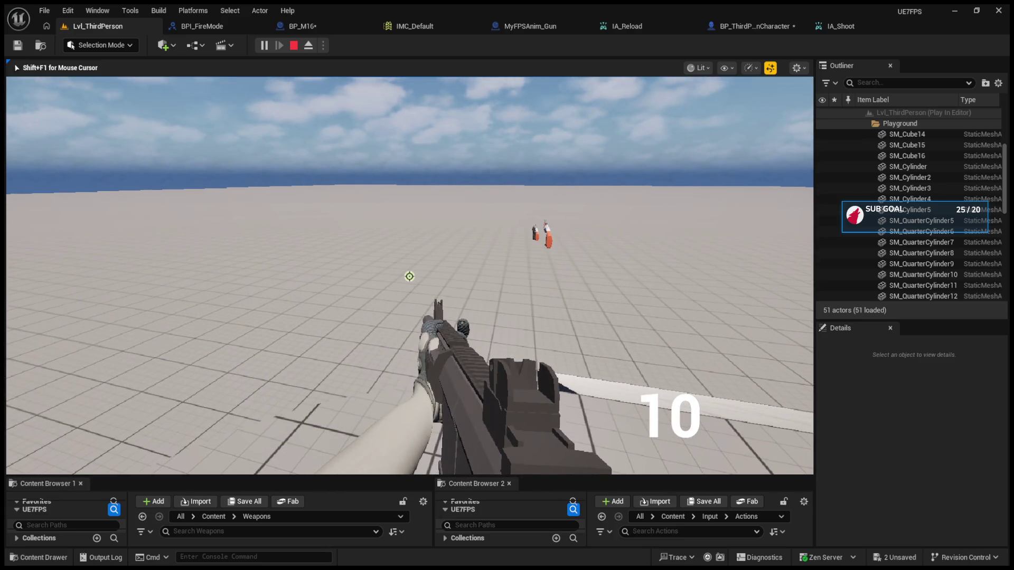
key("Escape")
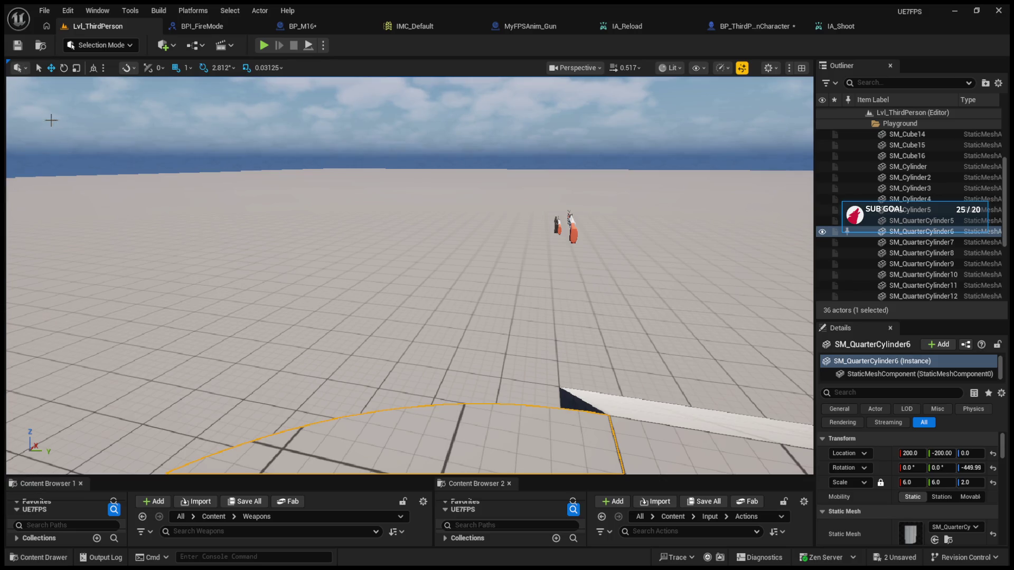
- Disconnect the Shooting input on the character's release-triggered Shoot call and compile
left_click(300, 26)
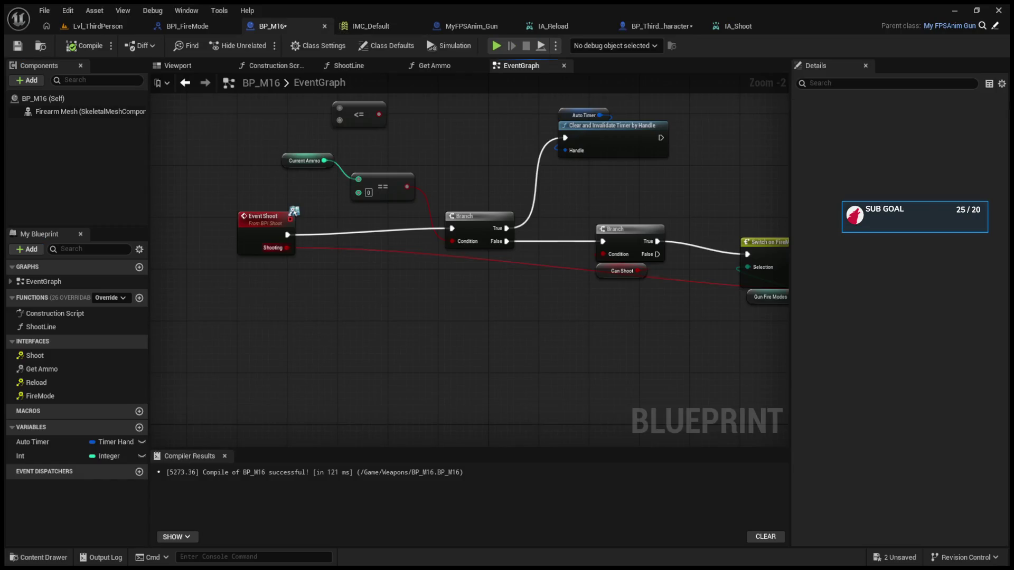
left_click_drag(394, 251, 495, 244)
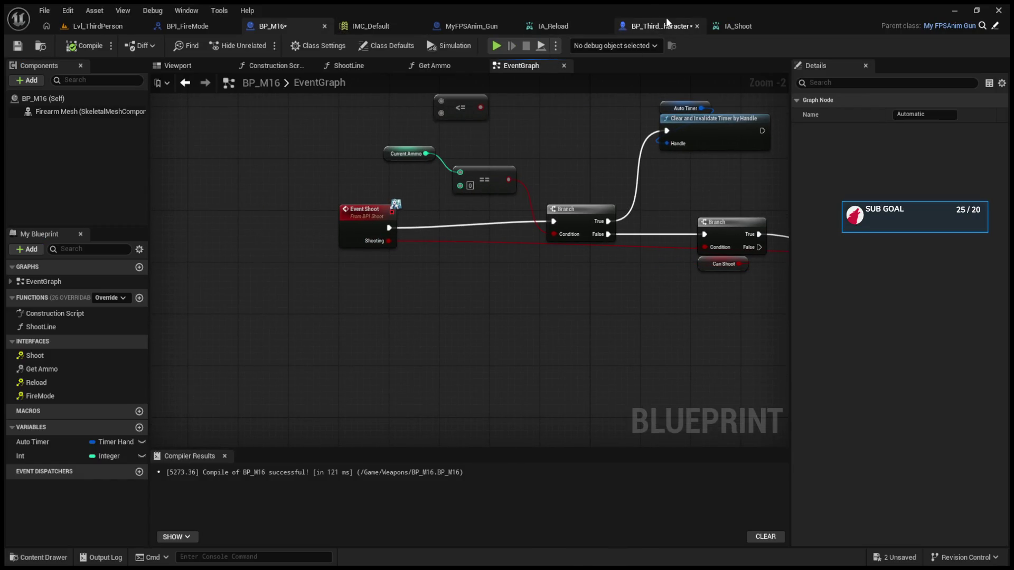
left_click(667, 26)
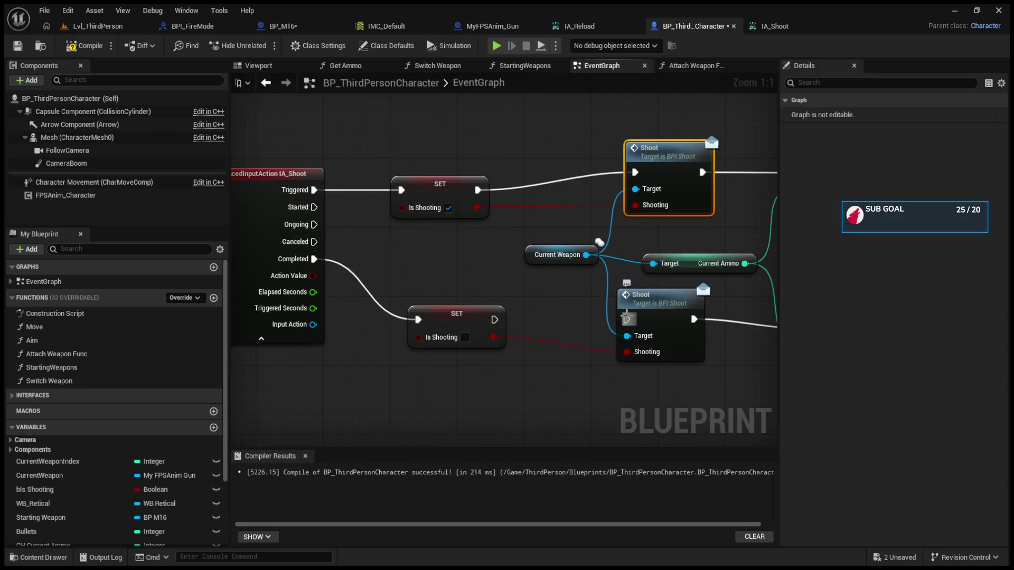
left_click(627, 353, "alt")
left_click(87, 46)
- Playtest Automatic fire, shooting repeatedly while traces draw and ammo drops to -45
left_click(106, 27)
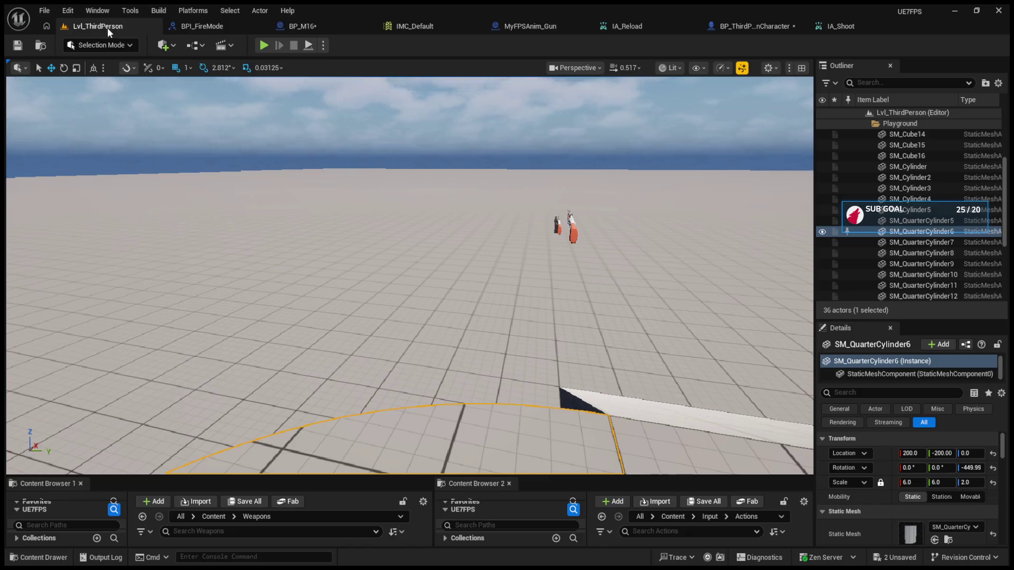
left_click(264, 45)
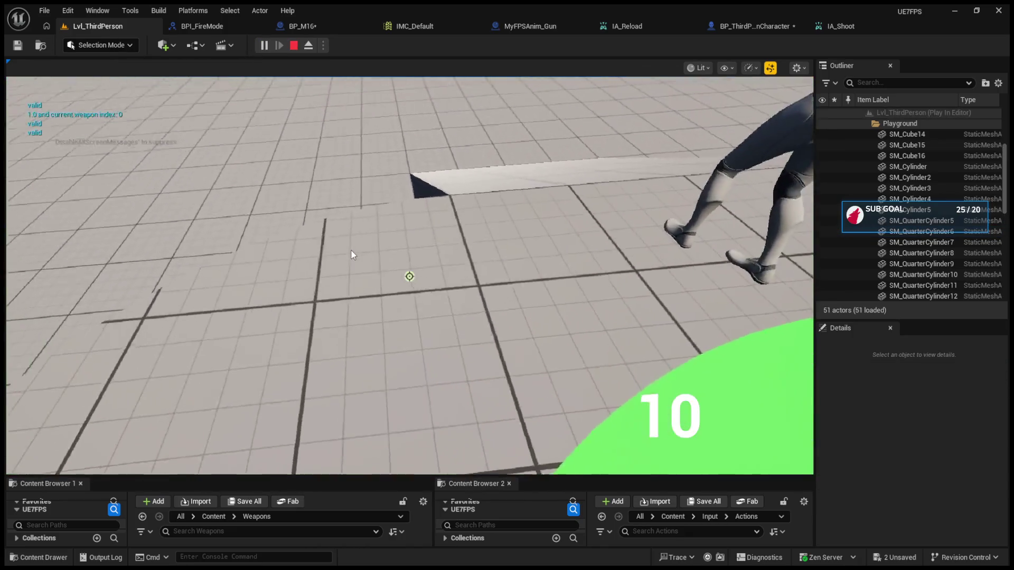
left_click(353, 255)
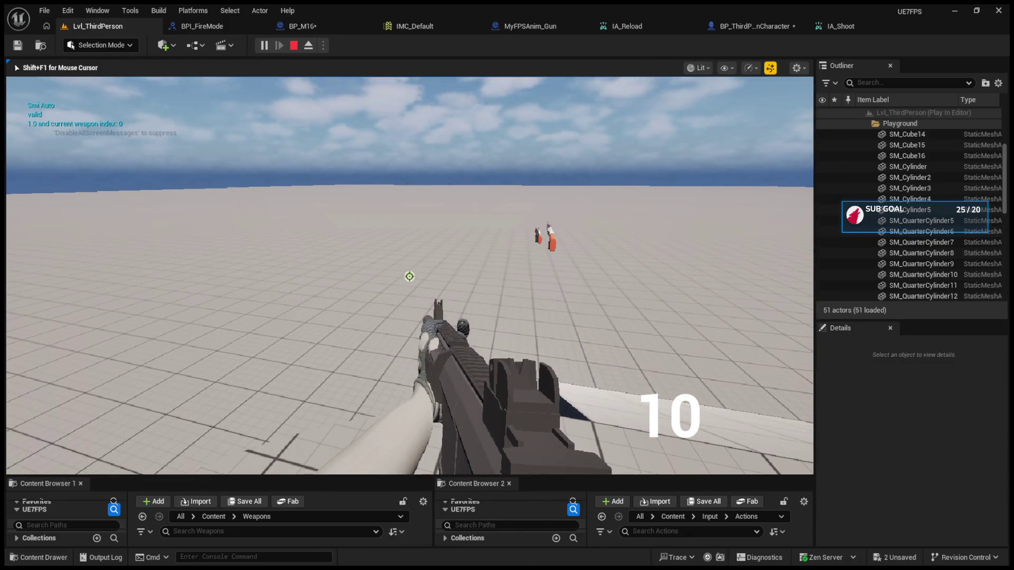
key("b")
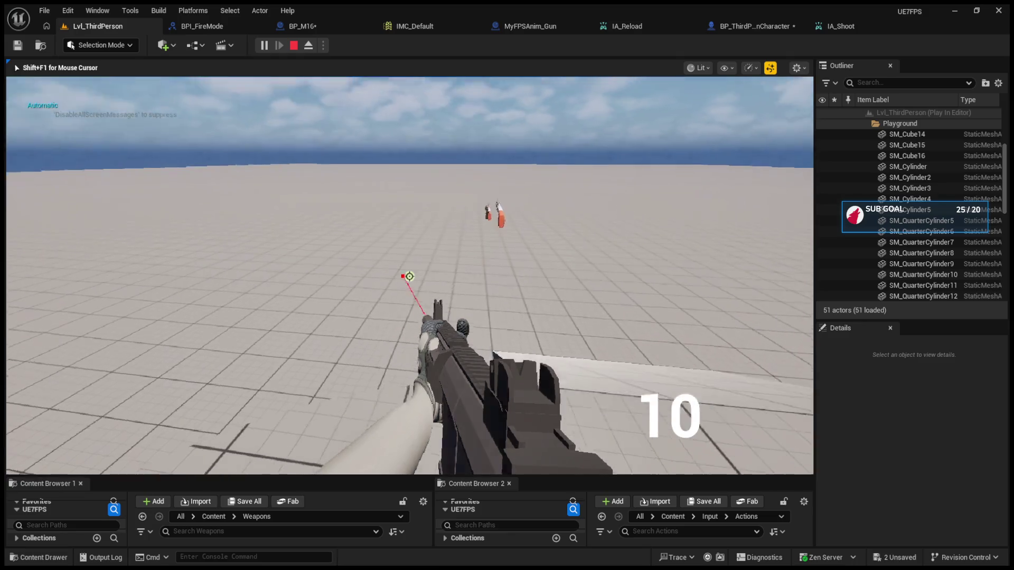
left_click(409, 276)
left_click(409, 276)
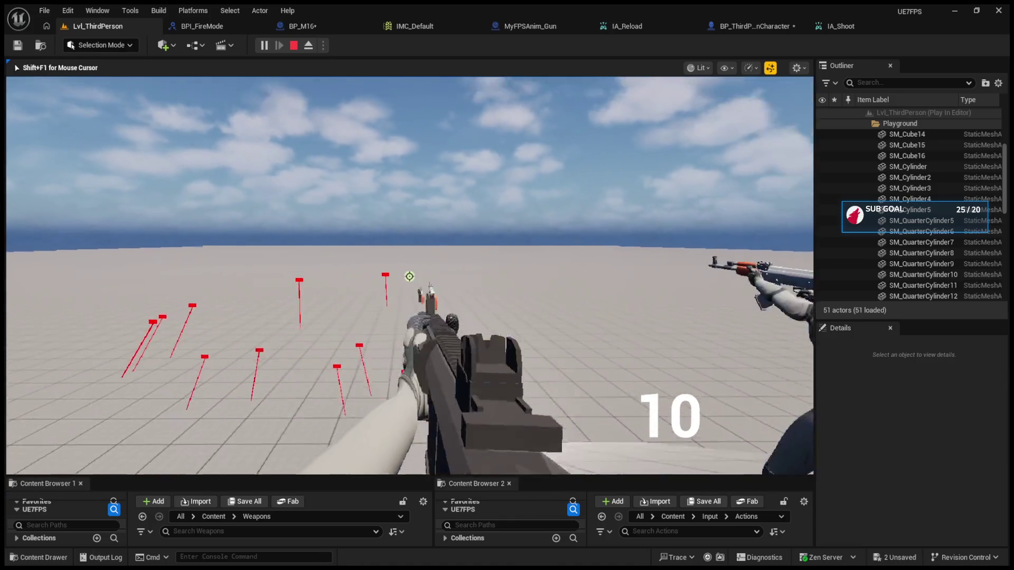
left_click(410, 277)
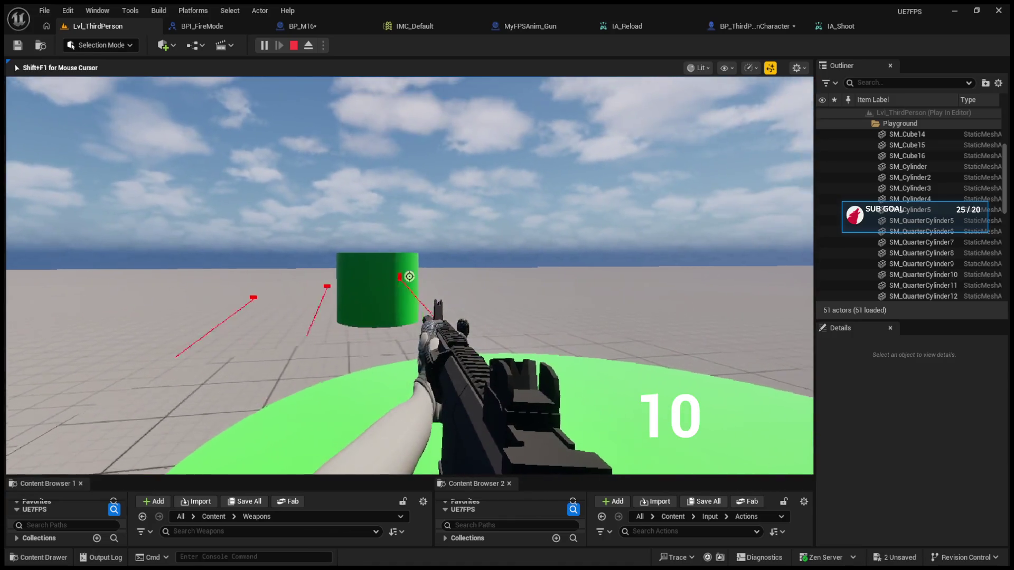
left_click(410, 277)
left_click(409, 276)
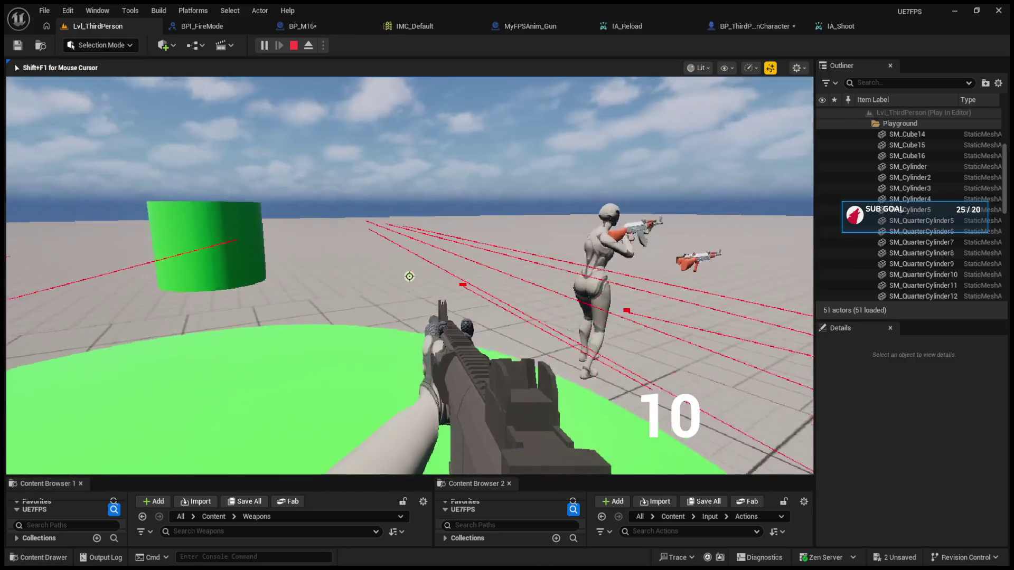
left_click(409, 276)
left_click(409, 276)
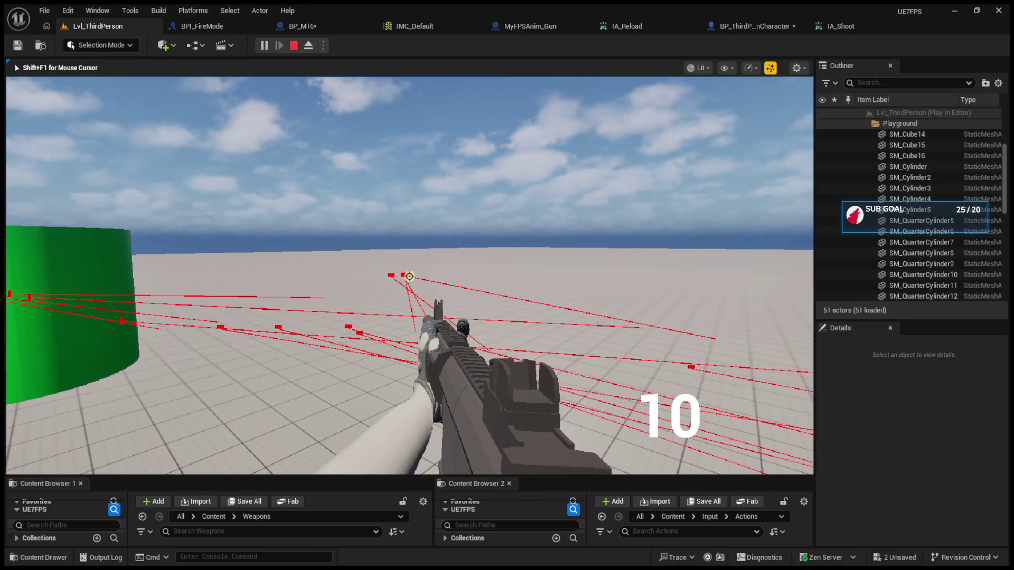
left_click(409, 276)
left_click(409, 276)
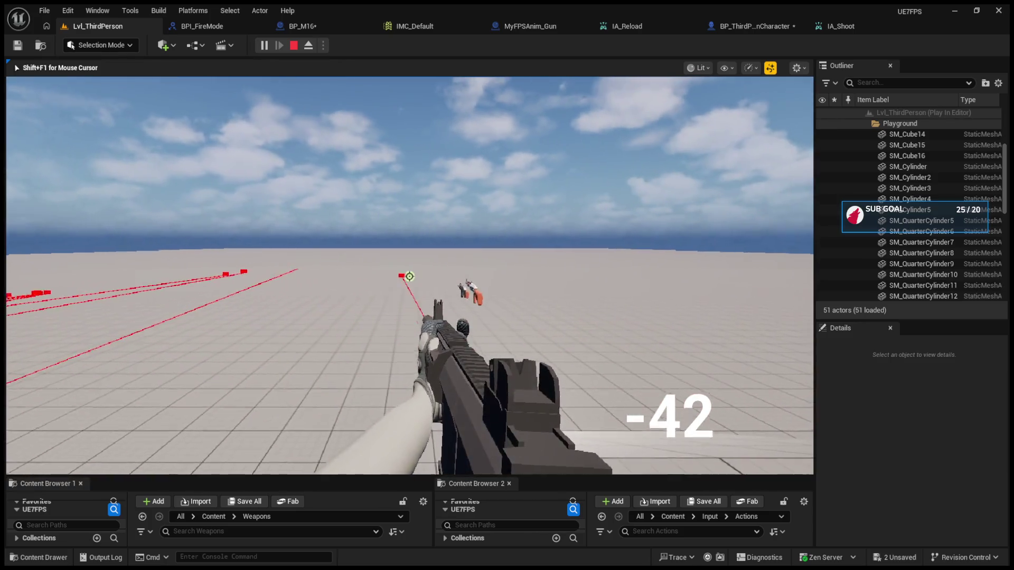
left_click(409, 276)
left_click(409, 276)
left_click(409, 276)
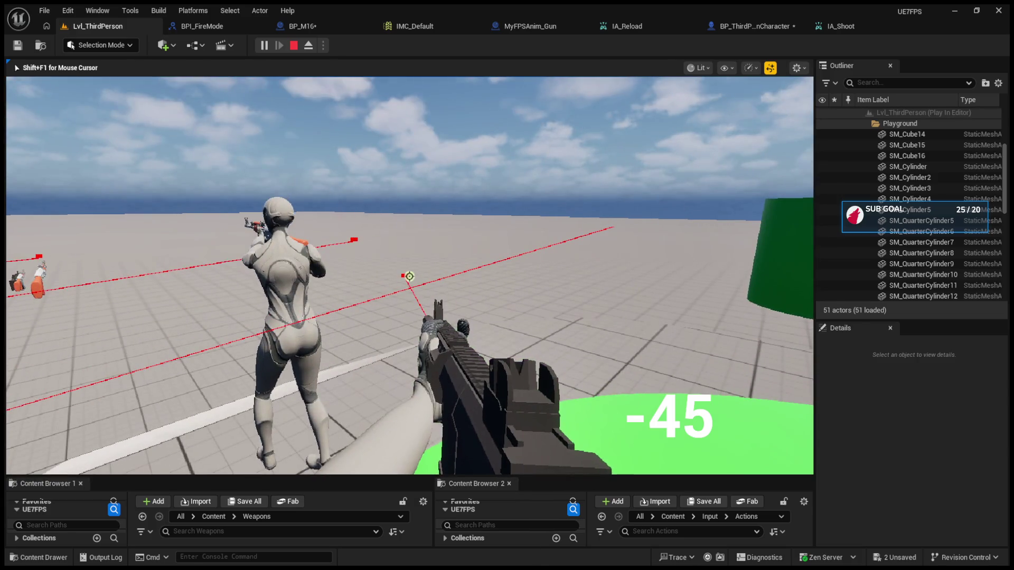
key("Escape")
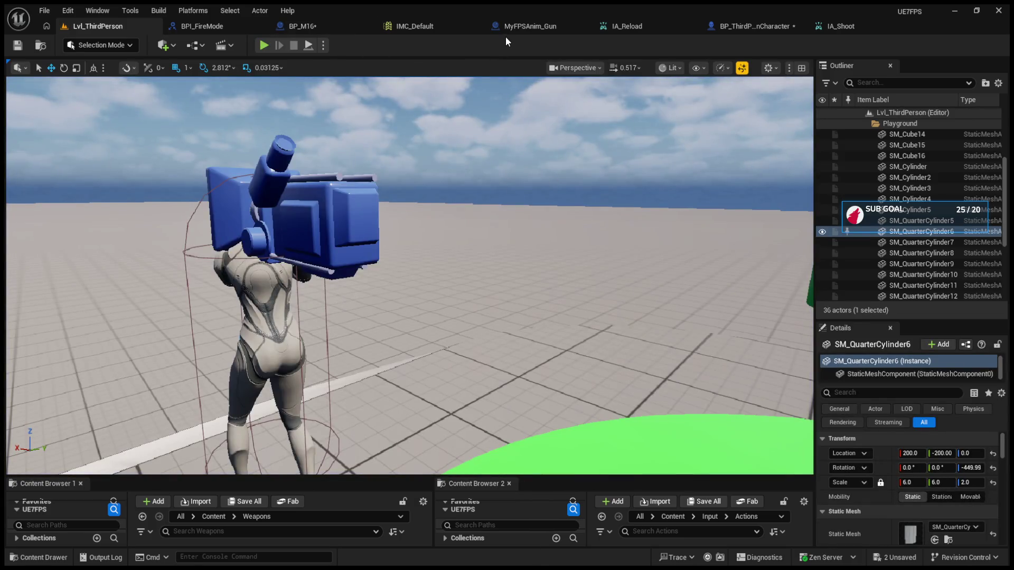
- Wire IA_Shoot's Action Value into the top Shoot call's Shooting pin and compile
left_click(507, 27)
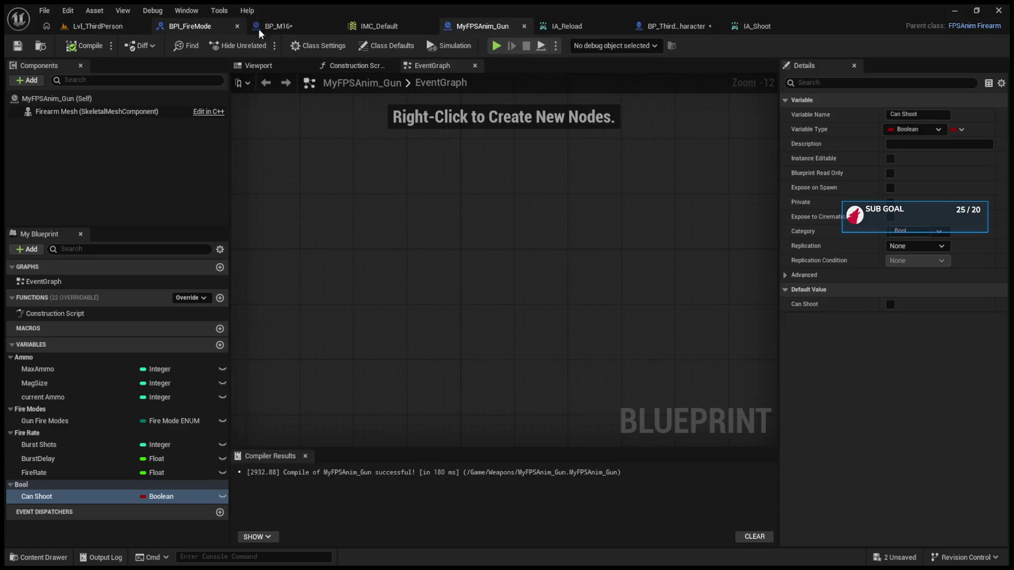
left_click(659, 29)
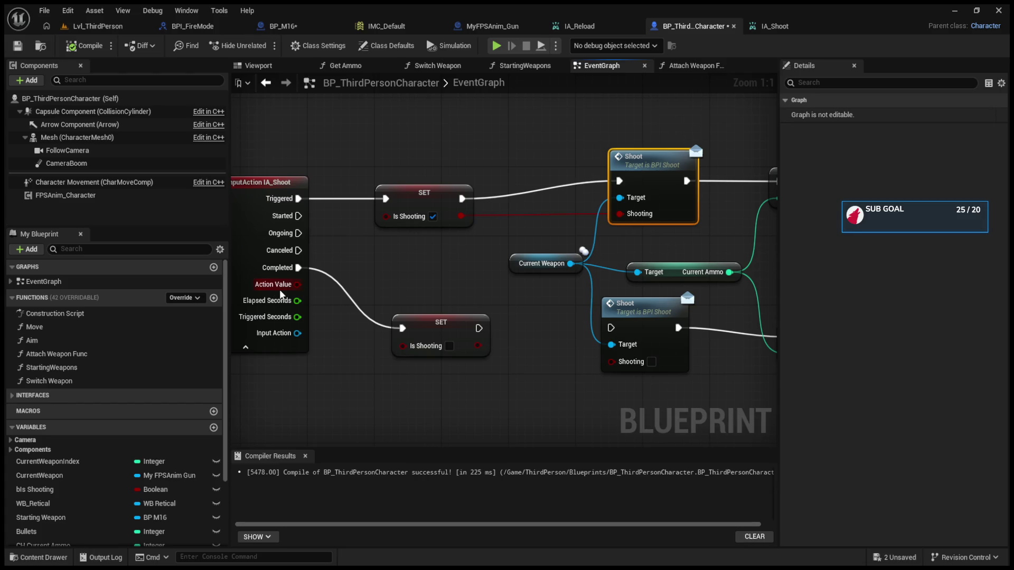
mouse_move(297, 284)
left_mouse_down()
mouse_move(602, 237)
mouse_move(620, 214)
left_mouse_up()
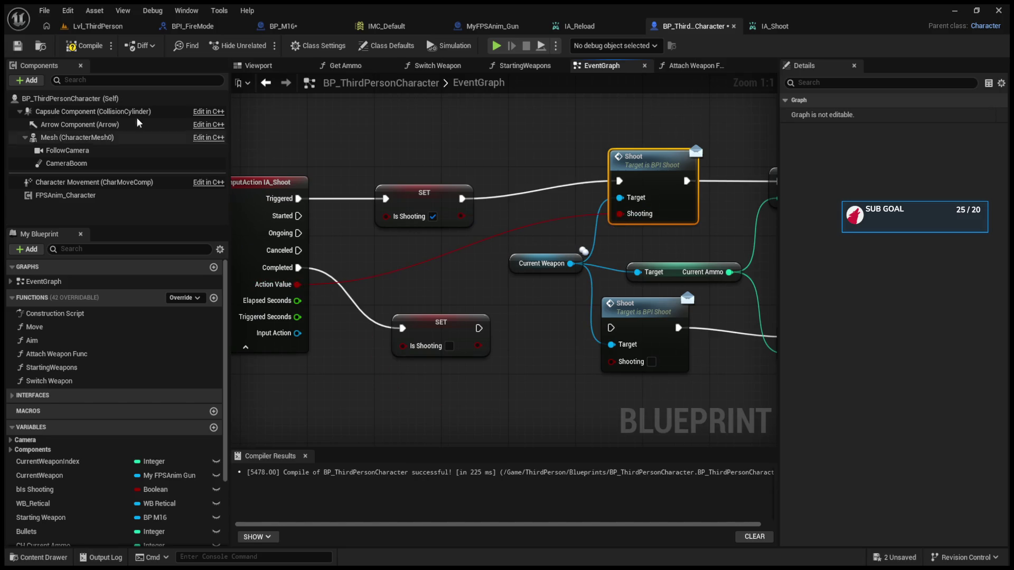
left_click(83, 46)
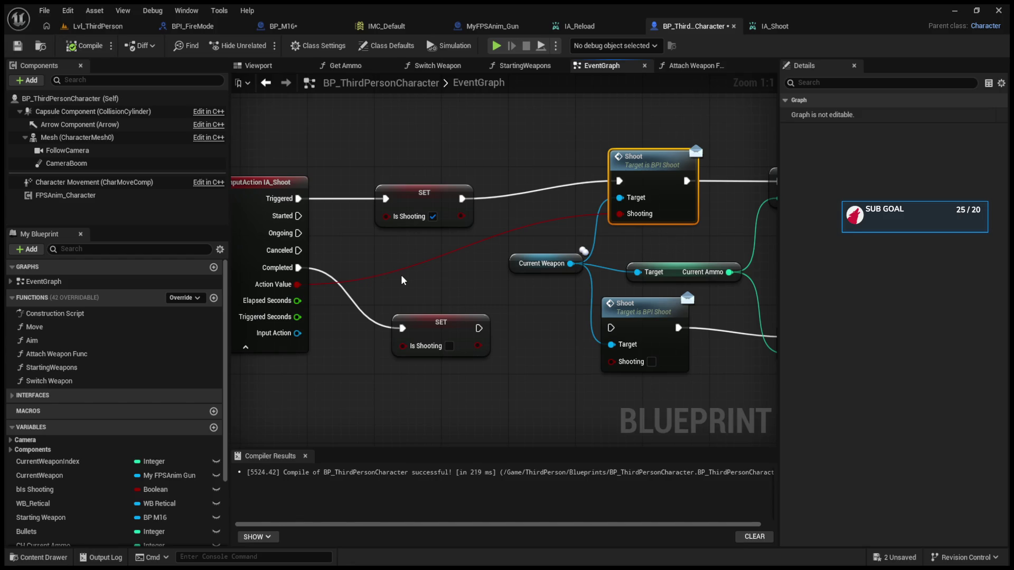
- Playtest by firing single shots to confirm each lowers the ammo count
left_click(123, 27)
left_click(264, 45)
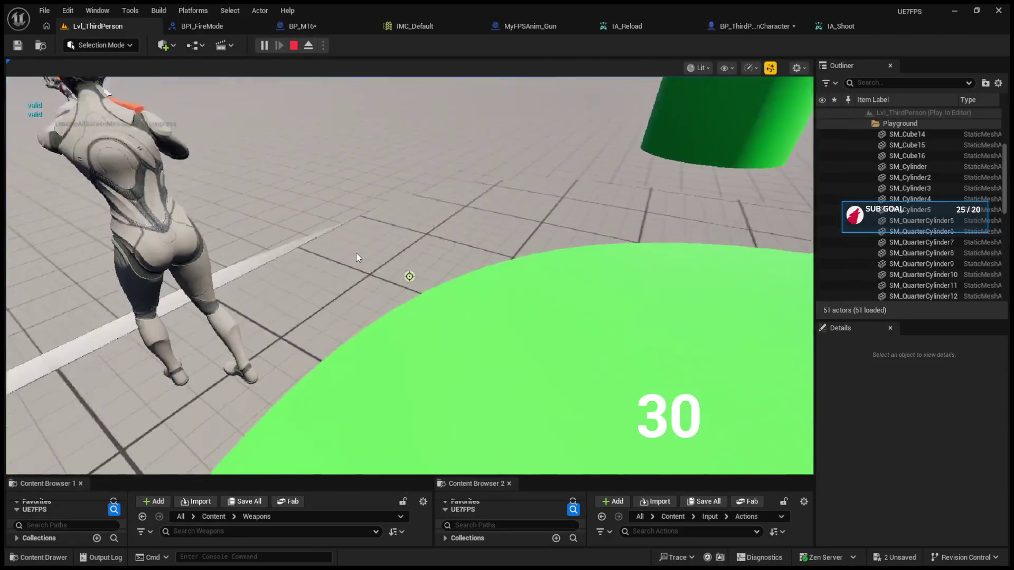
left_click(340, 286)
left_click(409, 276)
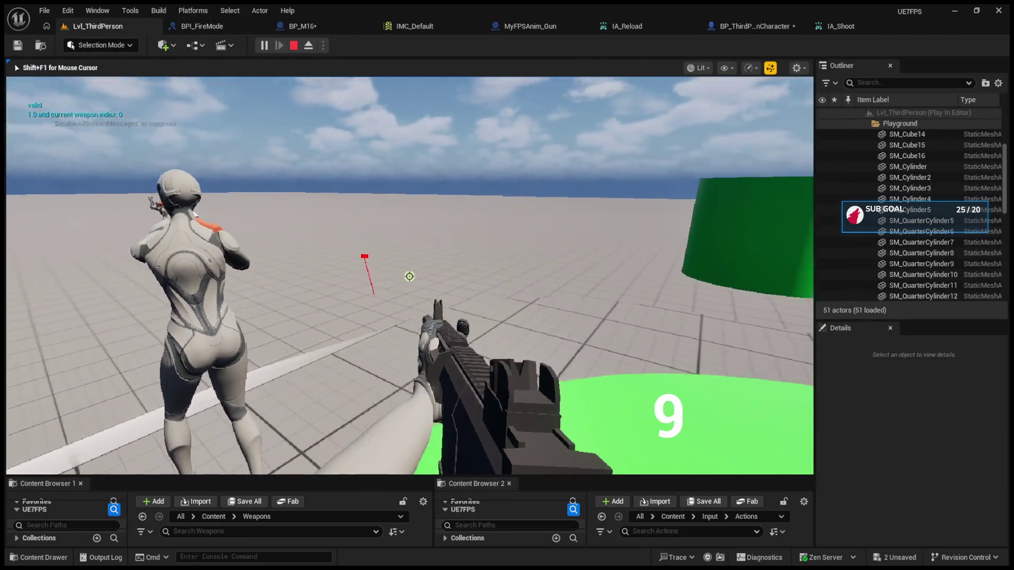
left_click(410, 276)
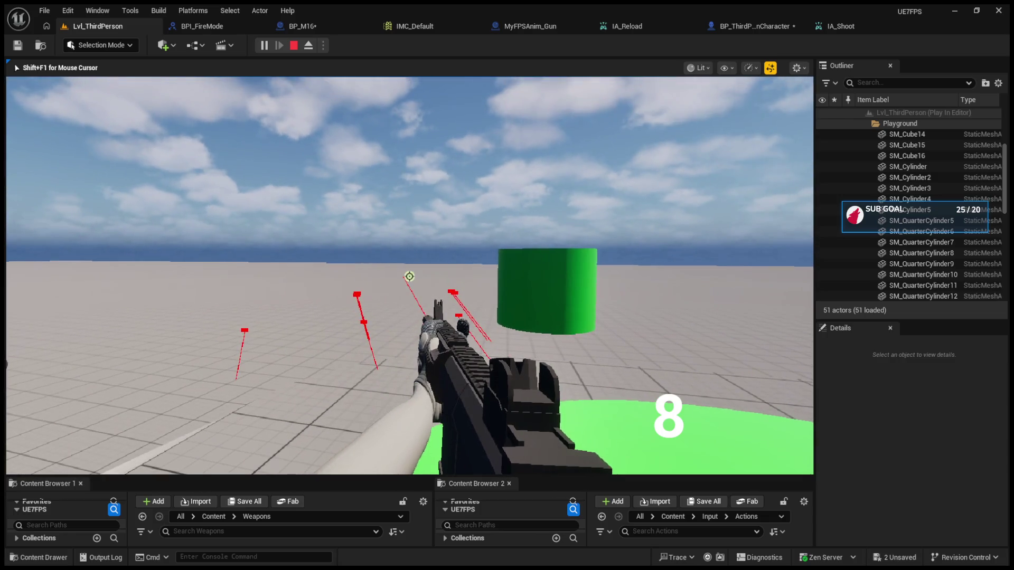
key("Escape")
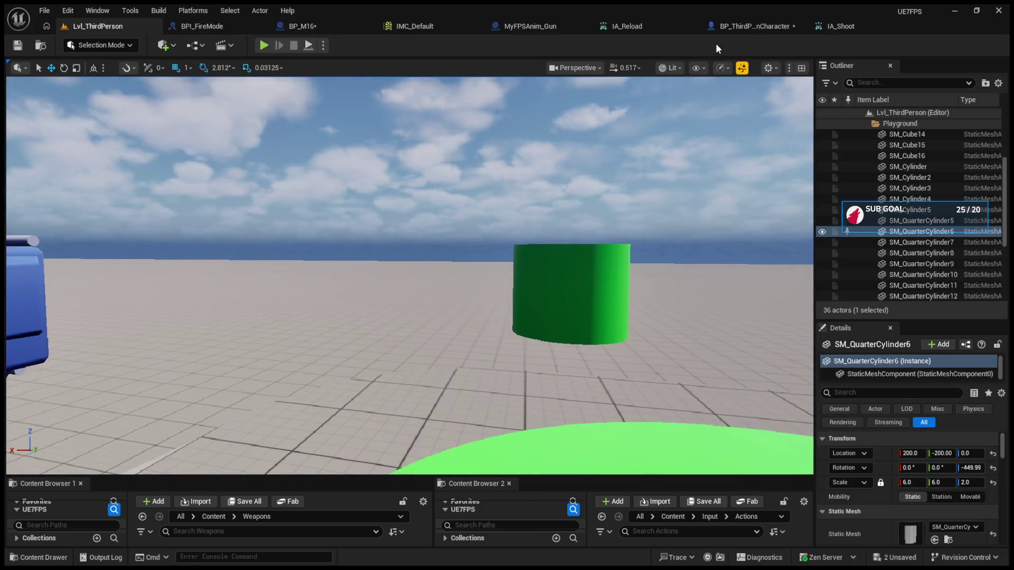
left_click(745, 28)
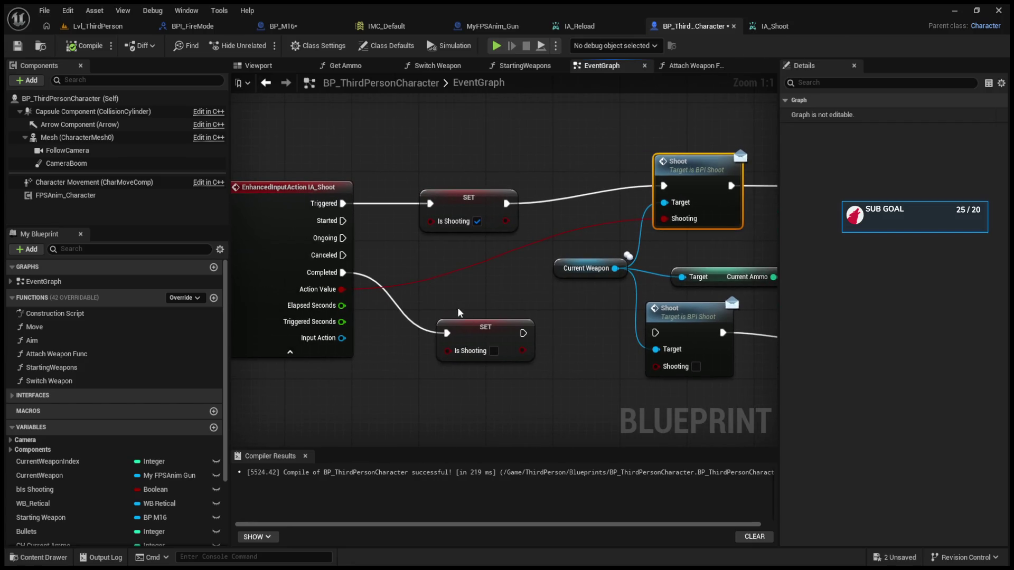
- Move the lower SET Is Shooting node and feed Shooting from the top SET Is Shooting output
left_click_drag(475, 326, 459, 309)
left_click_drag(664, 218, 506, 220)
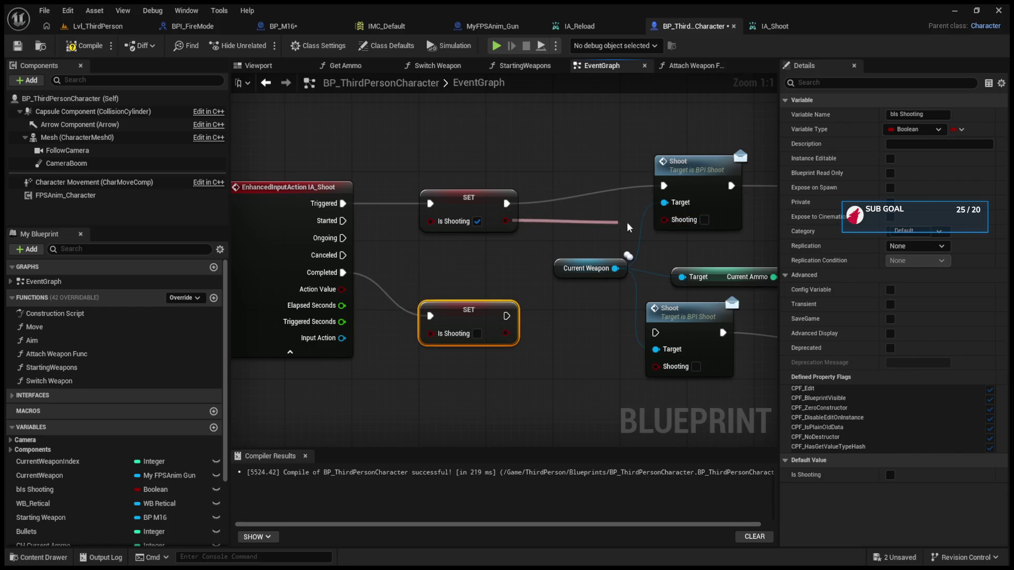
left_click(502, 223)
mouse_move(650, 246)
left_mouse_down()
mouse_move(464, 273)
mouse_move(559, 306)
left_mouse_up()
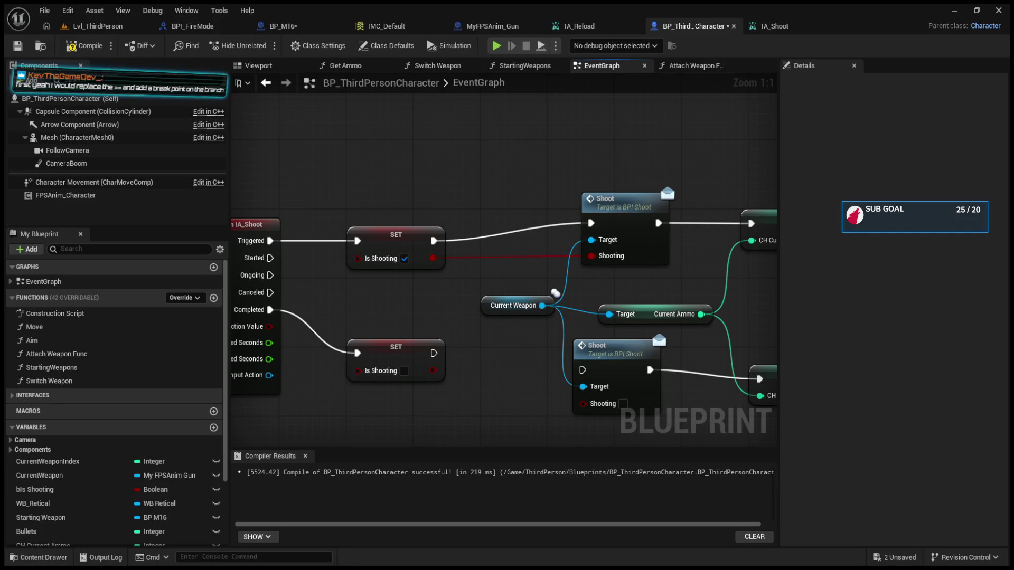
- Put a breakpoint on BP_M16's first Branch after Event Shoot, then return to the level
left_click(486, 26)
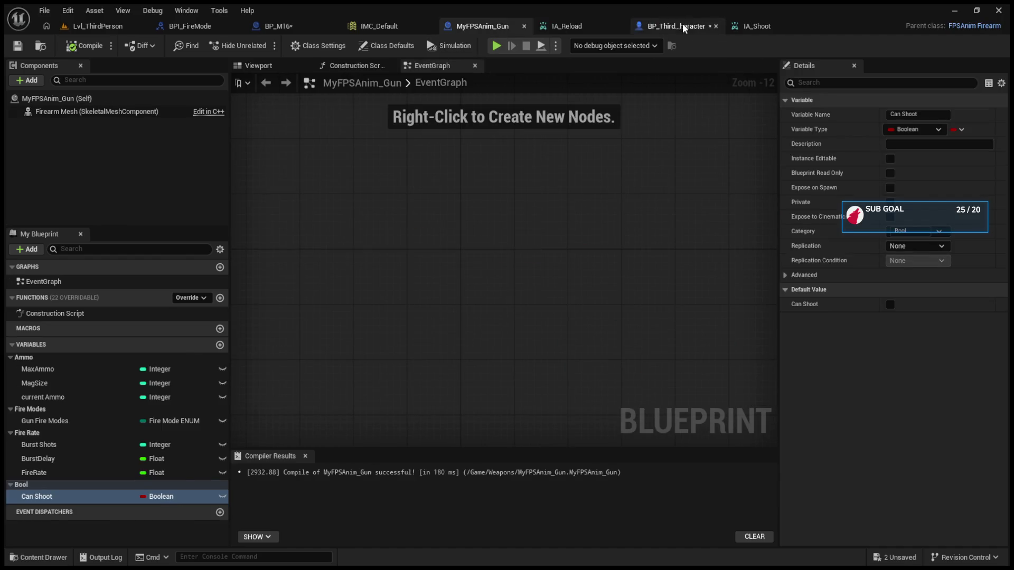
left_click(686, 26)
left_click(280, 28)
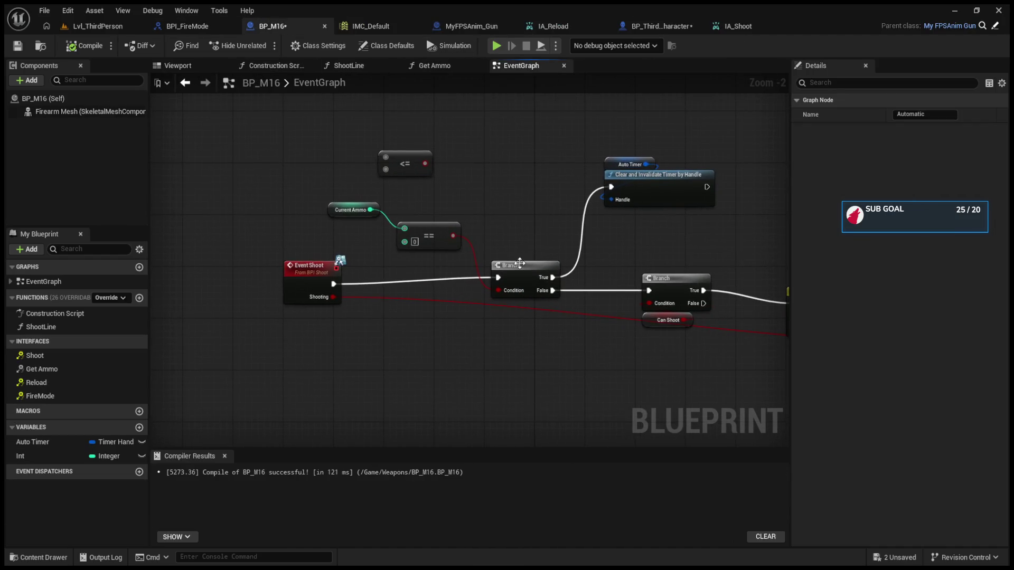
left_click(515, 274)
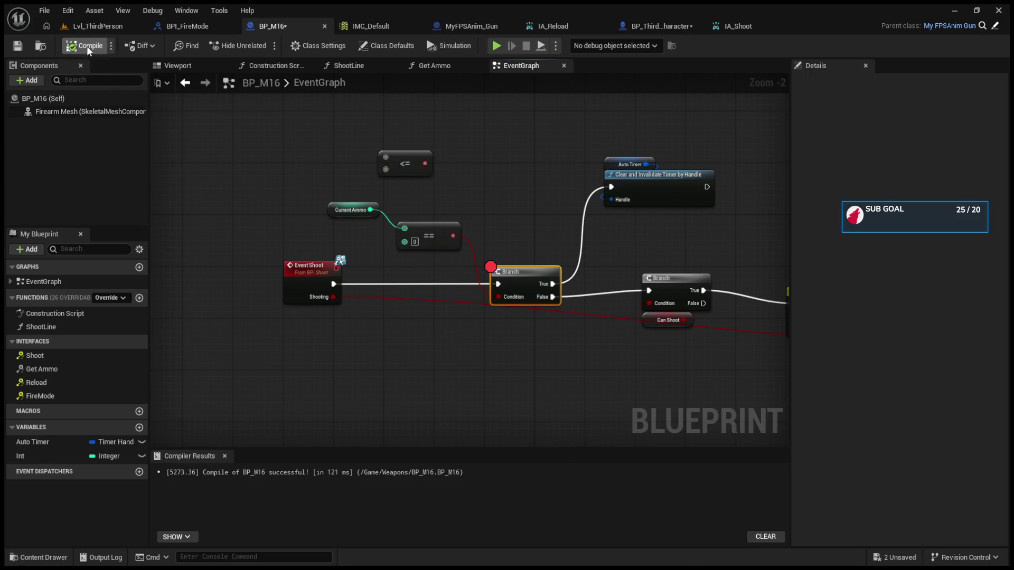
left_click(96, 31)
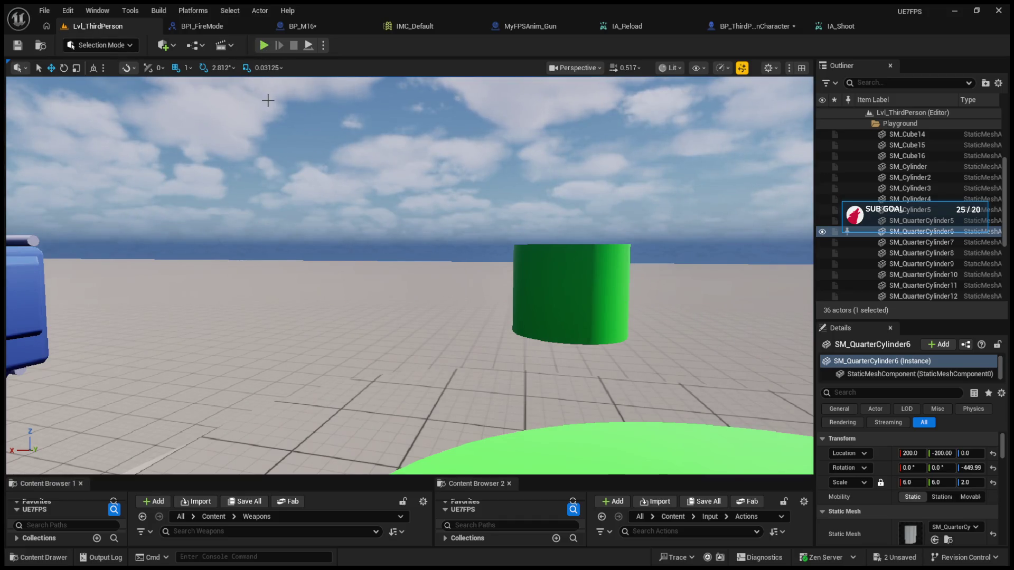
- Start a playtest and walk the player forward
left_click(263, 45)
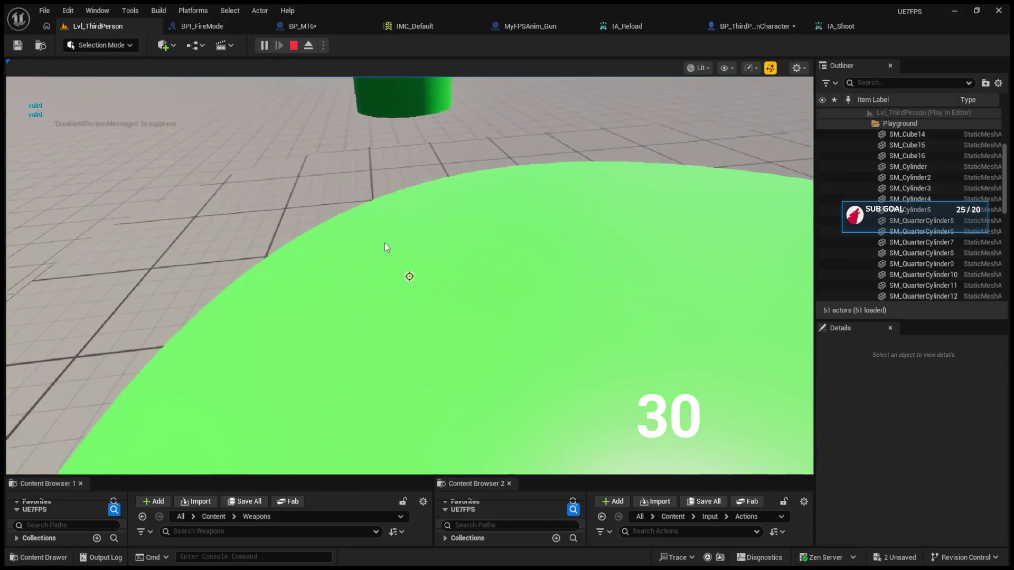
left_click(384, 242)
left_click(384, 242)
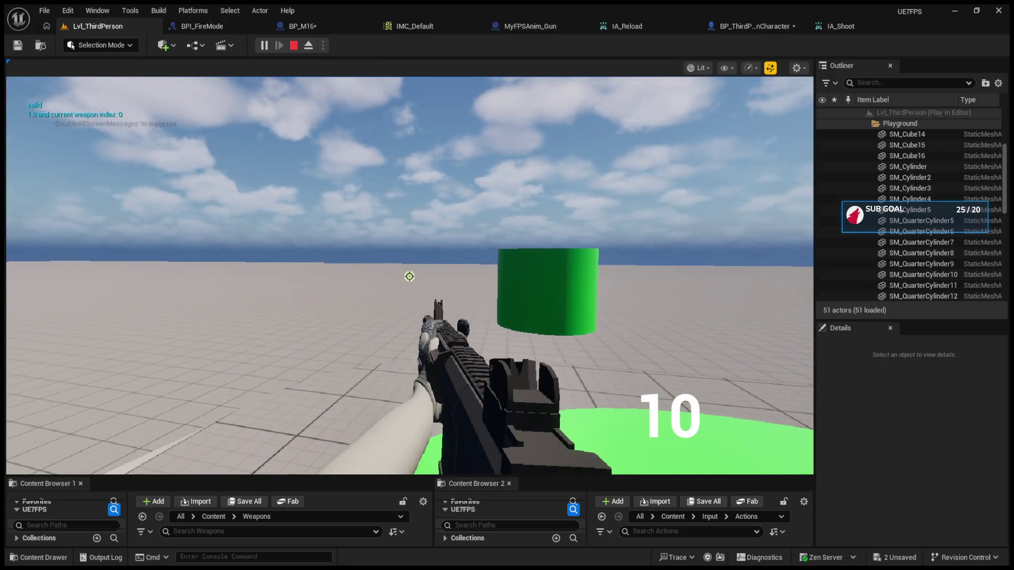
key("w")
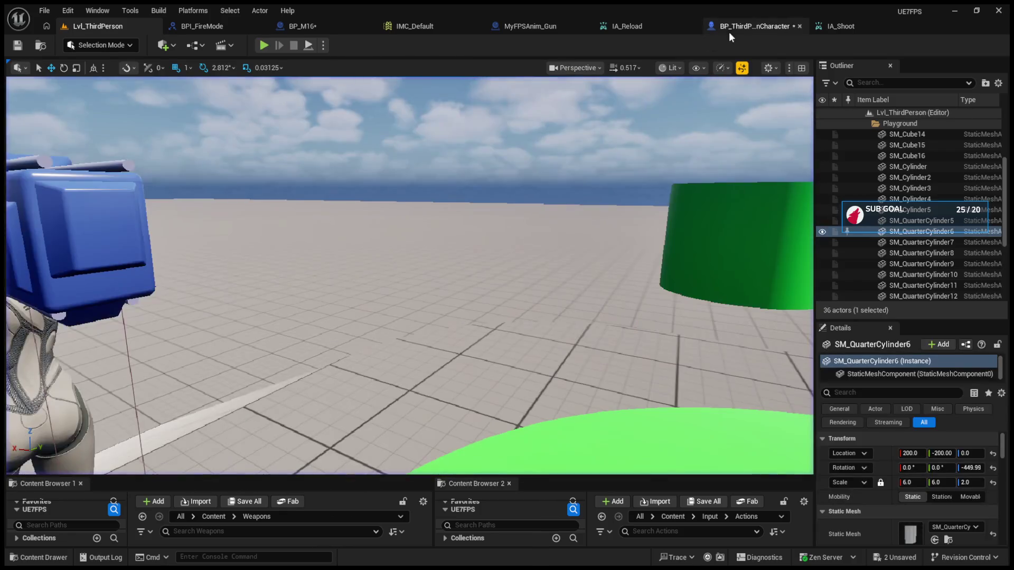
- Make BP_M16's first Branch test Current Ammo <= 0, compile, and replay the level
left_click(731, 30)
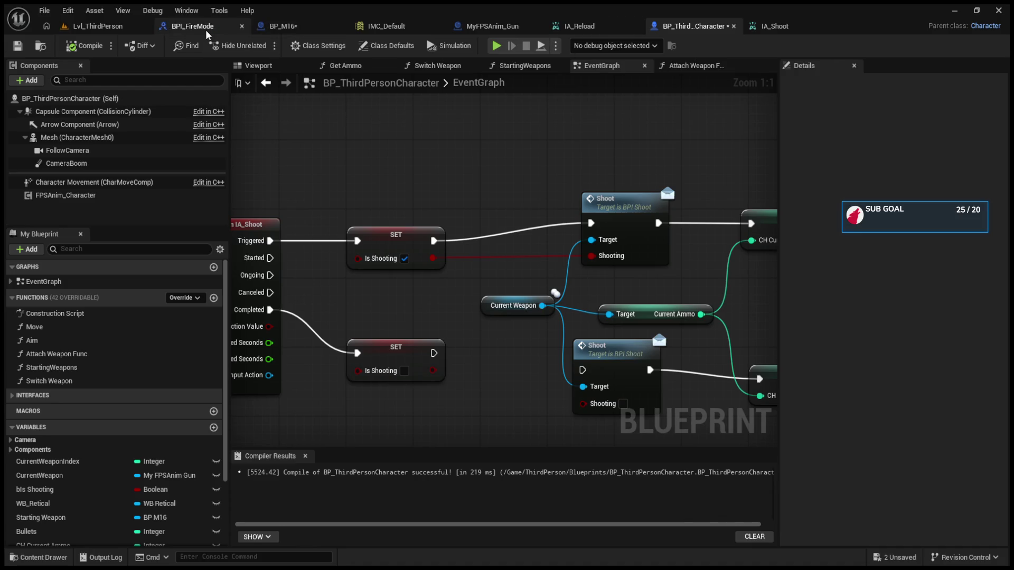
left_click(277, 27)
left_click(233, 28)
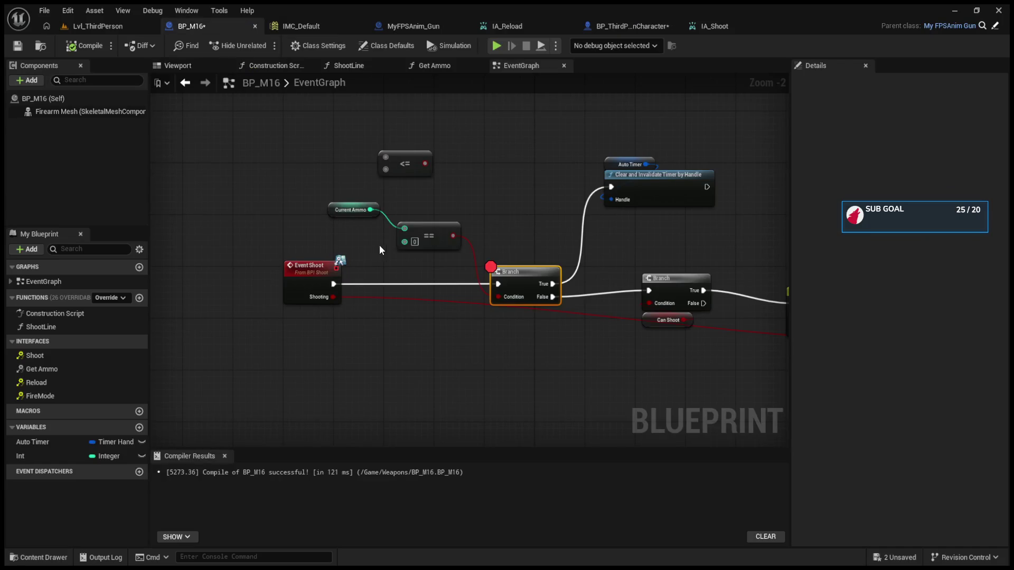
mouse_move(406, 228)
left_mouse_down()
mouse_move(386, 158)
mouse_move(491, 285)
left_mouse_up()
left_click(432, 236)
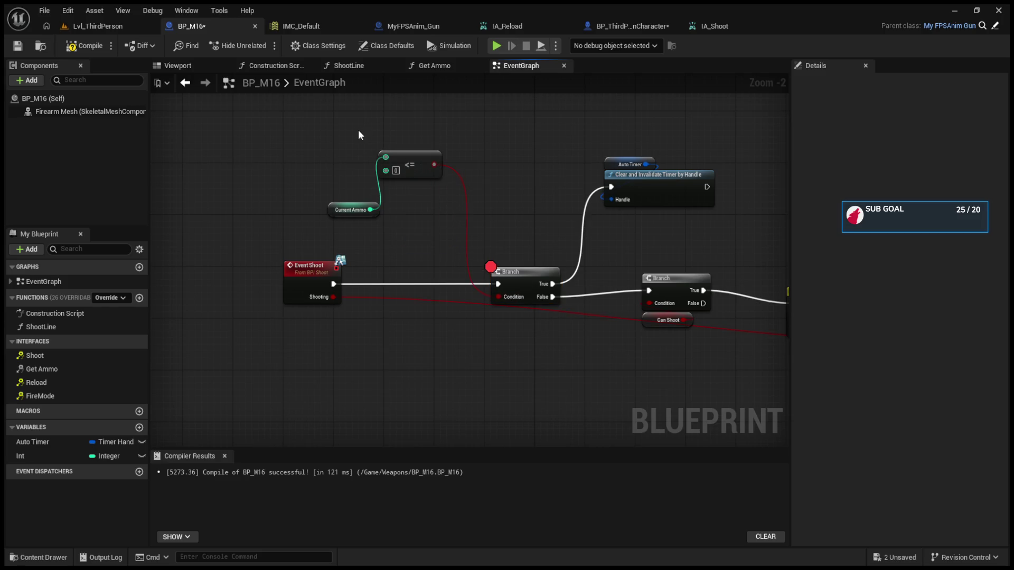
left_click_drag(417, 156, 438, 210)
left_click(89, 47)
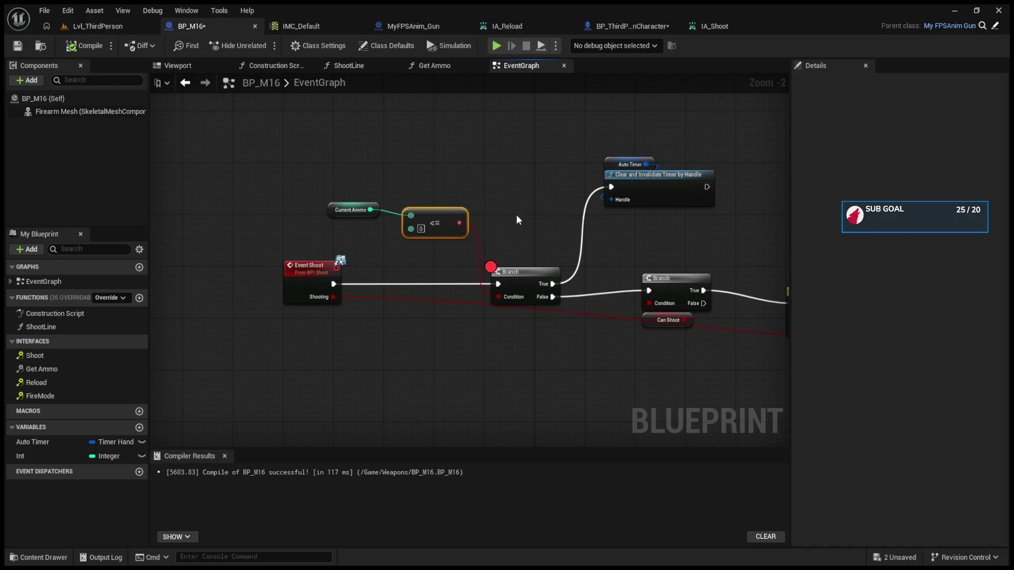
left_click(81, 30)
left_click(264, 45)
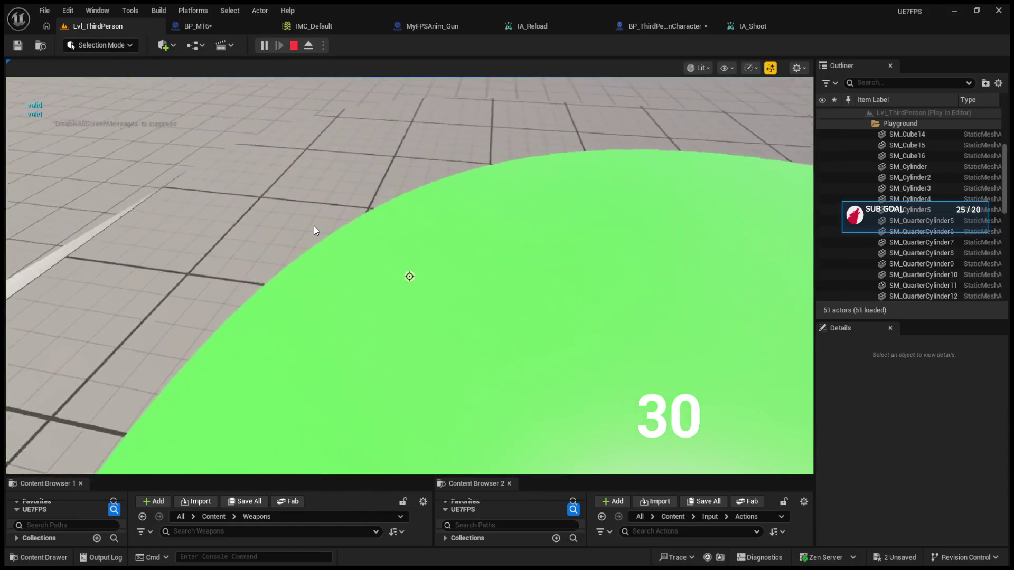
- In Automatic mode, fire to hit the breakpoint and step through the shoot logic to Auto Timer
scroll(313, 226, "up", 1)
left_click(305, 200)
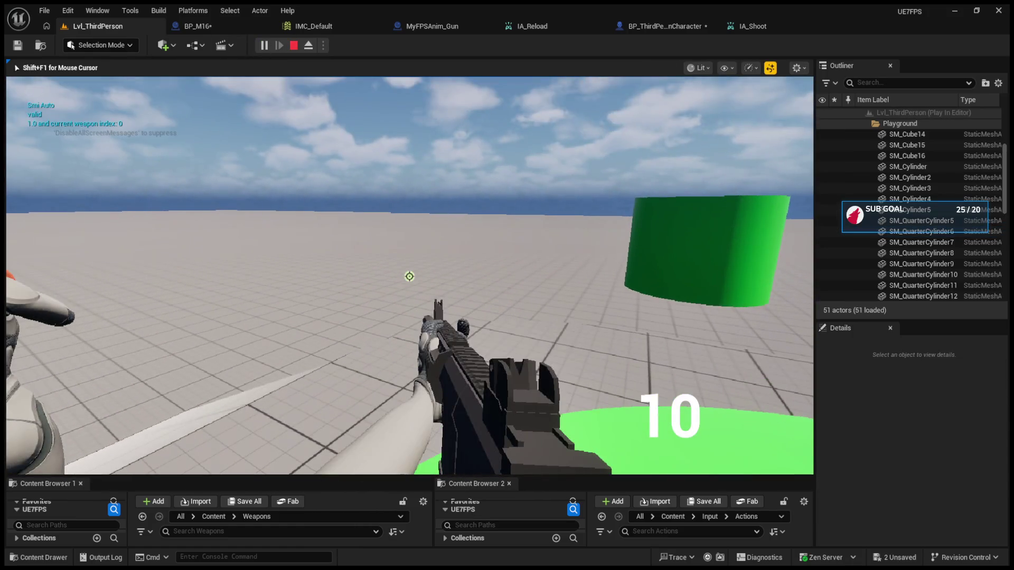
key("b")
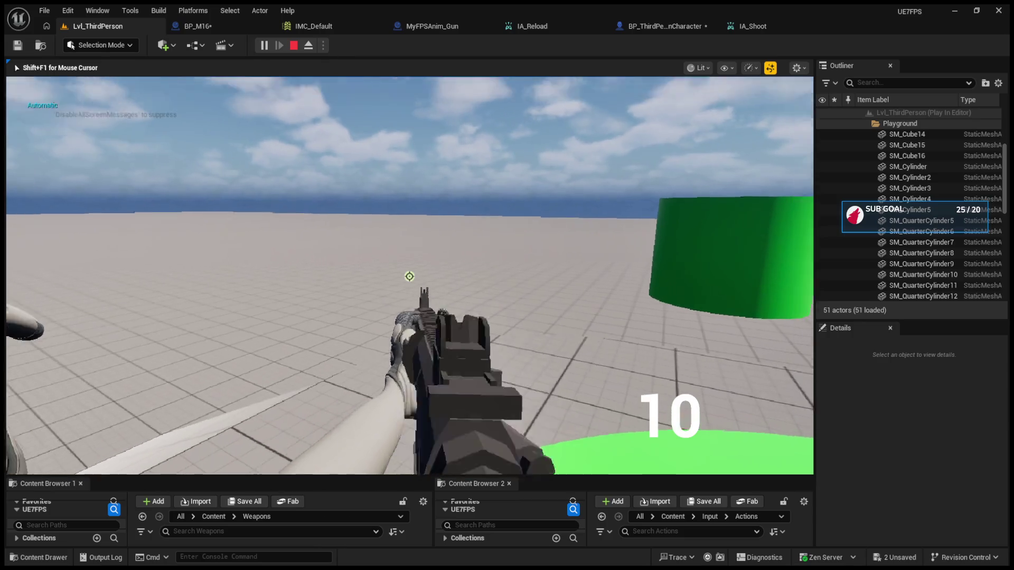
left_click(409, 277)
left_click(556, 47)
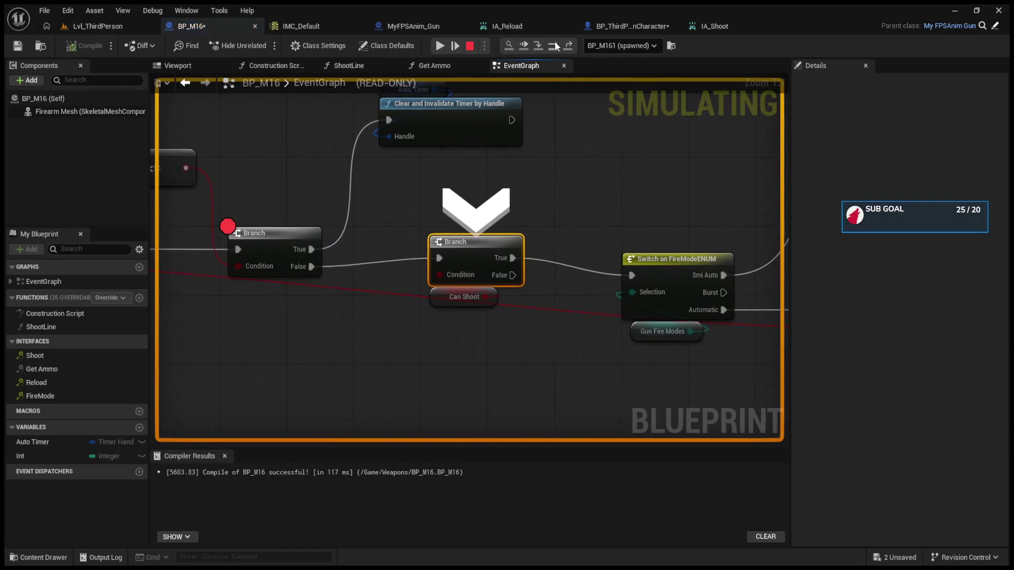
left_click(556, 46)
left_click(557, 46)
left_click(557, 47)
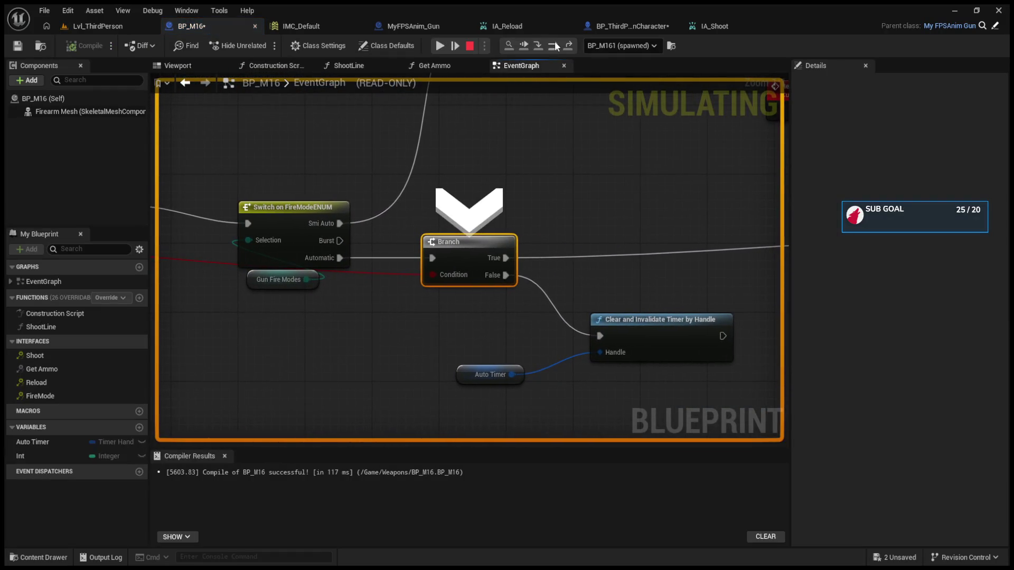
left_click(556, 46)
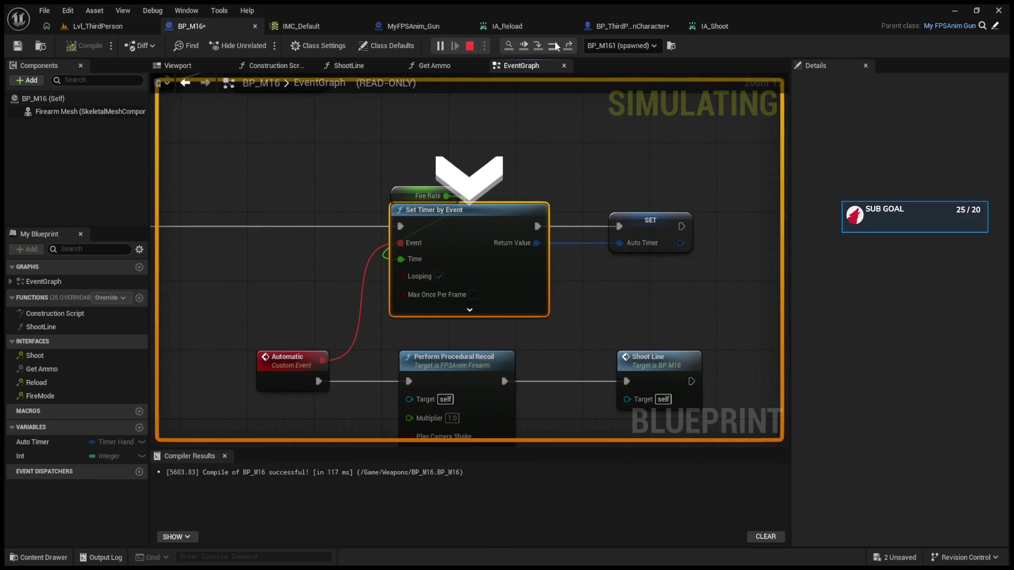
left_click(556, 46)
left_click(556, 47)
left_click(556, 47)
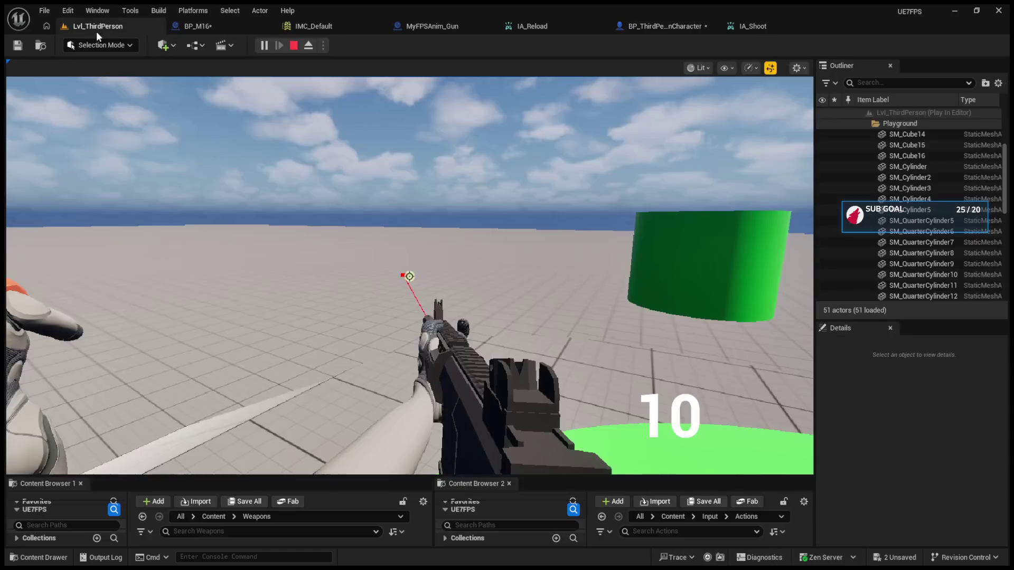
- Fire automatic bursts at the floor, step past the Branch to the timer clearing, resume, and stop
left_click(96, 27)
left_click(422, 239)
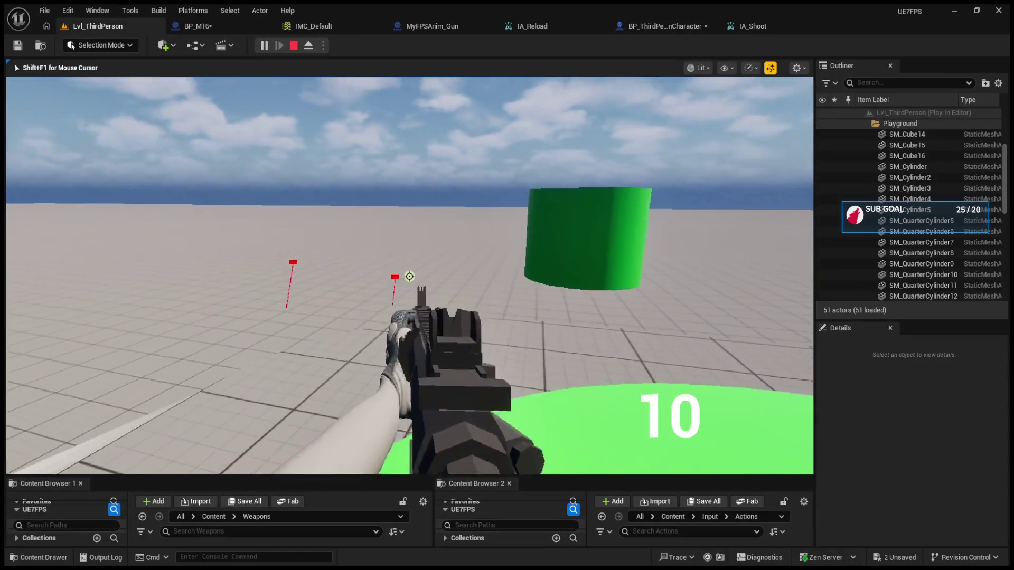
left_click(409, 276)
left_click(410, 276)
left_click(409, 276)
left_click(409, 276)
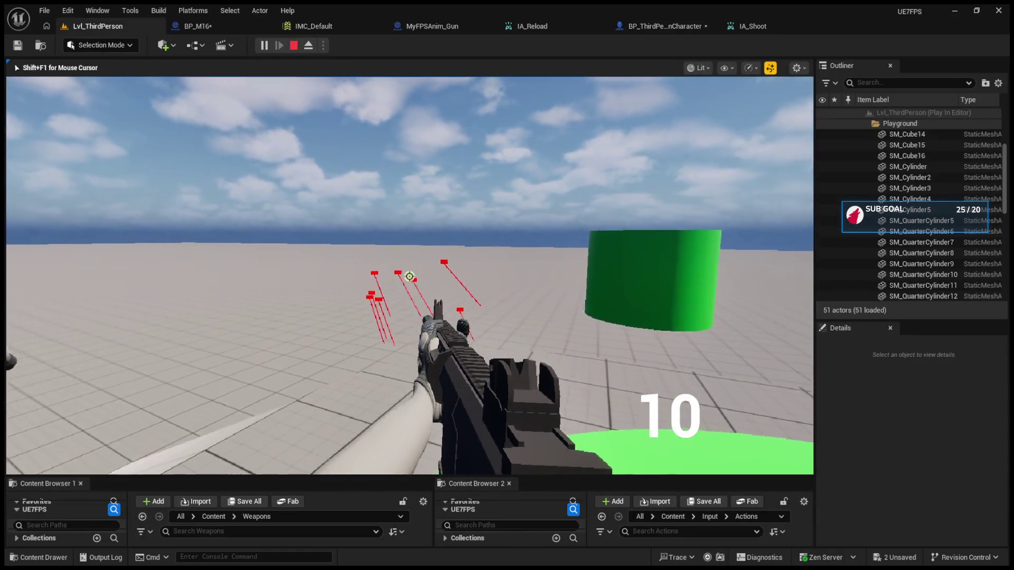
left_click(409, 276)
left_click(410, 276)
left_click(410, 276)
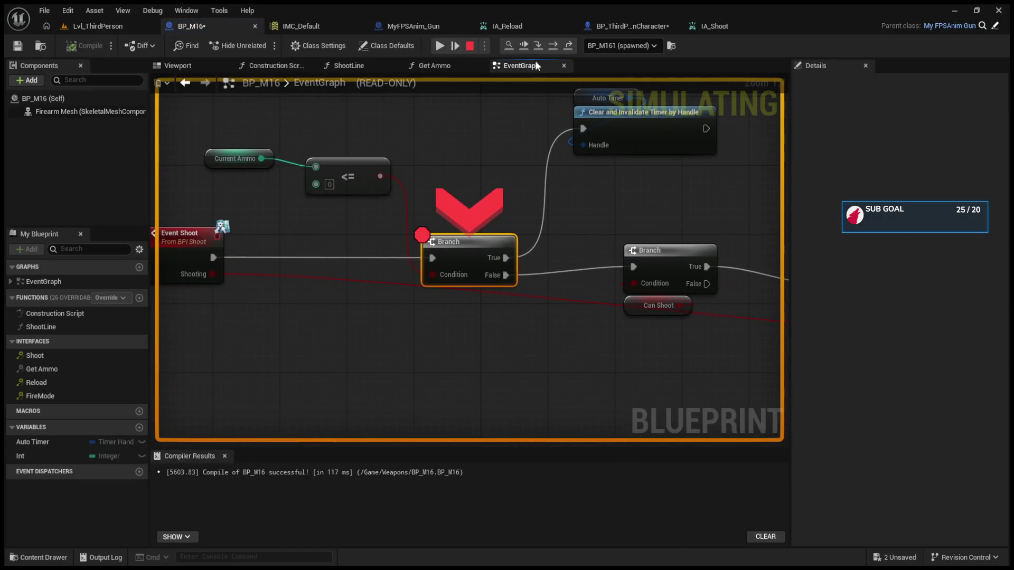
left_click(552, 47)
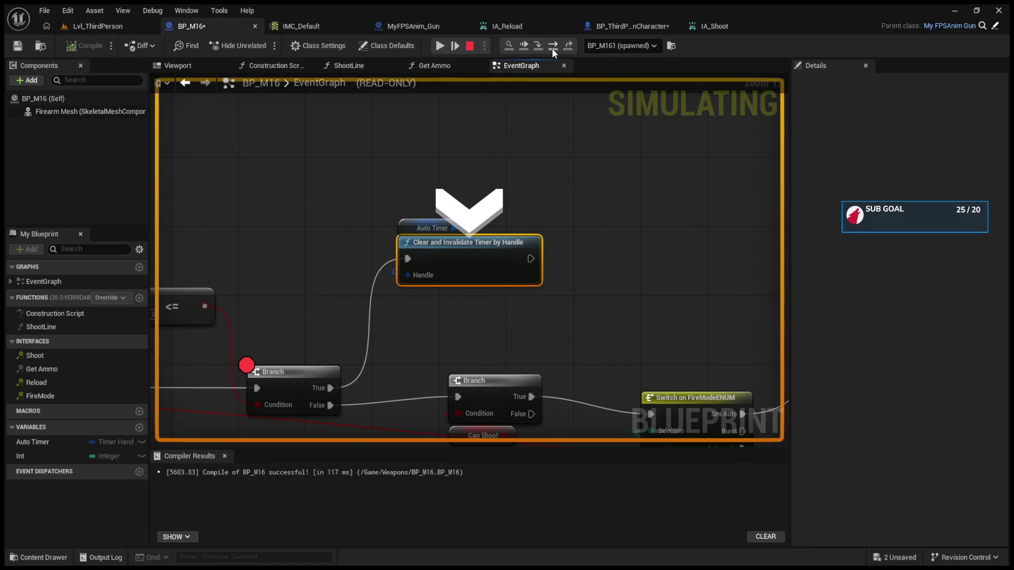
left_click(552, 49)
left_click(85, 26)
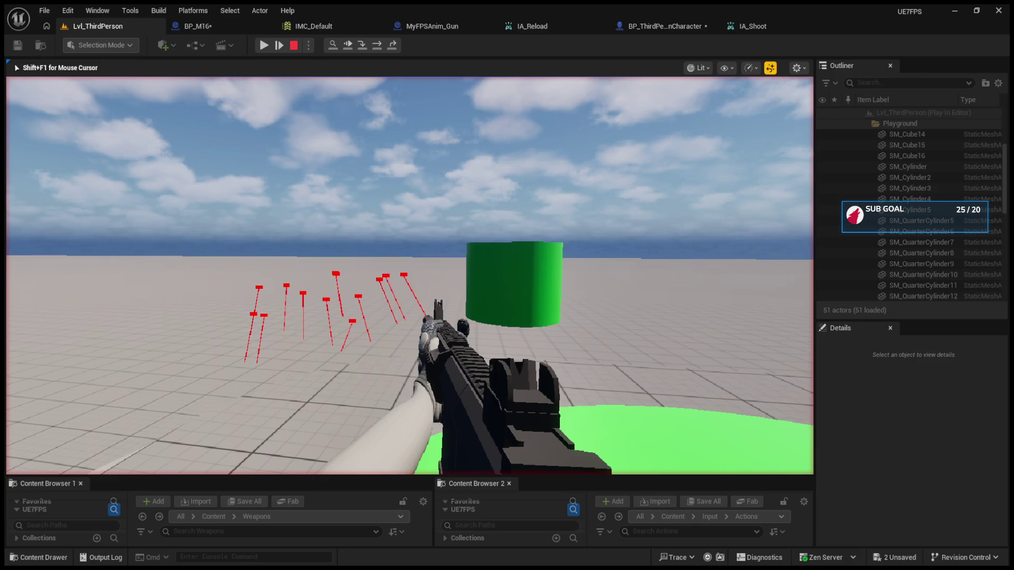
key("Escape")
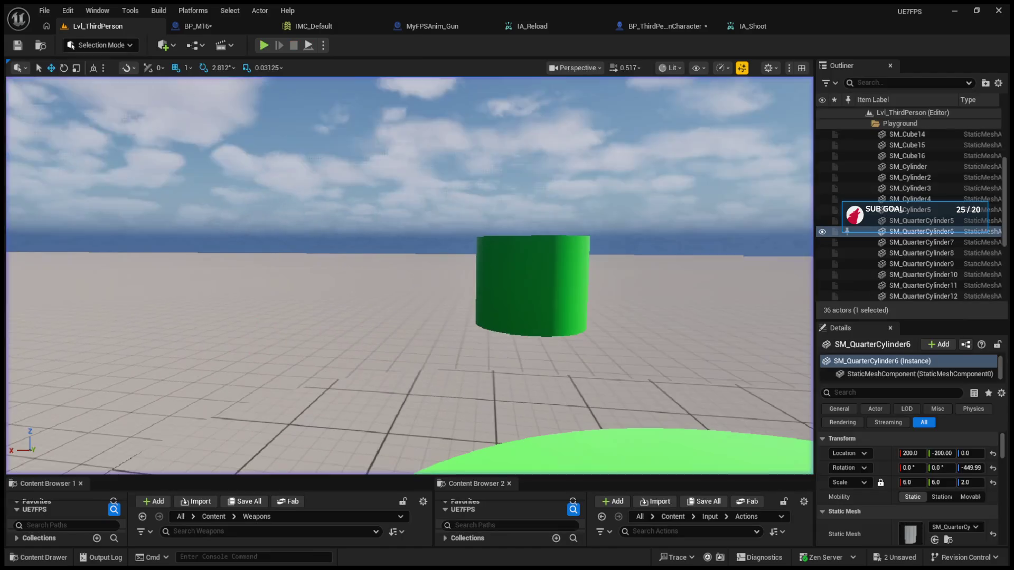
- Review the character's ammo SET nodes and BP_M16's breakpoint Branch
left_click_drag(422, 347, 393, 279)
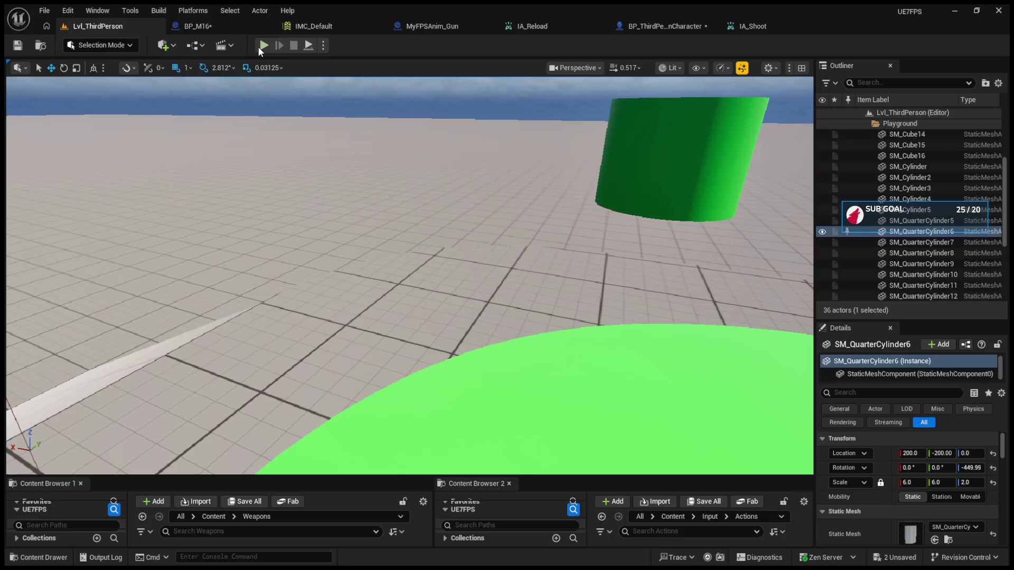
left_click(654, 27)
left_click_drag(528, 208, 689, 224)
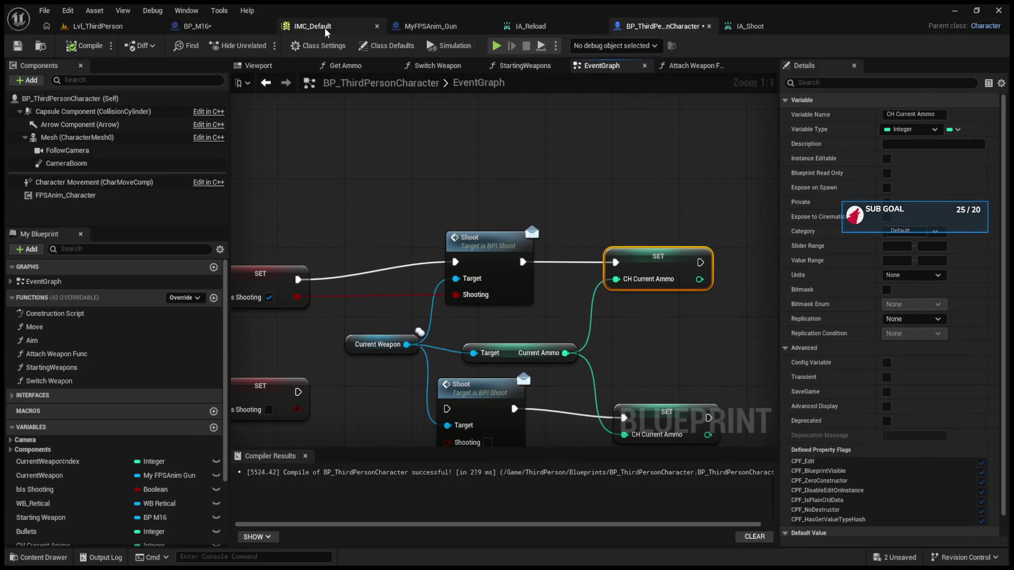
left_click(199, 28)
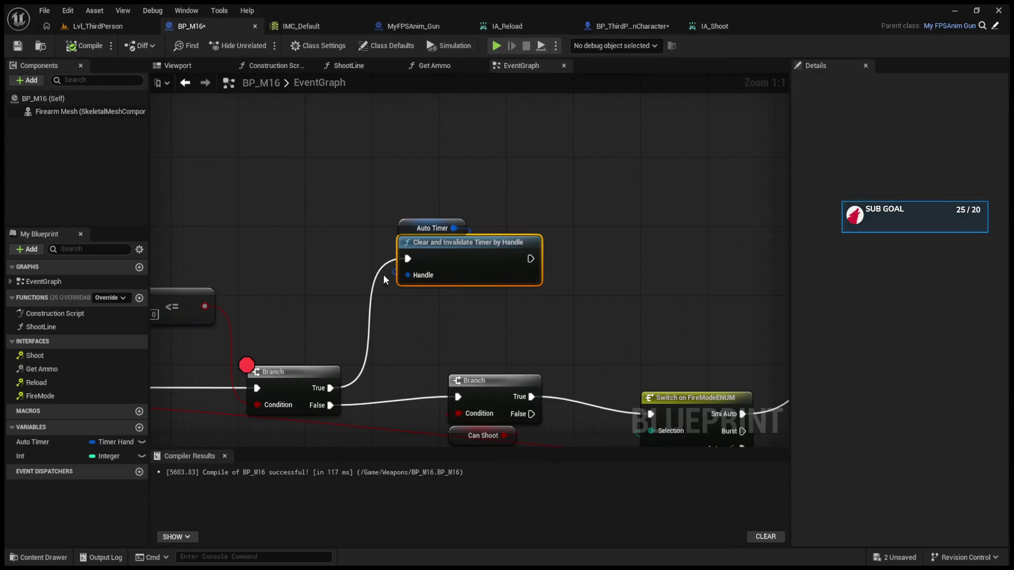
left_click(506, 337)
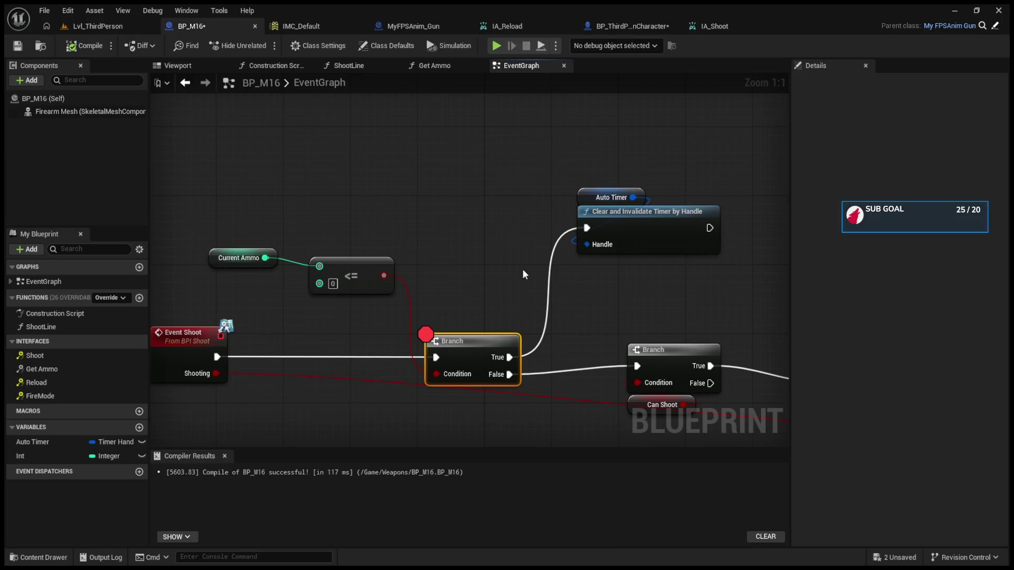
left_click(91, 25)
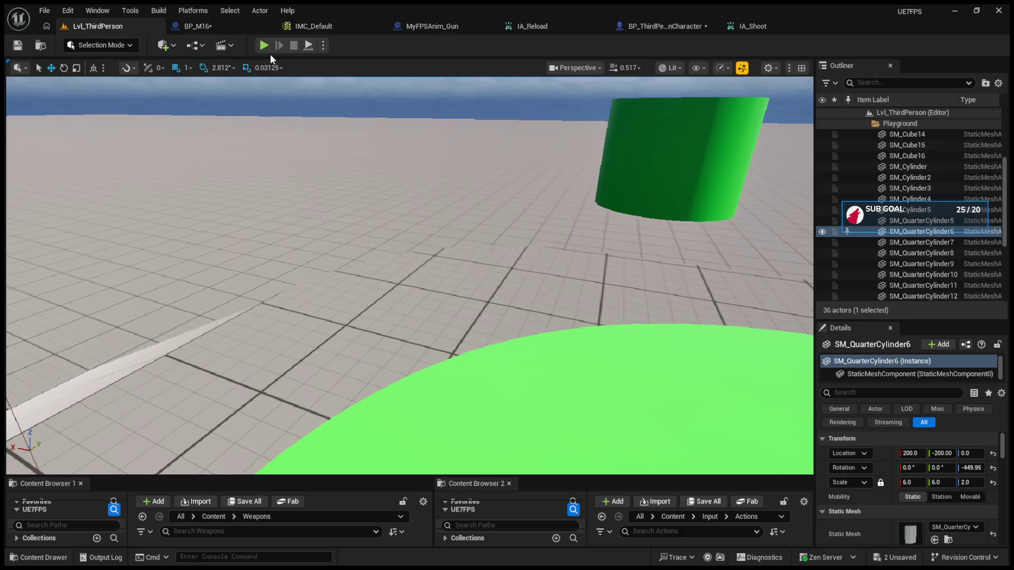
- Equip the rifle, fire in Automatic until ammo reads -12, then stop playing
left_click(264, 46)
key("1")
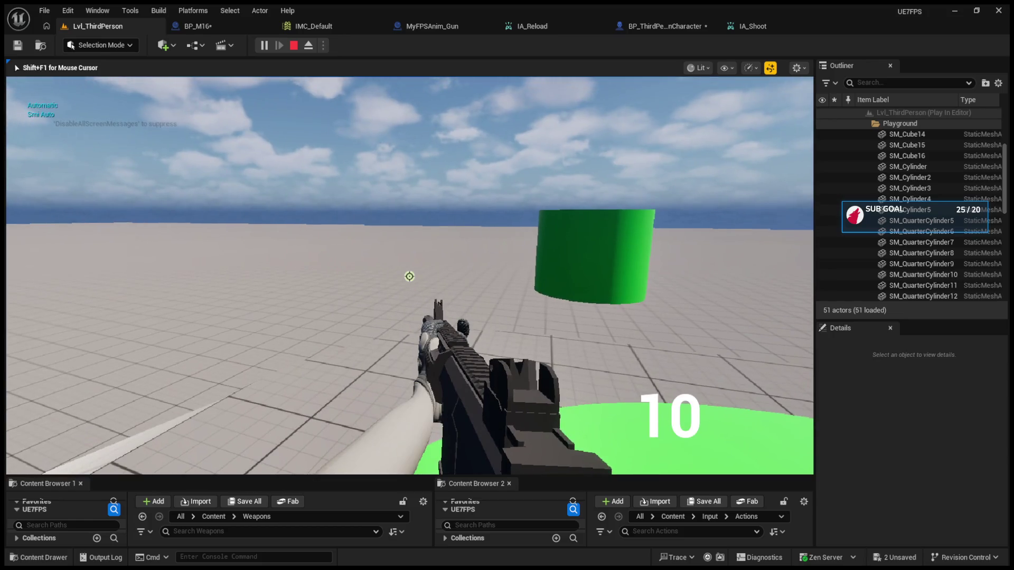
key("b")
left_click(409, 276)
left_click(409, 276)
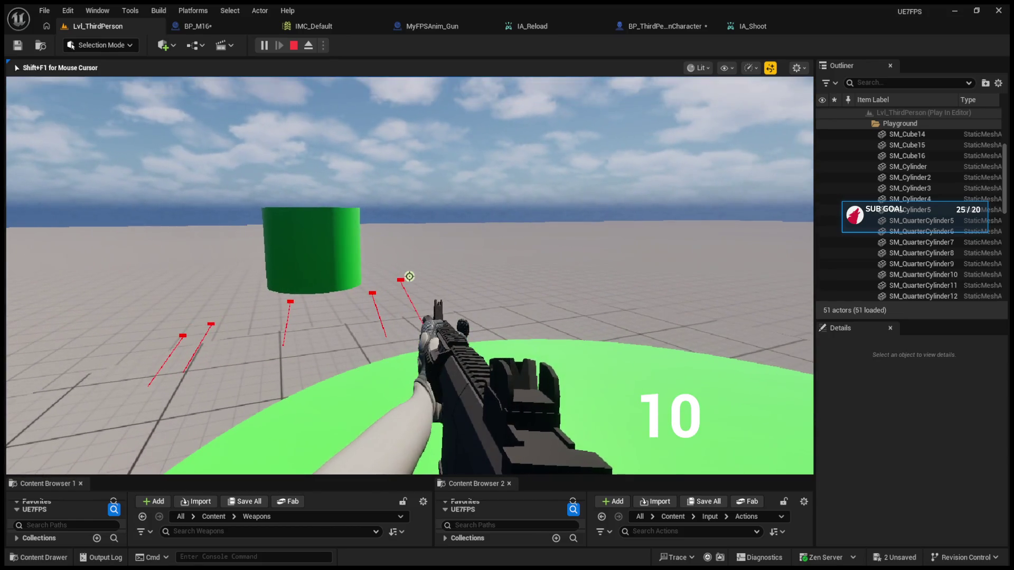
left_click(409, 276)
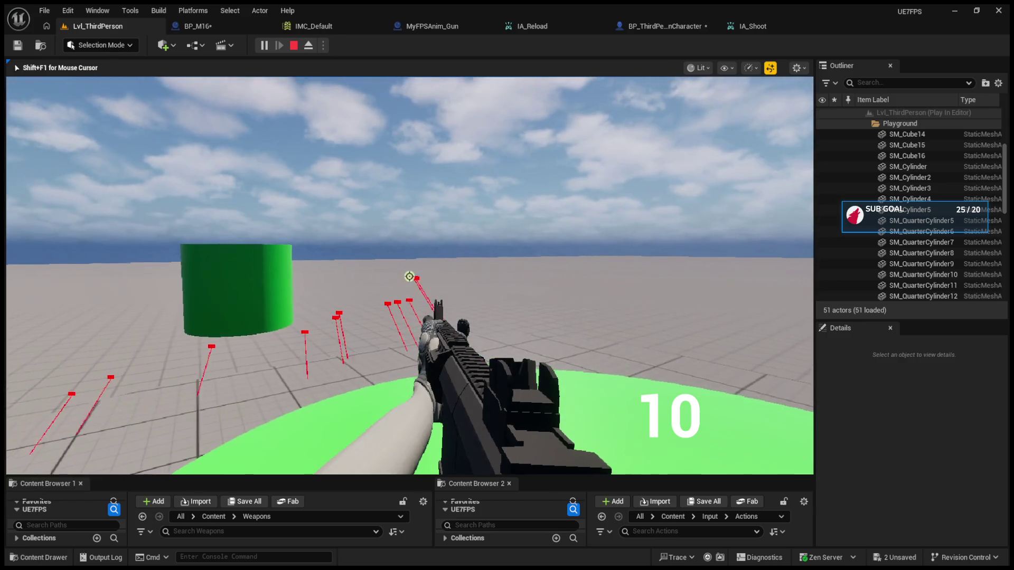
left_click(410, 277)
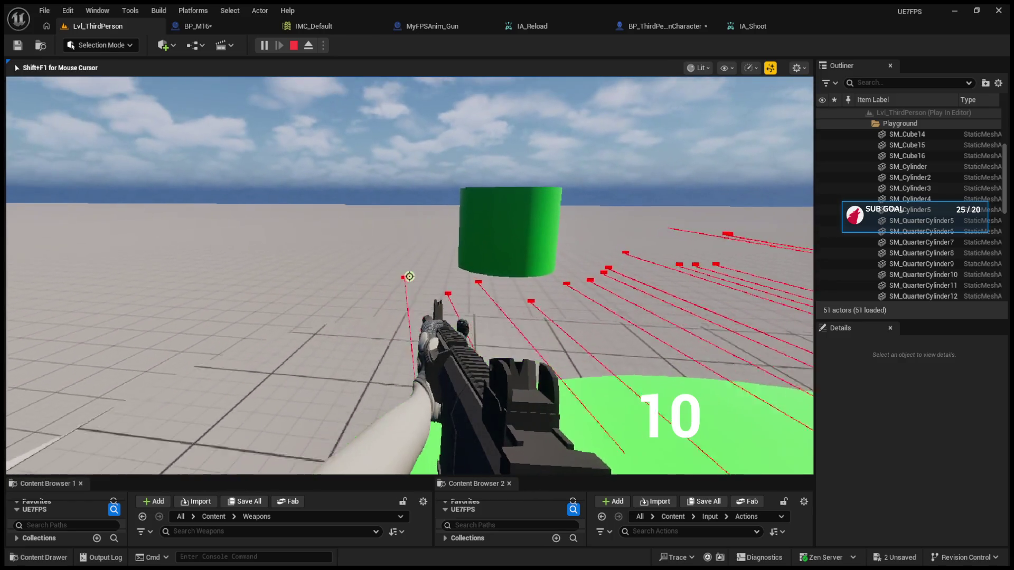
left_click(409, 276)
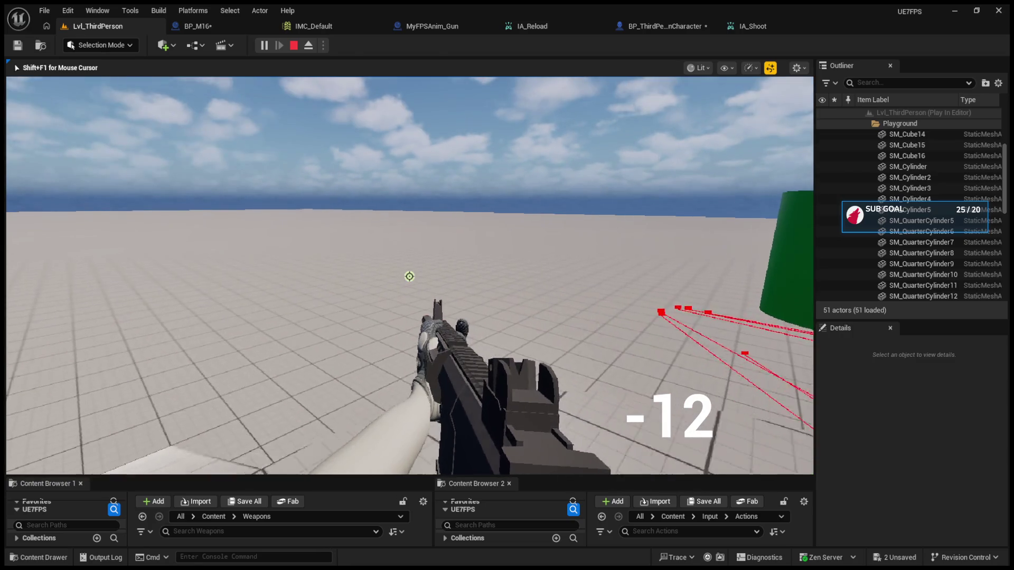
key("Escape")
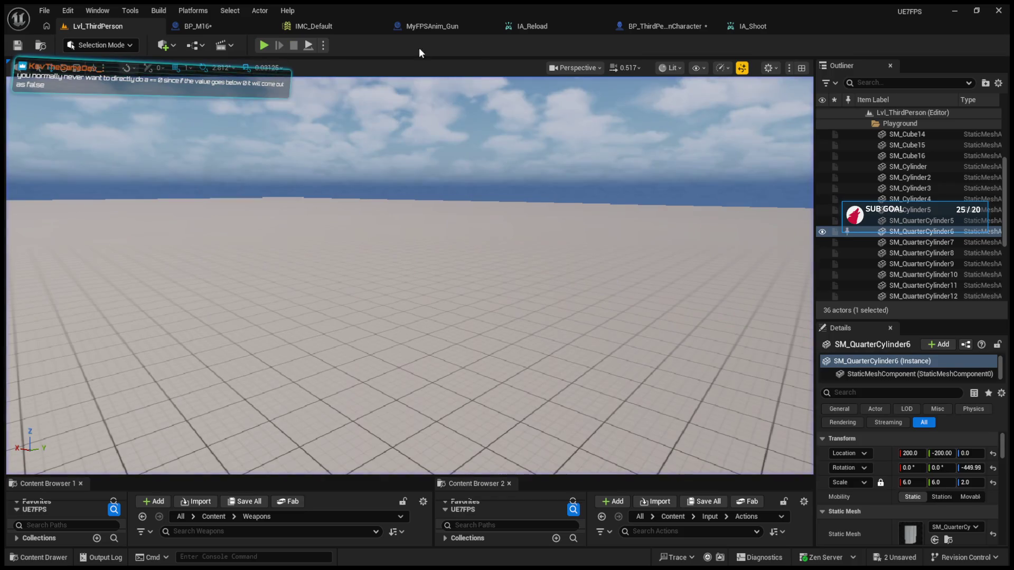
- Reposition the second Branch, Can Shoot and Event Shoot nodes in BP_M16's graph
left_click(660, 26)
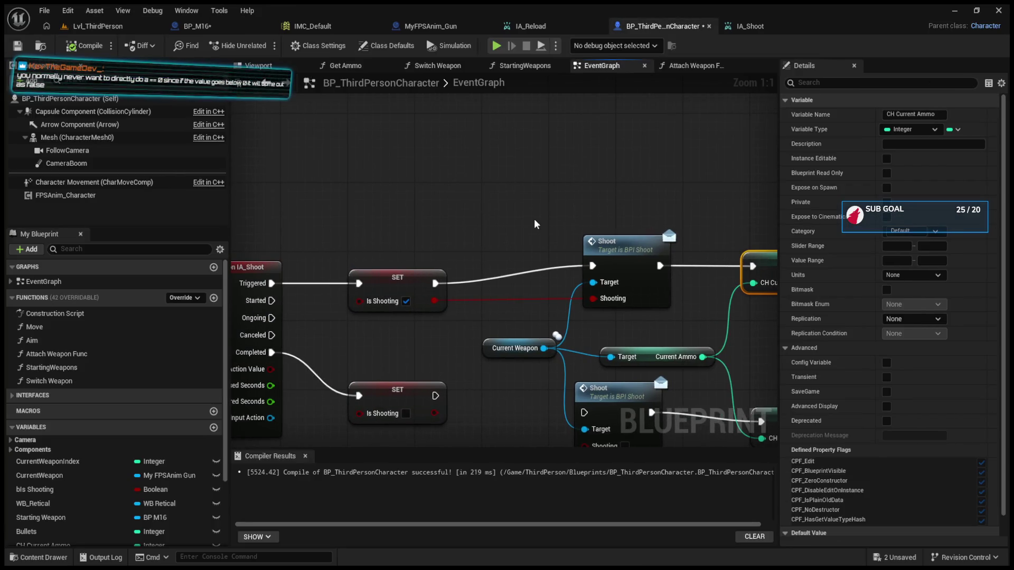
left_click_drag(535, 224, 522, 178)
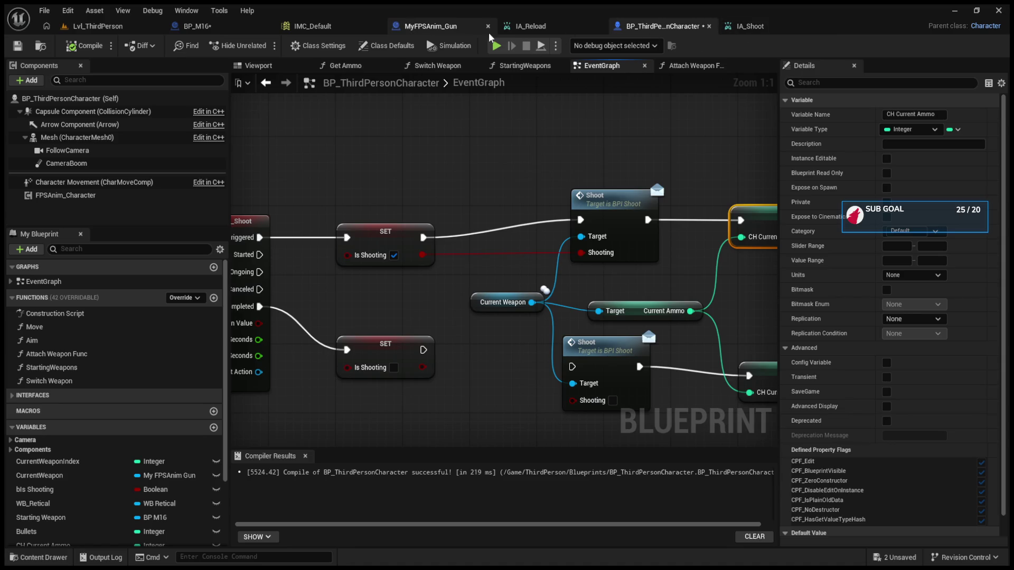
left_click(262, 24)
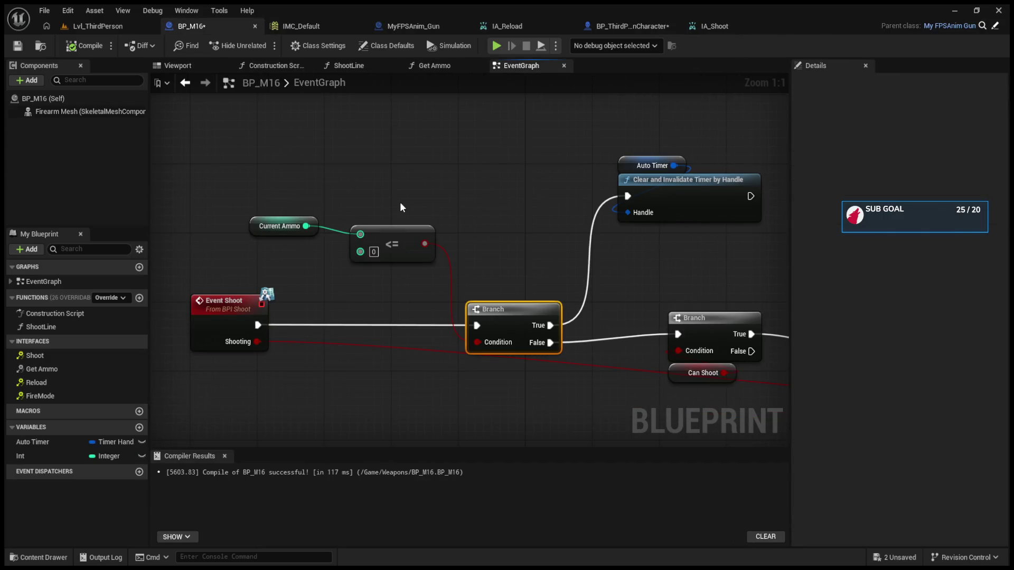
left_click_drag(412, 244, 543, 292)
mouse_move(560, 307)
left_mouse_down()
mouse_move(575, 365)
mouse_move(593, 319)
mouse_move(551, 302)
left_mouse_up()
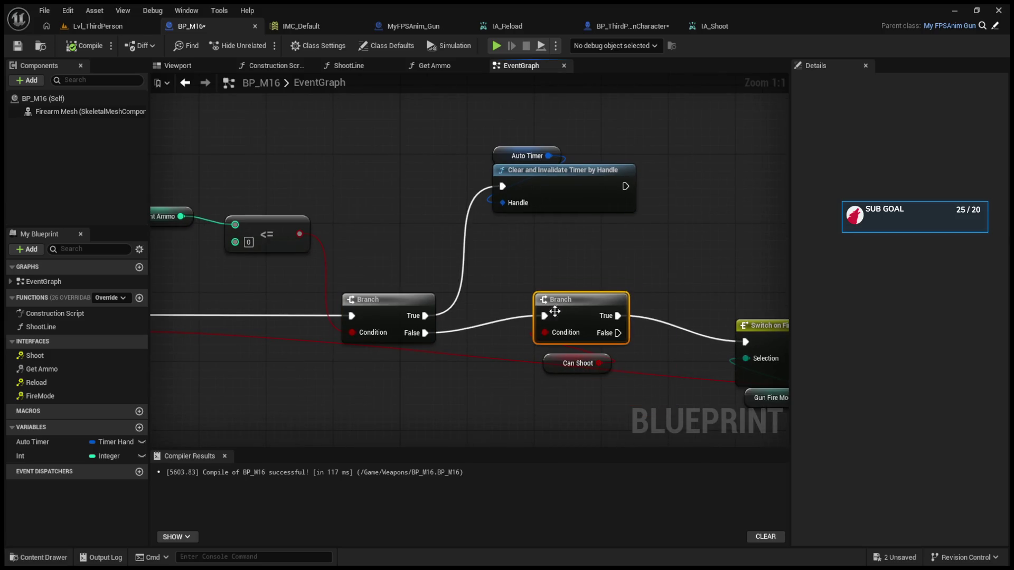
left_click_drag(551, 362, 525, 354)
left_click(570, 300, "ctrl")
mouse_move(570, 300)
left_mouse_down()
mouse_move(574, 316)
mouse_move(676, 299)
left_mouse_up()
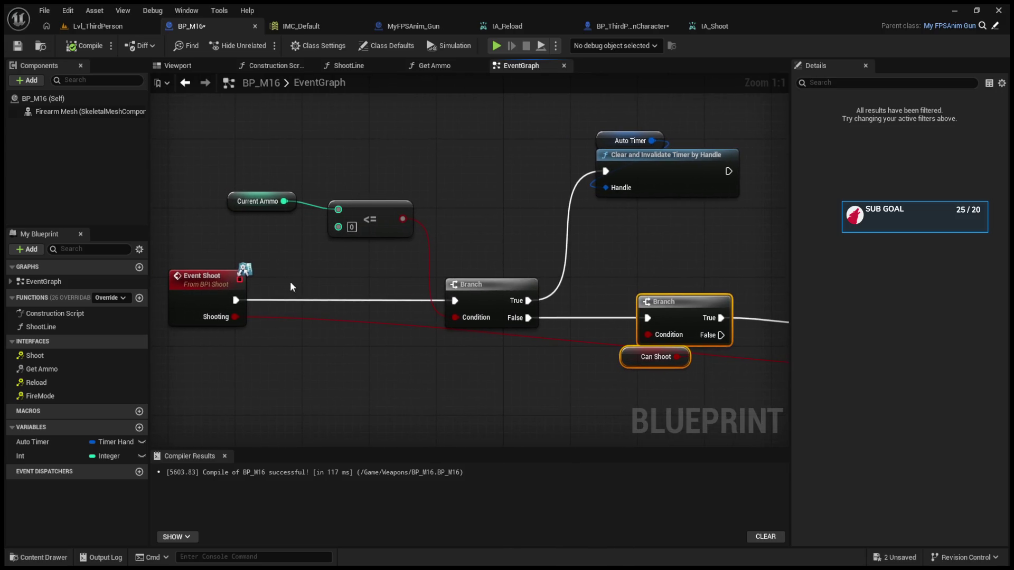
left_click(267, 283)
mouse_move(268, 283)
left_mouse_down()
mouse_move(210, 286)
mouse_move(364, 313)
mouse_move(452, 294)
left_mouse_up()
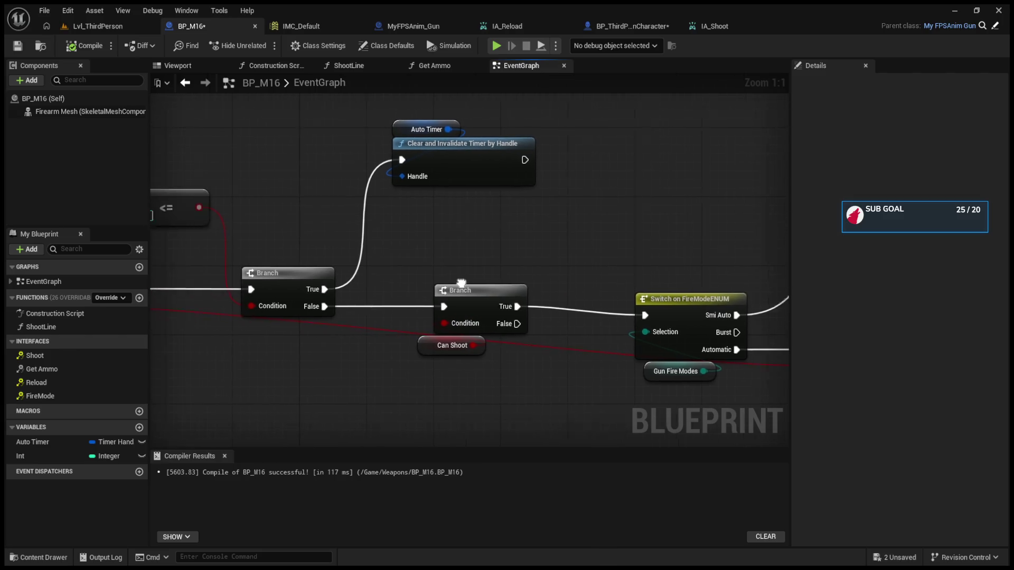
- Realign Current Ammo, <= and the first Branch, and add a reroute on the Shooting wire
left_click_drag(273, 217, 442, 234)
mouse_move(219, 154)
left_mouse_down()
mouse_move(606, 281)
mouse_move(585, 286)
left_mouse_up()
left_click(437, 235)
mouse_move(232, 191)
left_mouse_down()
mouse_move(322, 227)
mouse_move(327, 209)
mouse_move(343, 207)
left_mouse_up()
mouse_move(264, 207)
left_mouse_down()
mouse_move(265, 224)
mouse_move(264, 216)
mouse_move(379, 255)
left_mouse_up()
left_click_drag(437, 298, 444, 294)
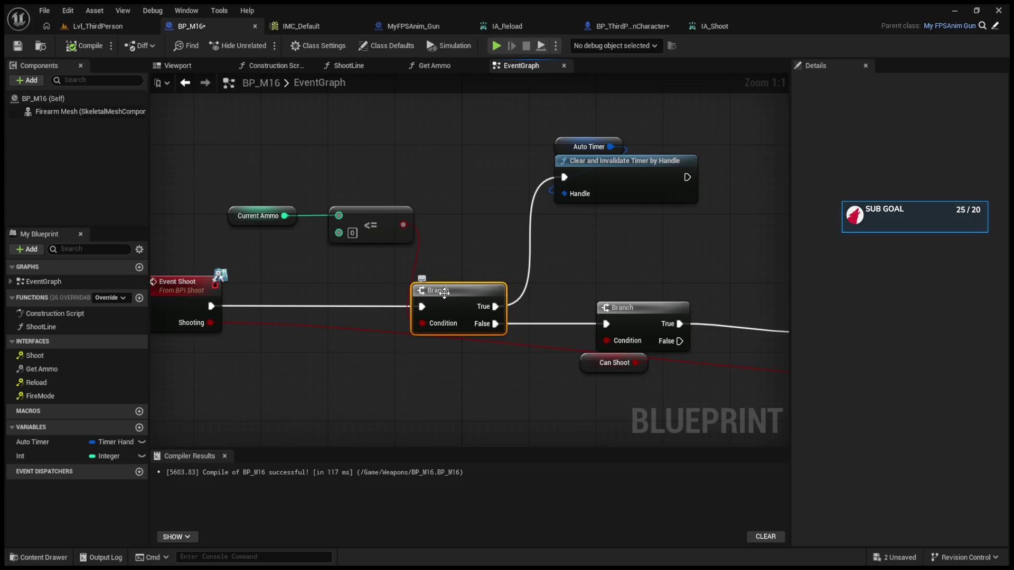
left_click(548, 409)
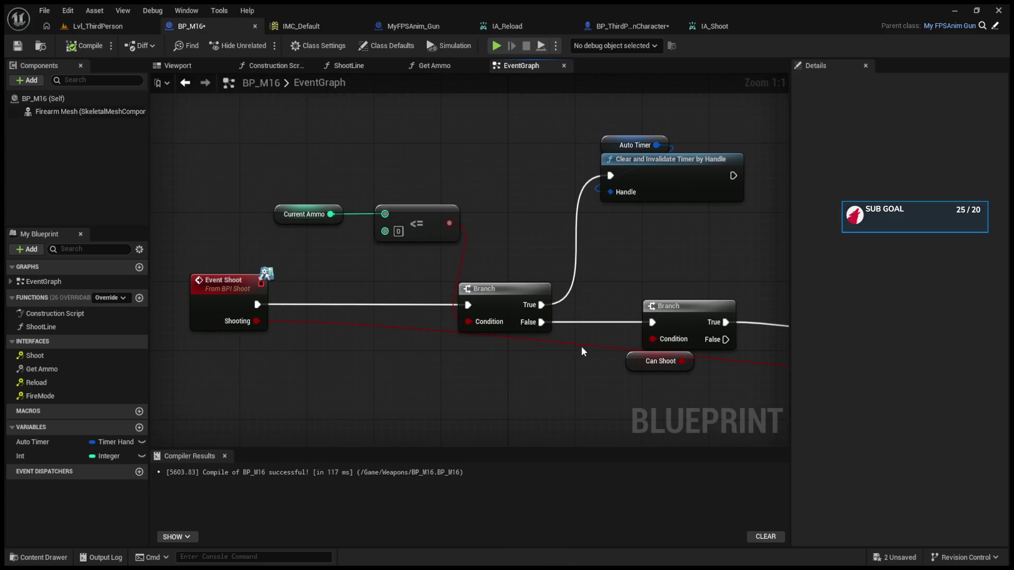
double_click(580, 345)
- Rearrange the reroute, Switch on FireModeENUM, Branch and Gun Fire Modes nodes, then check the Can Shoot default
left_click_drag(585, 343, 324, 376)
left_click_drag(576, 407, 505, 390)
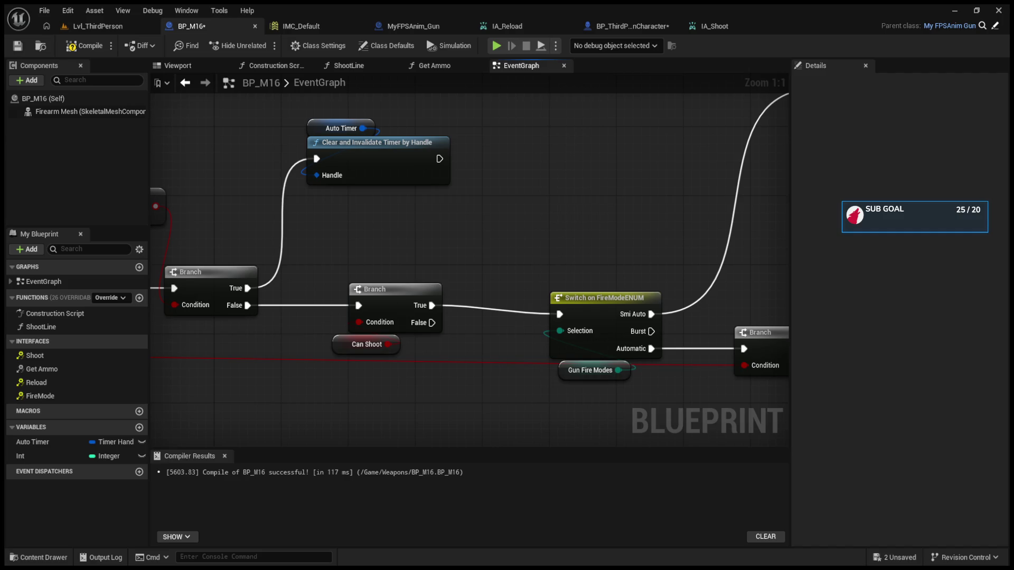
mouse_move(503, 222)
left_mouse_down()
mouse_move(561, 225)
mouse_move(604, 317)
mouse_move(468, 280)
mouse_move(465, 314)
mouse_move(307, 71)
mouse_move(367, 78)
left_mouse_up()
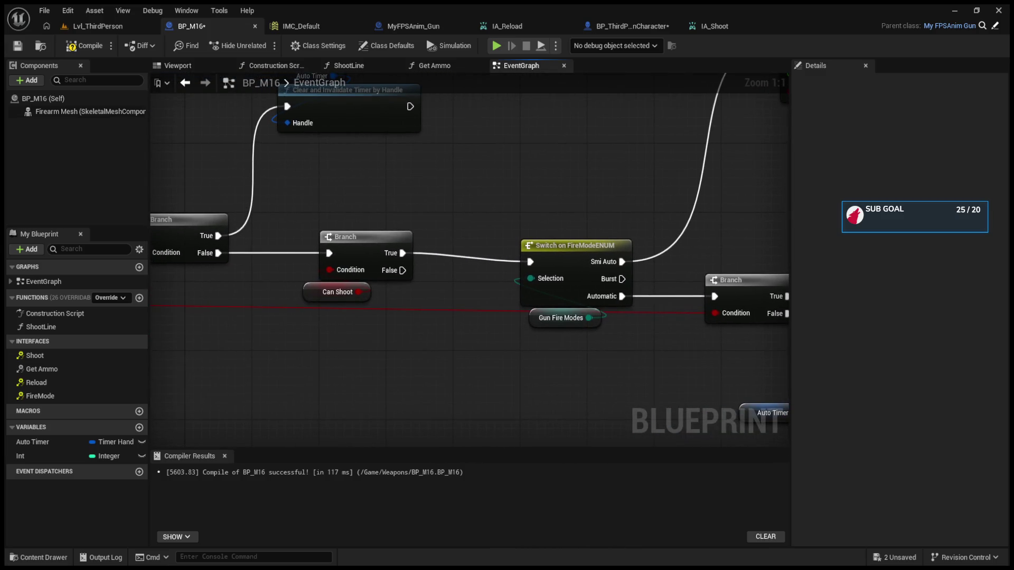
mouse_move(381, 262)
left_mouse_down()
mouse_move(110, 221)
mouse_move(347, 266)
left_mouse_up()
left_click_drag(276, 231, 346, 329)
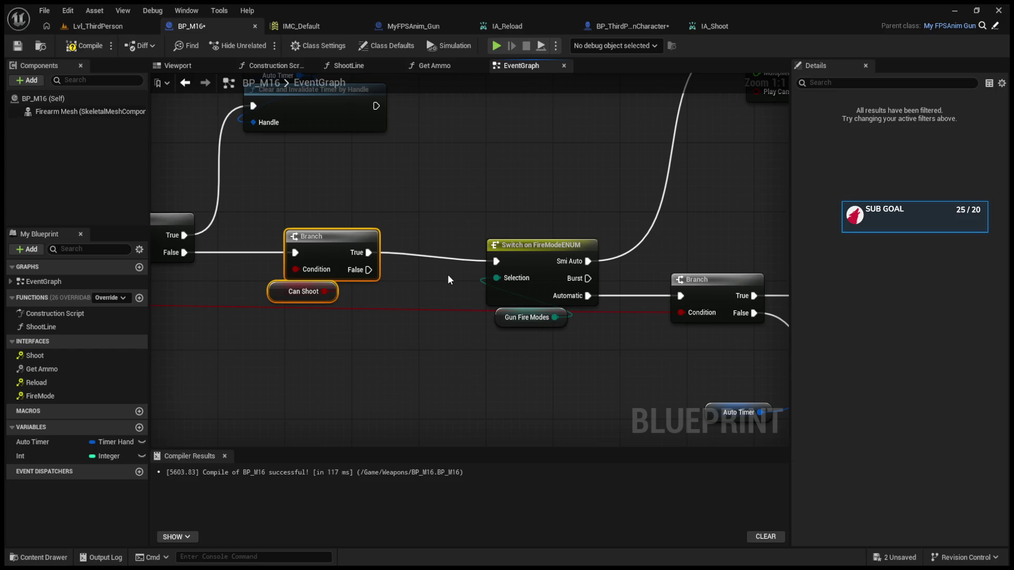
left_click_drag(447, 274, 347, 257)
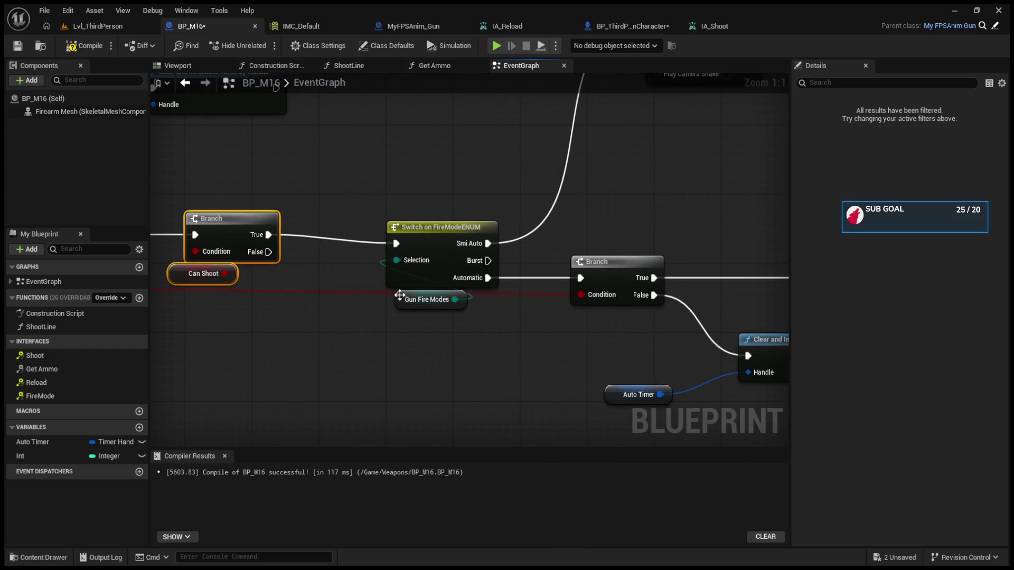
mouse_move(408, 304)
left_mouse_down()
mouse_move(384, 313)
mouse_move(682, 356)
left_mouse_up()
left_click(635, 216)
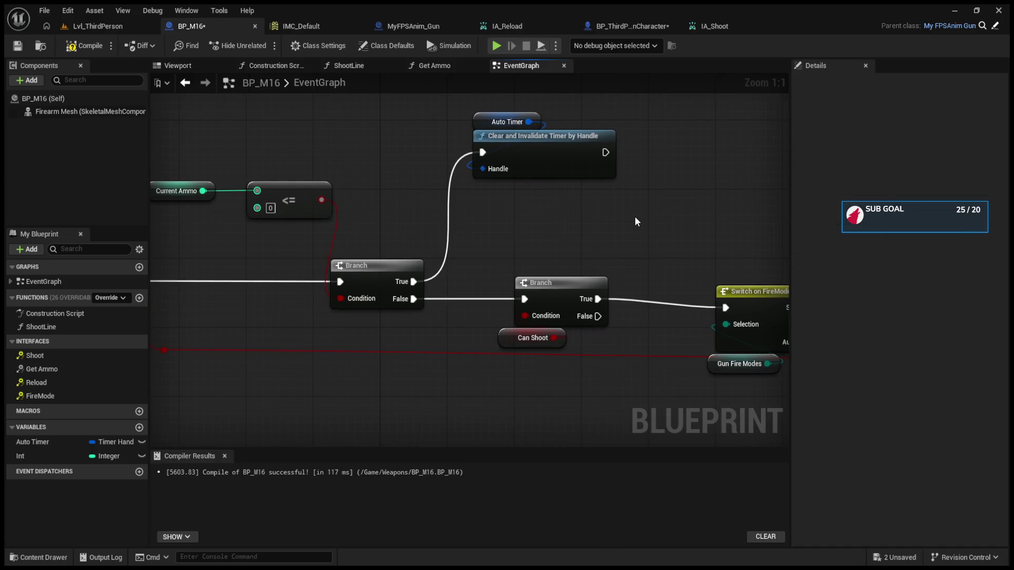
left_click(45, 99)
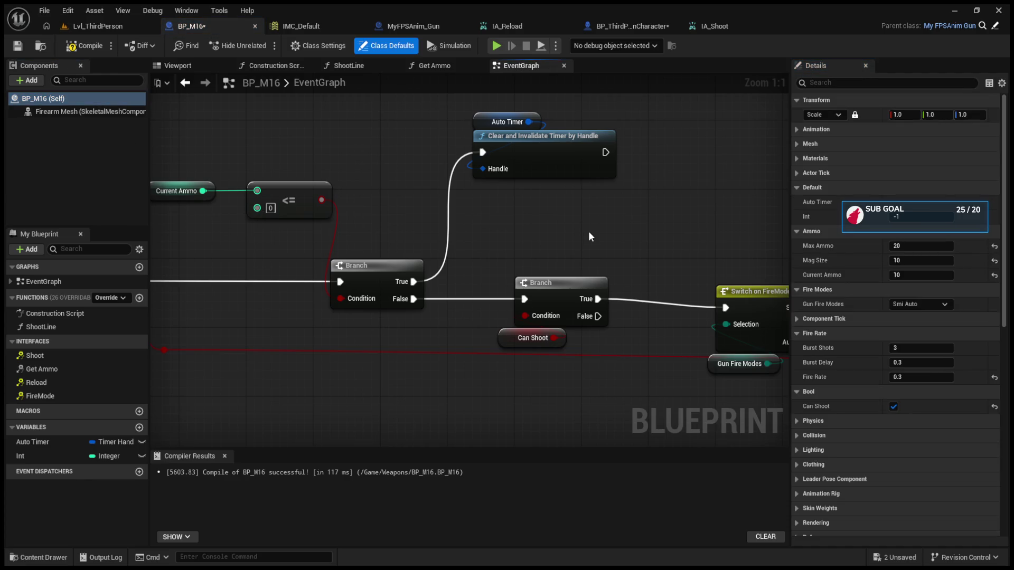
- Add a SET Can Shoot false node after the first timer clear, align it, and compile
key("ctrl+v")
mouse_move(613, 233)
left_mouse_down()
mouse_move(613, 153)
mouse_move(643, 178)
left_mouse_up()
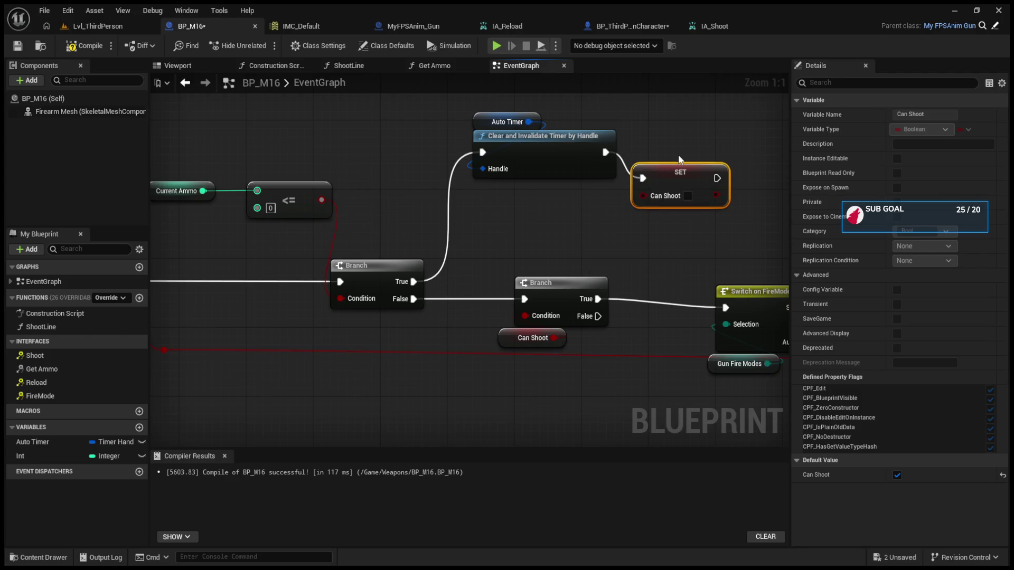
key("q")
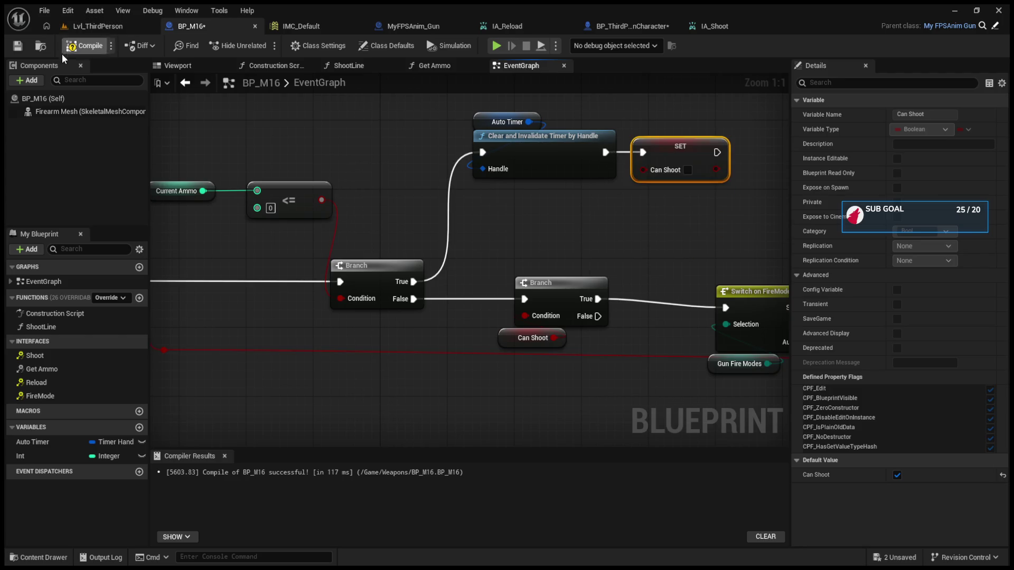
left_click(74, 47)
- Paste a second SET Can Shoot after the automatic-fire timer clear, then start a play test
mouse_move(619, 349)
left_mouse_down()
mouse_move(322, 327)
mouse_move(311, 340)
left_mouse_up()
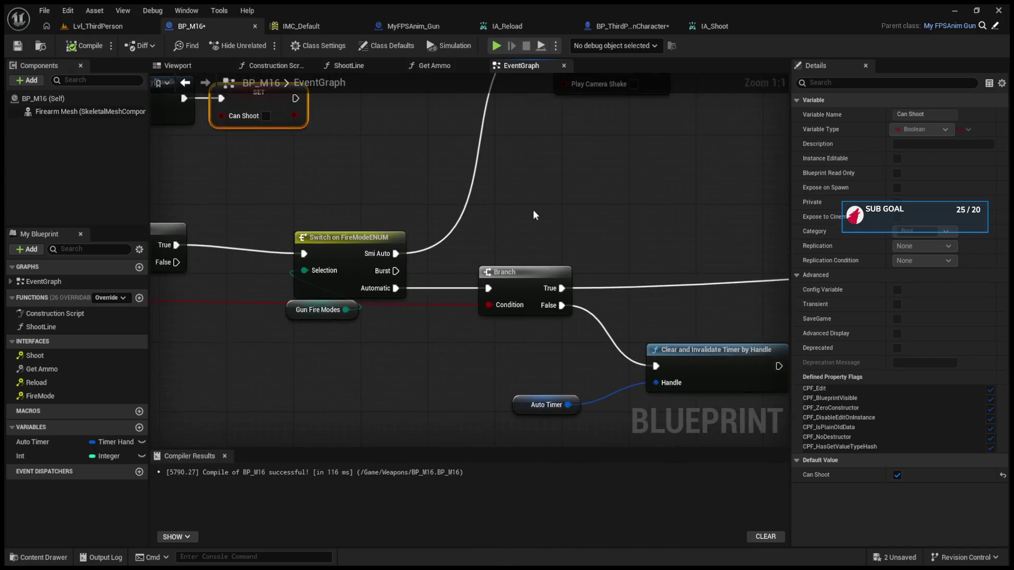
key("ctrl+v")
mouse_move(538, 299)
left_mouse_down()
mouse_move(584, 307)
mouse_move(605, 300)
left_mouse_up()
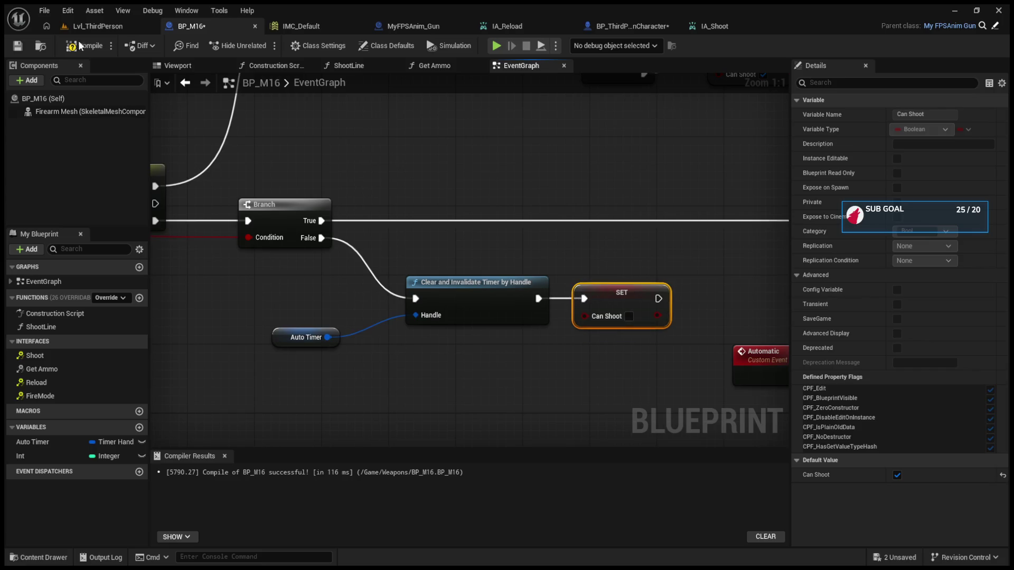
left_click(86, 28)
left_click(263, 45)
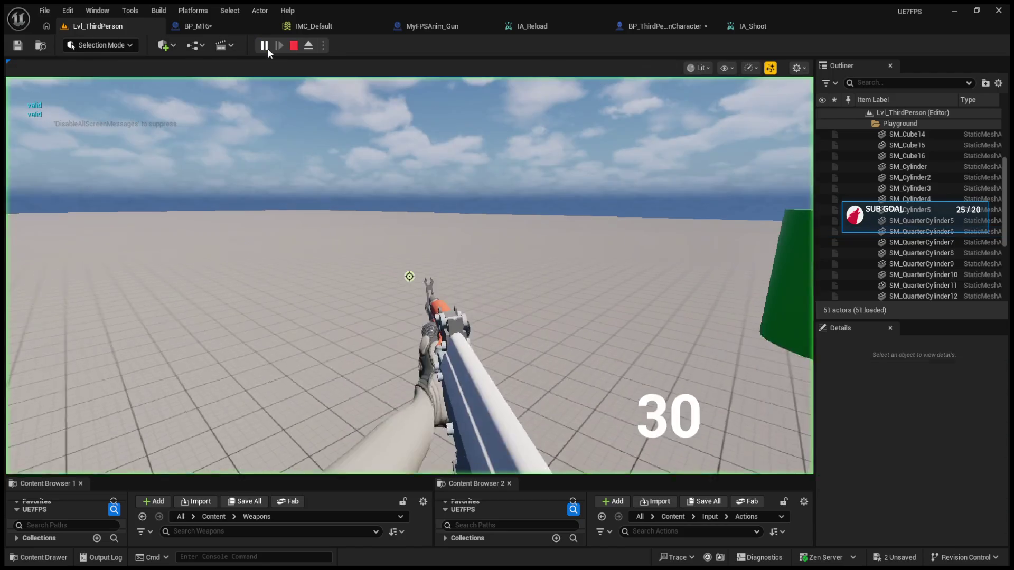
- Fire the rifle repeatedly to test the fix and empty the magazine, then stop the session
left_click(337, 154)
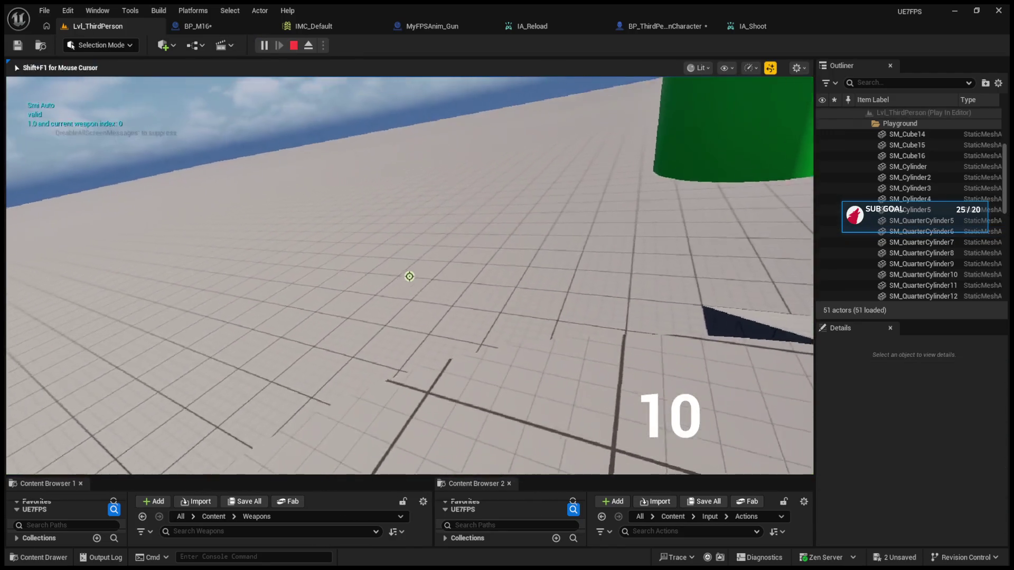
left_click(409, 276)
left_click(409, 276)
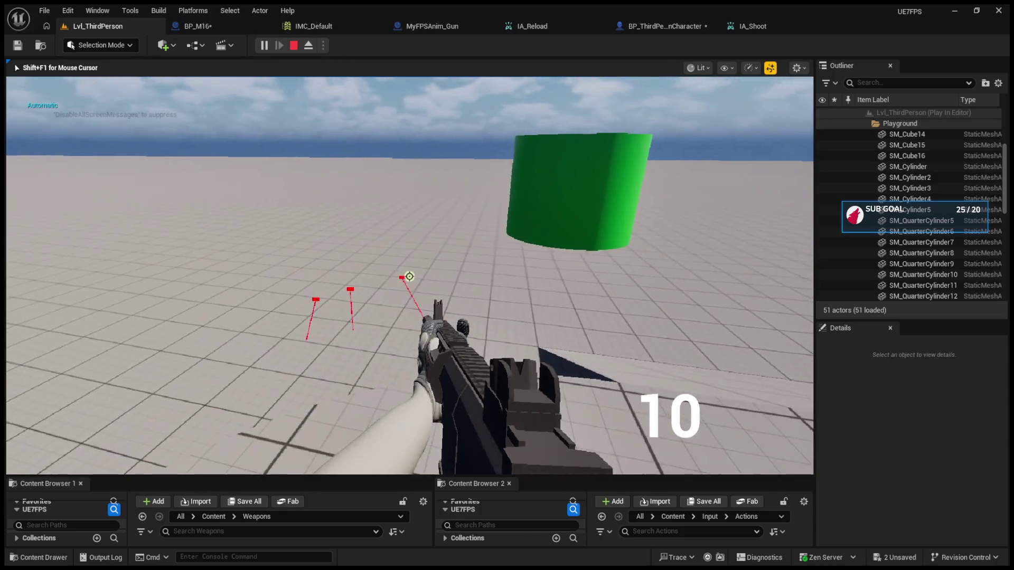
left_click(410, 276)
left_click(410, 276)
left_click(409, 276)
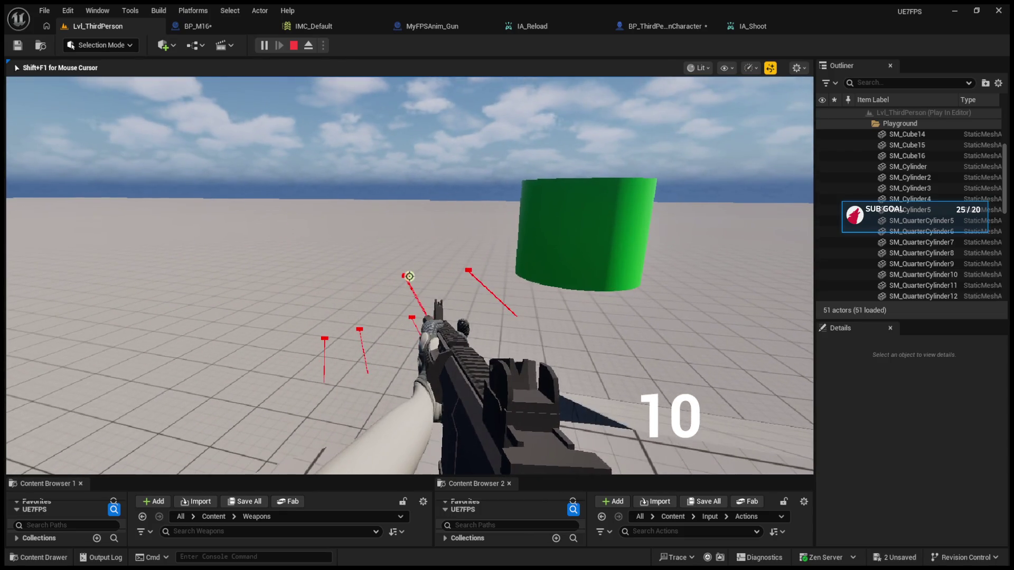
left_click(409, 276)
left_click(409, 276)
left_click(409, 276)
left_click(410, 276)
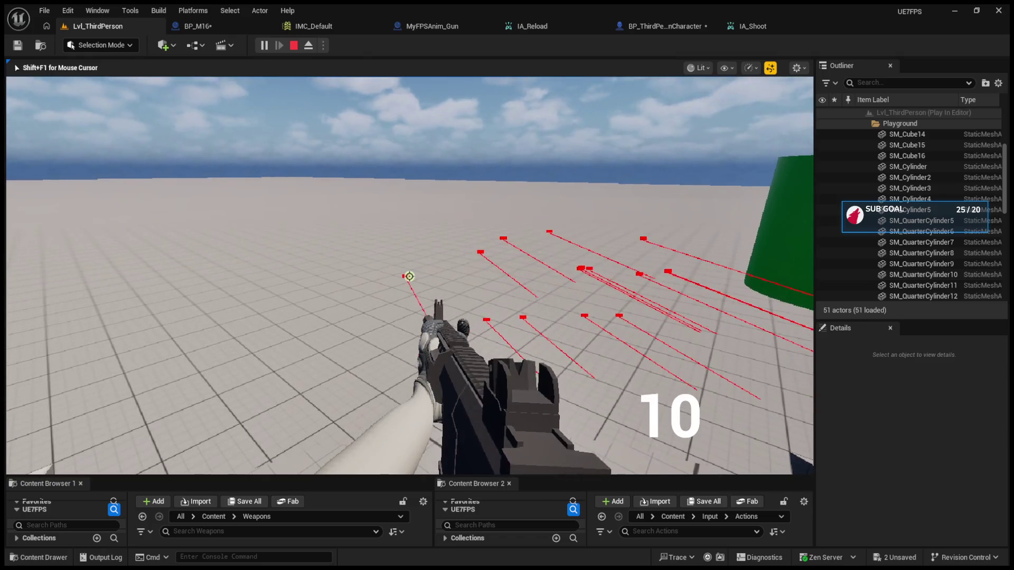
key("Escape")
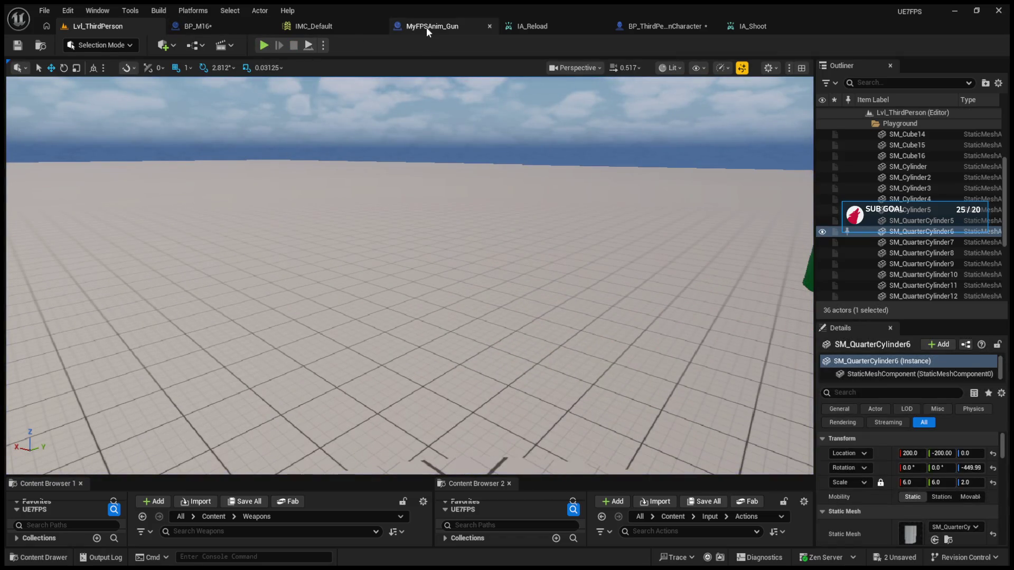
- Review MyFPSAnim_Gun, IMC_Default, BP_M16's timer nodes and BP_ThirdPersonCharacter's CH Current Ammo setters
left_click(426, 26)
left_click(316, 26)
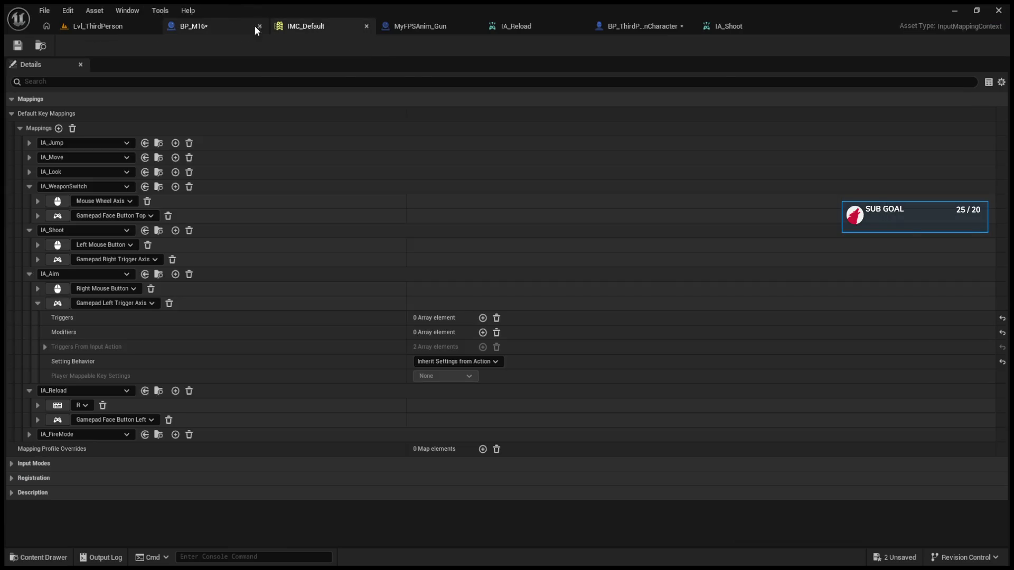
left_click(238, 25)
mouse_move(453, 227)
left_mouse_down()
mouse_move(369, 219)
mouse_move(382, 203)
left_mouse_up()
left_click_drag(698, 353, 653, 351)
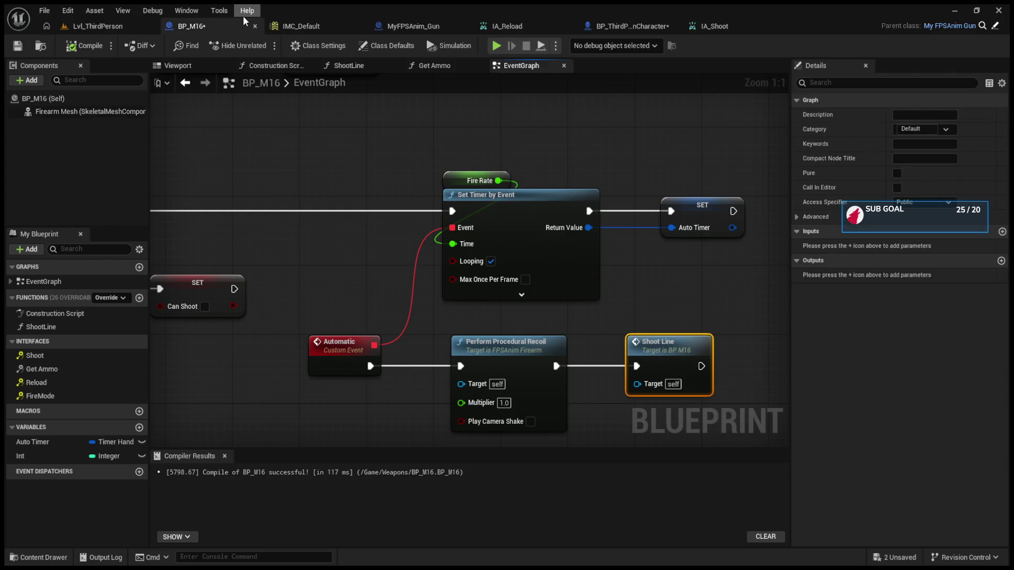
left_click(626, 26)
left_click_drag(581, 137, 488, 137)
left_click(193, 26)
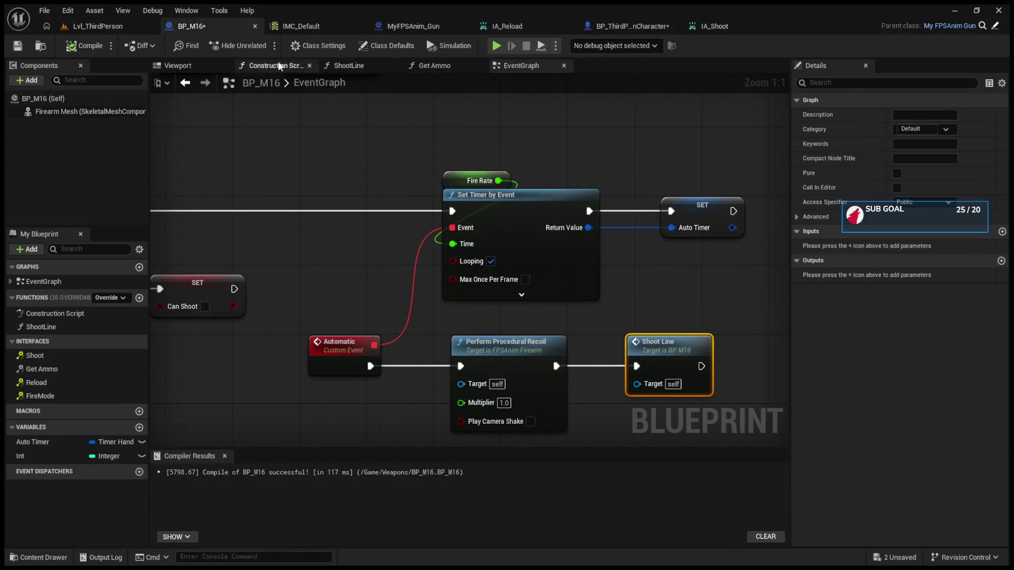
- Launch another playtest, equip a rifle and fire six shots to check the traces, swapping weapons
left_click(113, 27)
left_click(259, 46)
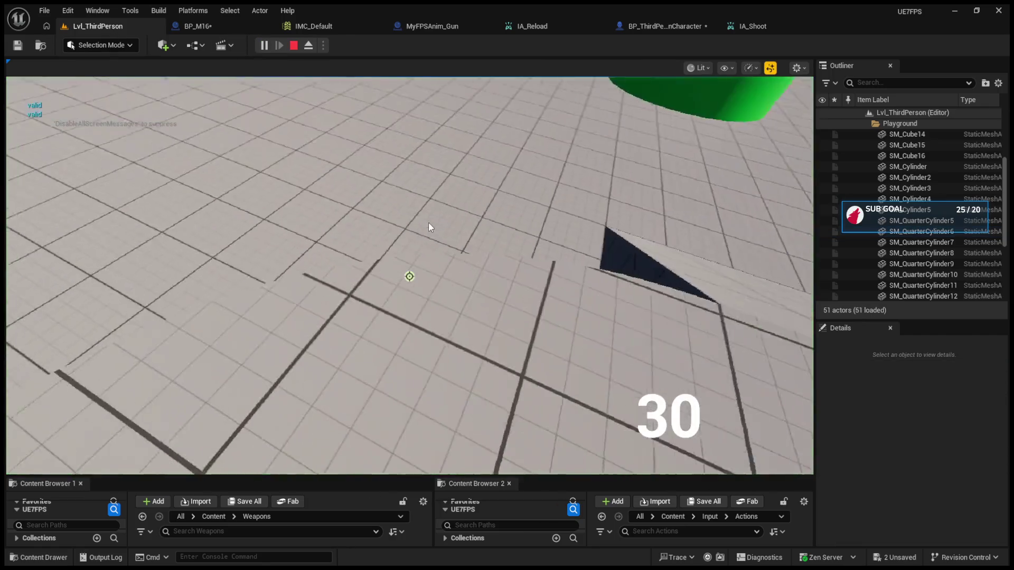
scroll(428, 223, "up", 1)
left_click(429, 223)
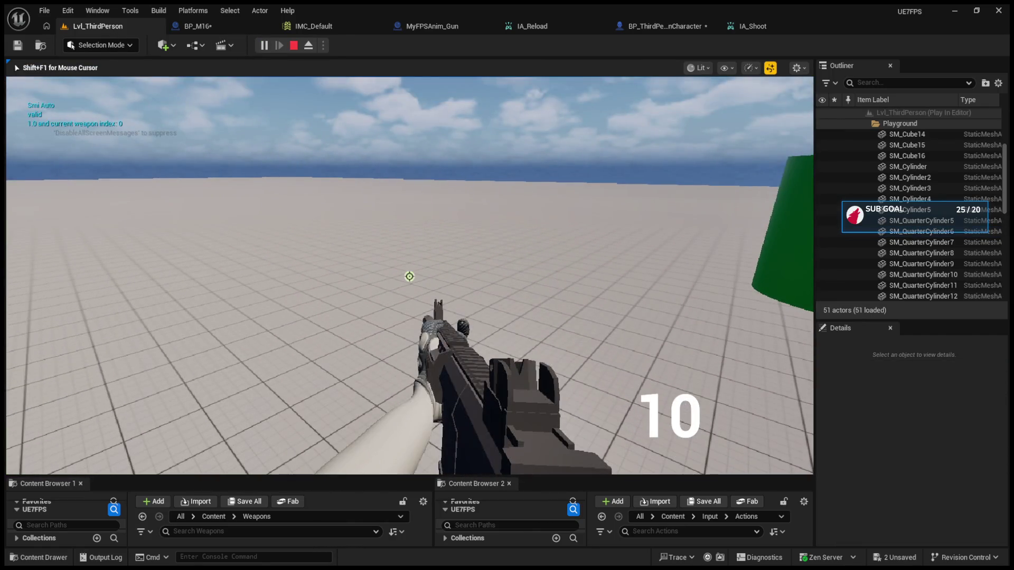
left_click(429, 223)
left_click(428, 223)
left_click(410, 276)
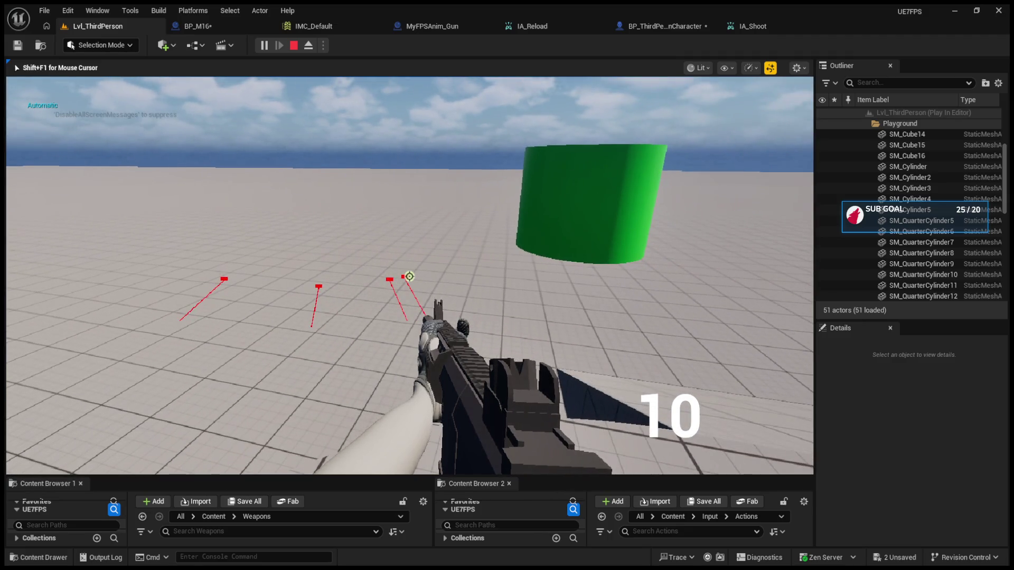
left_click(410, 276)
left_click(409, 276)
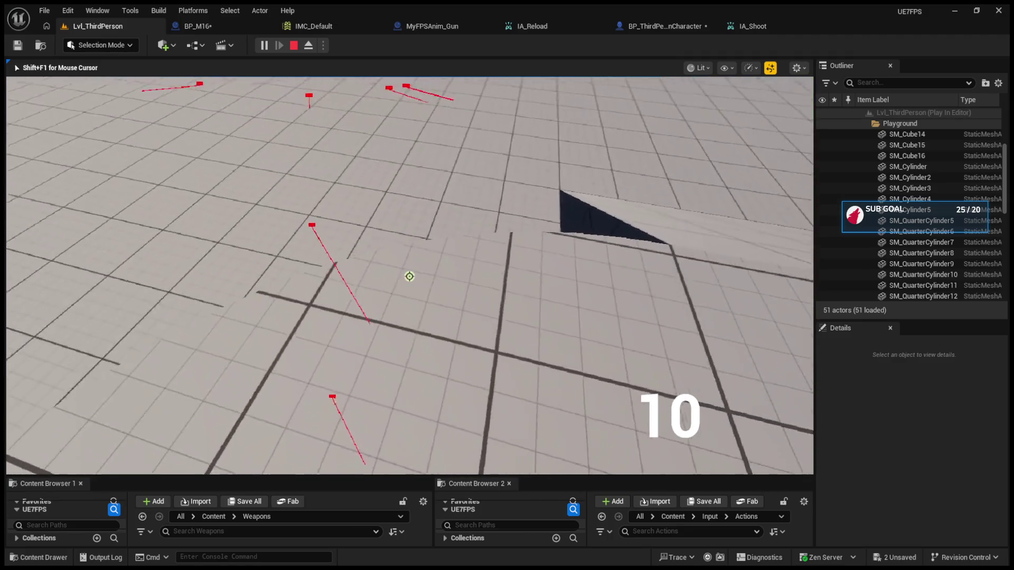
scroll(409, 277, "down", 1)
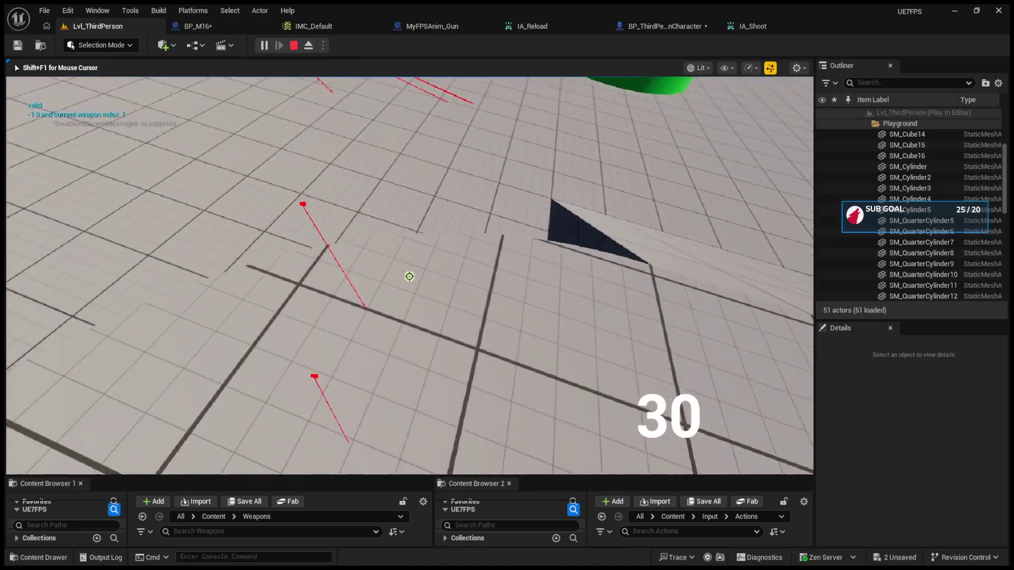
scroll(409, 276, "up", 1)
- Cycle the fire mode to Burst and back to semi-auto, then stop and reopen BP_M16
key("b")
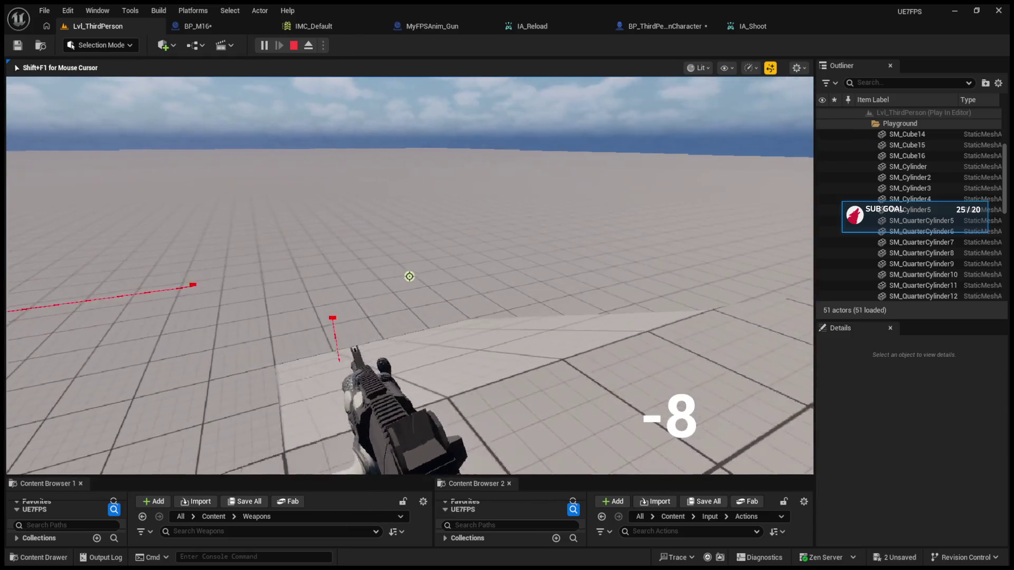
key("b")
key("r")
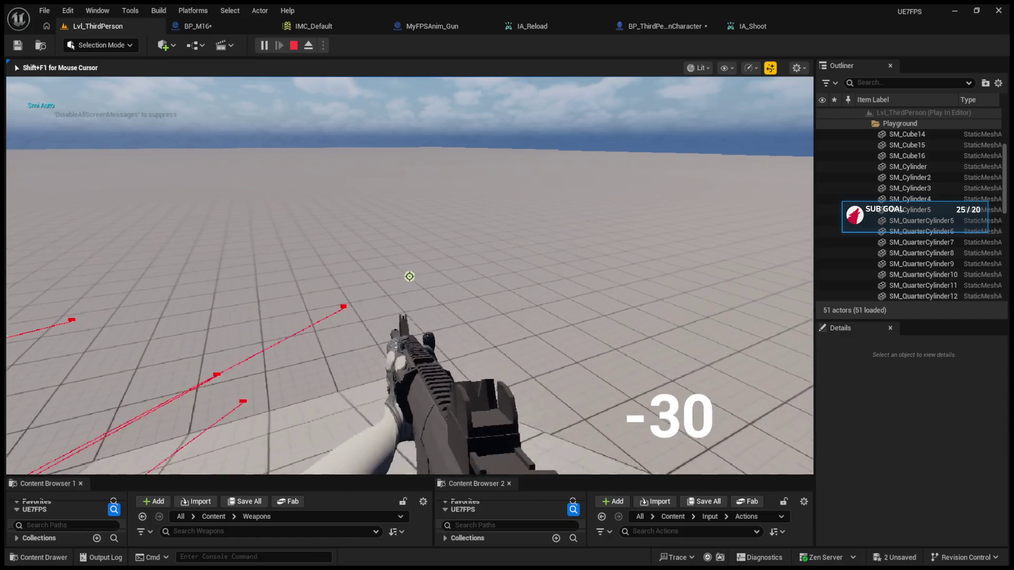
key("Escape")
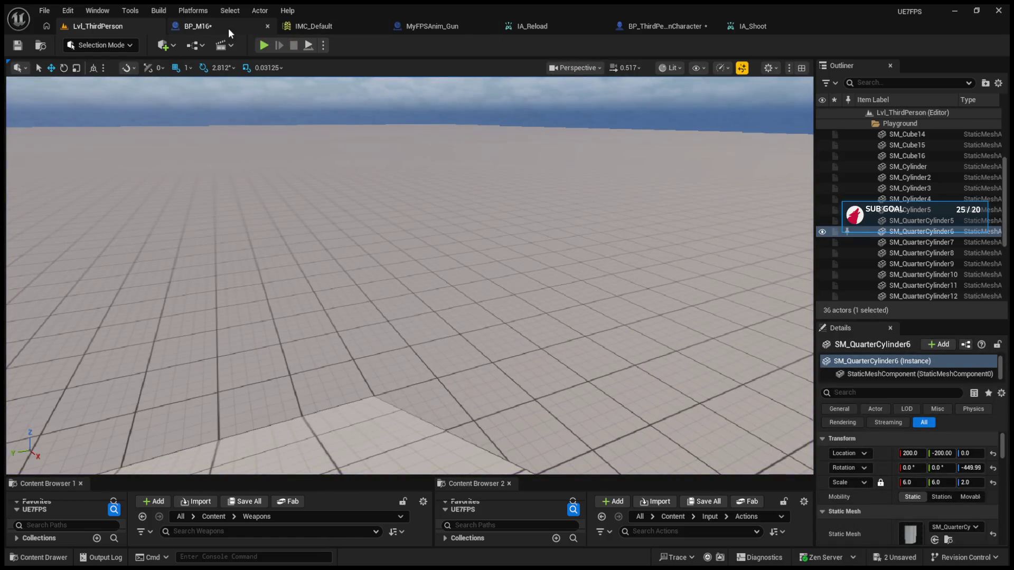
left_click(228, 27)
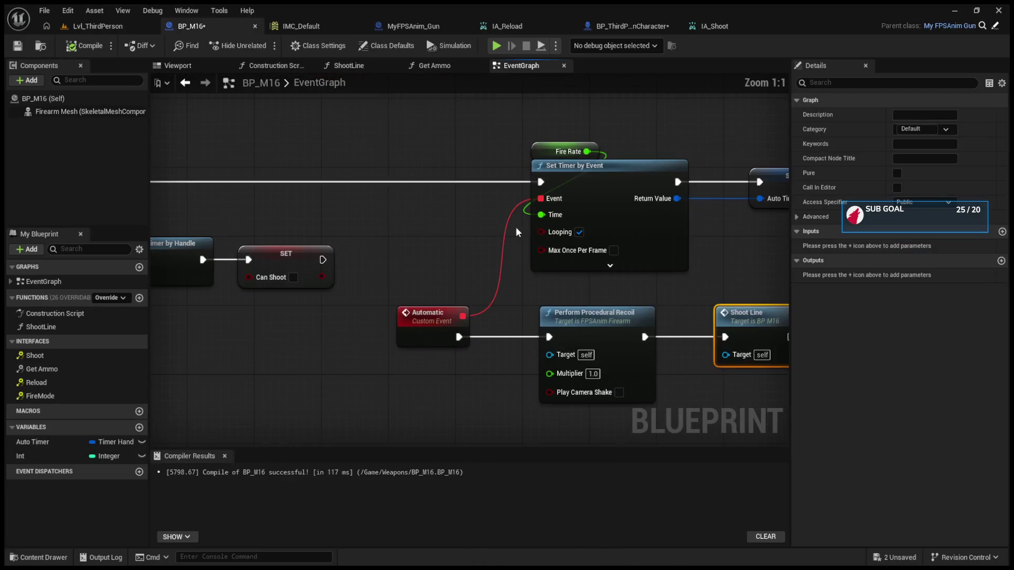
- Nudge BP_M16's Set Timer by Event node right, review the Event Shoot logic, then open BP_ThirdPersonCharacter
left_click(610, 265)
left_click_drag(643, 188, 657, 186)
mouse_move(369, 248)
left_mouse_down()
mouse_move(479, 247)
mouse_move(534, 277)
mouse_move(630, 280)
mouse_move(328, 256)
mouse_move(321, 265)
mouse_move(490, 283)
left_mouse_up()
scroll(491, 257, "down", 3)
scroll(463, 266, "up", 1)
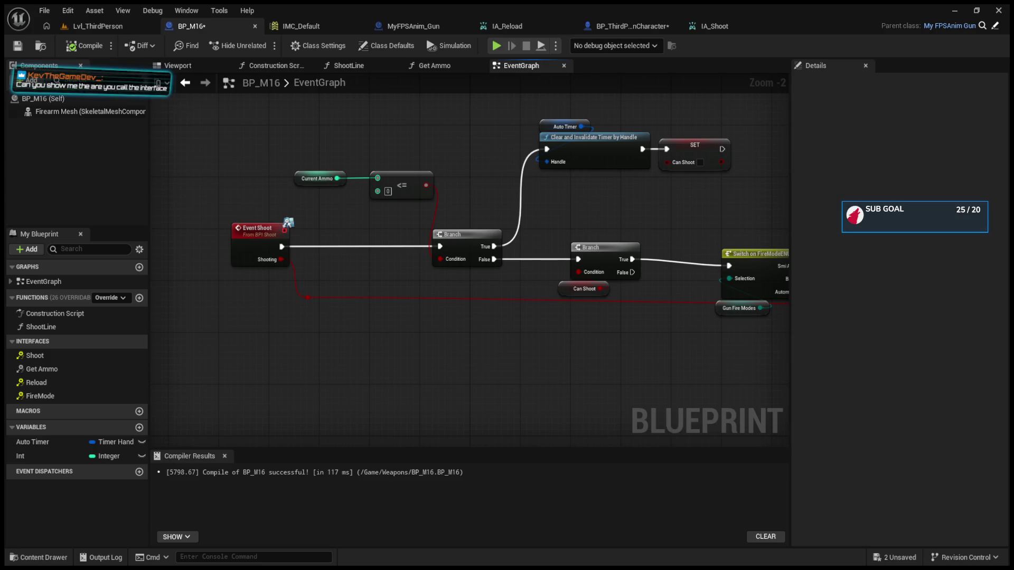
left_click(626, 26)
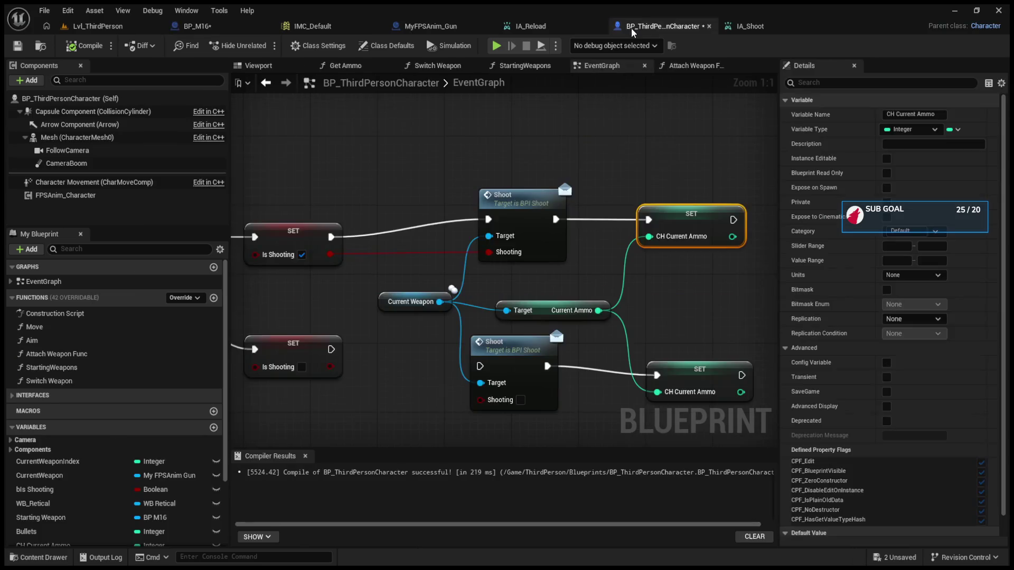
- Move the Current Ammo getter and both SET CH Current Ammo nodes up-right, then open the Shoot interface
left_click_drag(780, 310, 927, 311)
left_click_drag(838, 323, 846, 299)
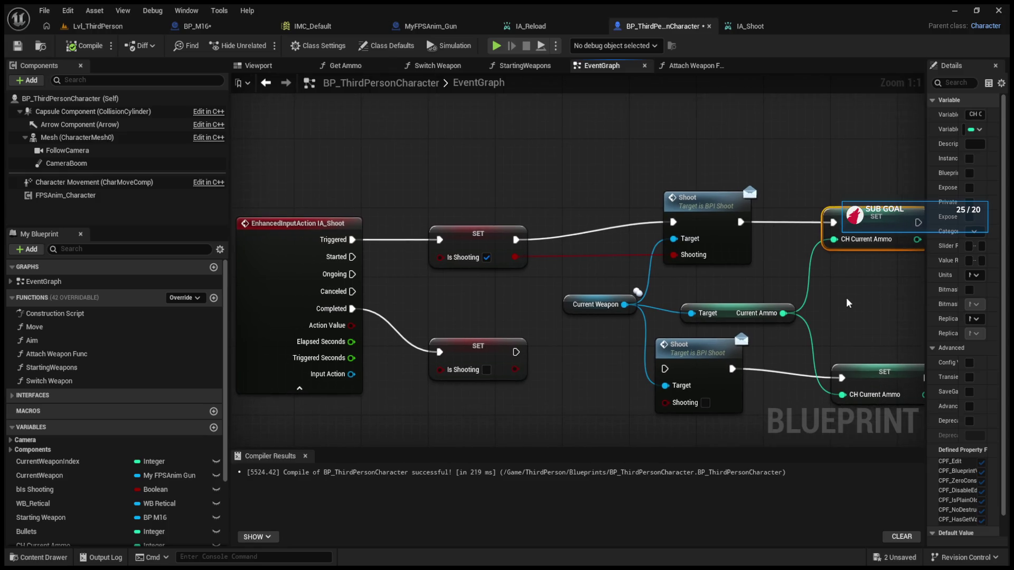
left_click_drag(786, 176, 919, 411)
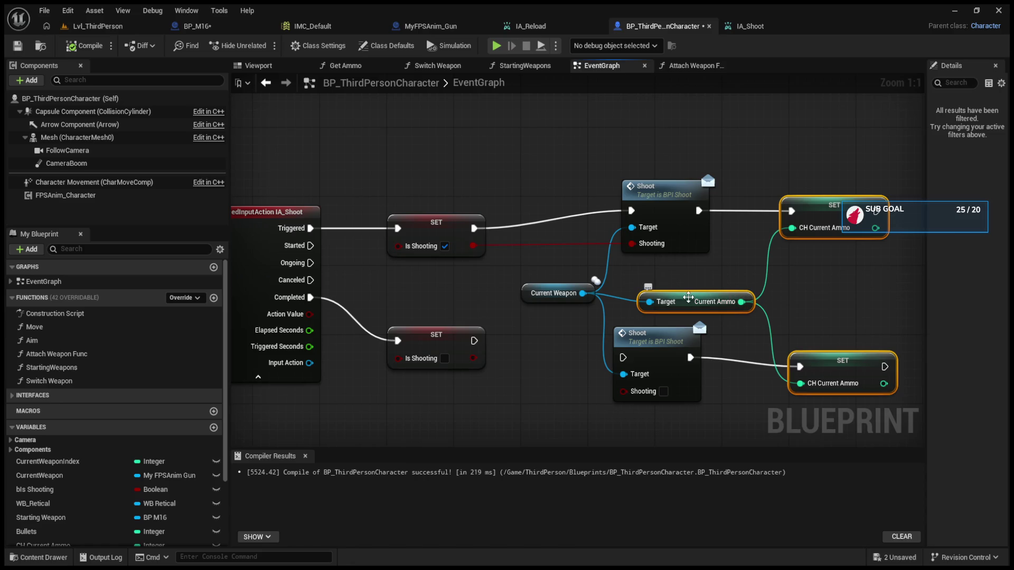
left_click_drag(713, 303, 730, 293)
left_click(723, 269)
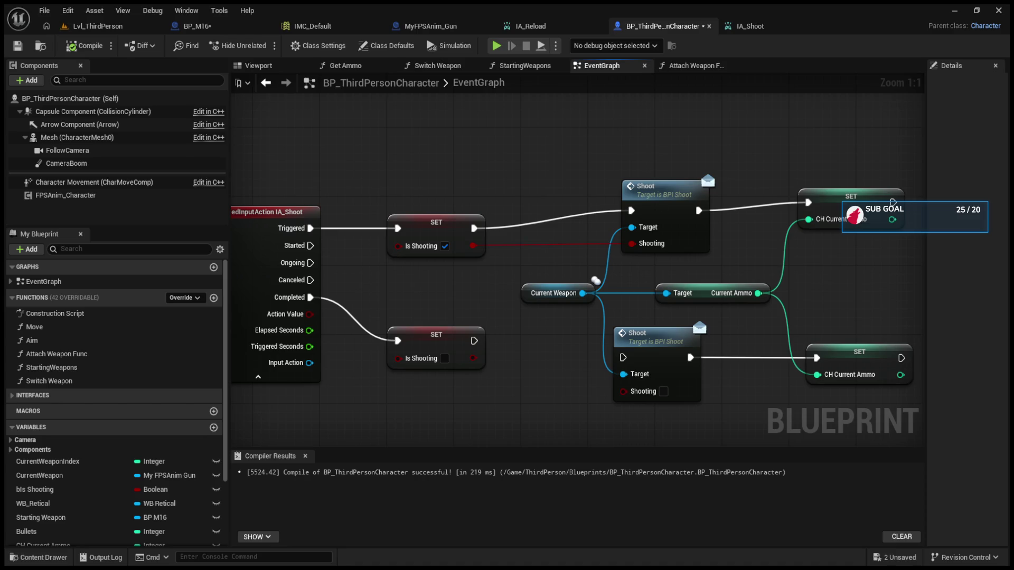
double_click(658, 189)
- Check the BPI_Shoot Shoot function's Shooting input in its details, then go back to BP_M16
left_click(890, 111)
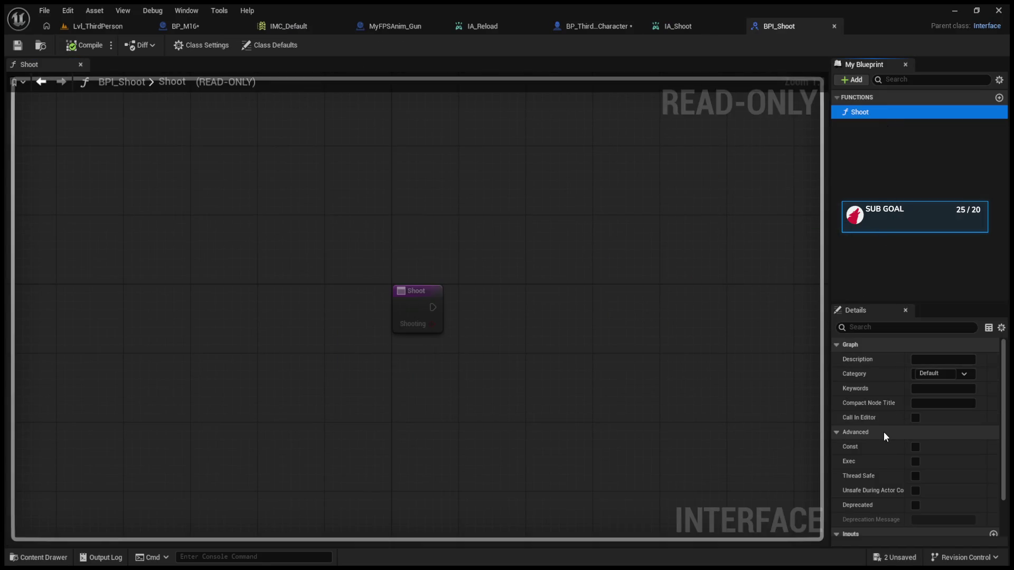
scroll(934, 488, "down", 3)
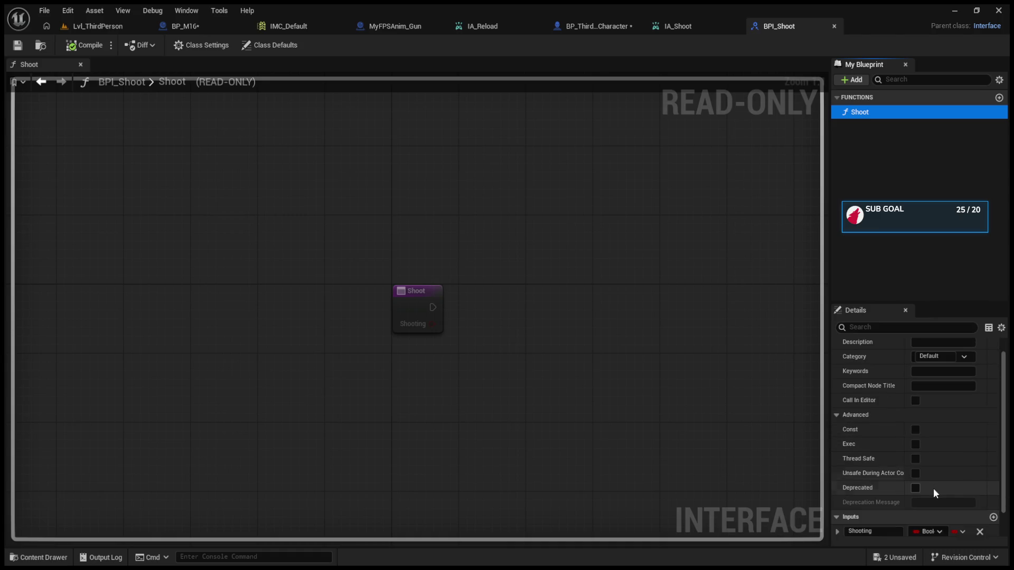
scroll(933, 488, "up", 3)
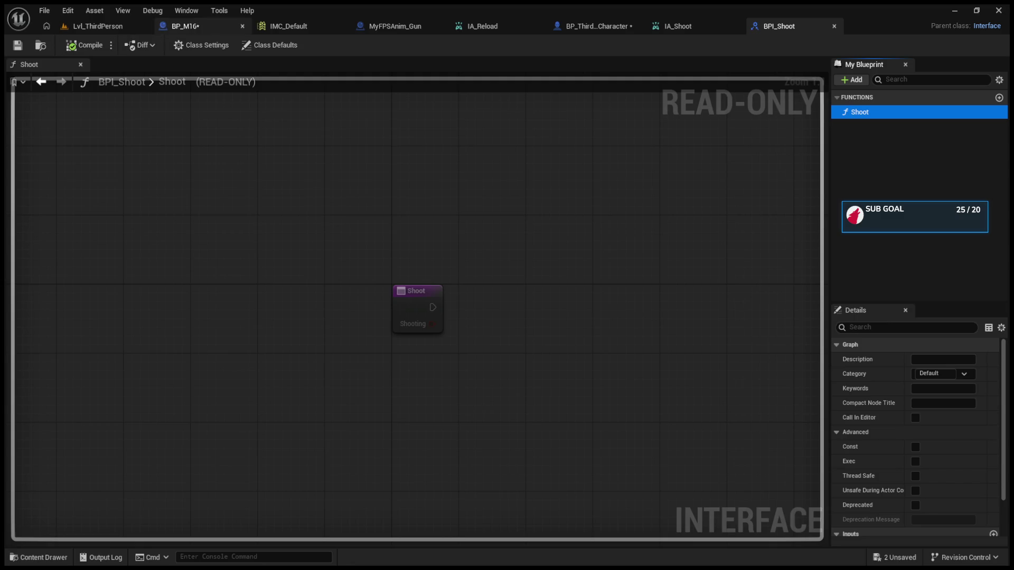
left_click(185, 25)
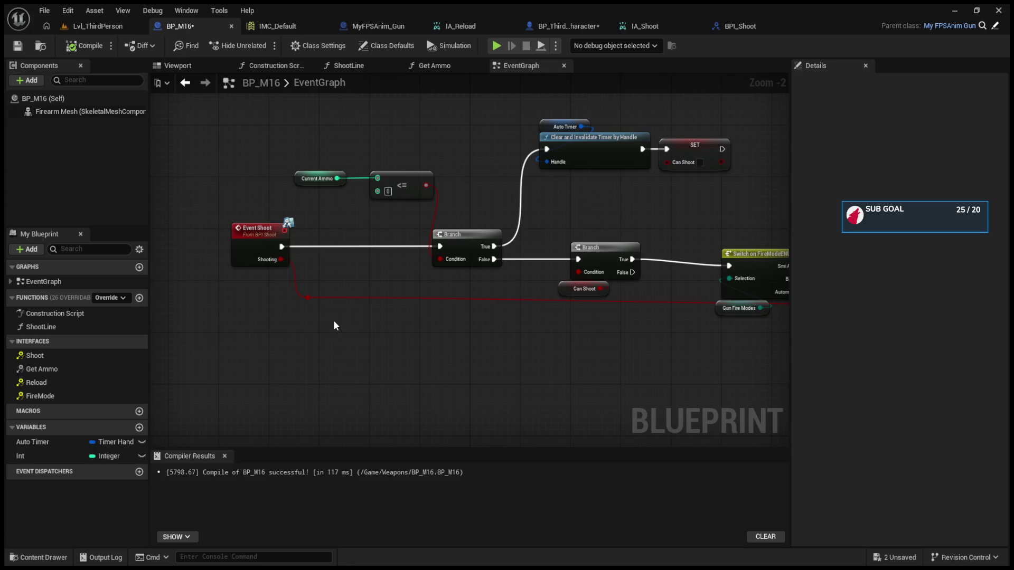
- Disconnect Event Shoot from the ammo-check Branch, reposition both nodes, and delete the leftover reroute
left_click(442, 247, "alt")
left_click(492, 246)
left_click(493, 246, "alt")
left_click(493, 260, "alt")
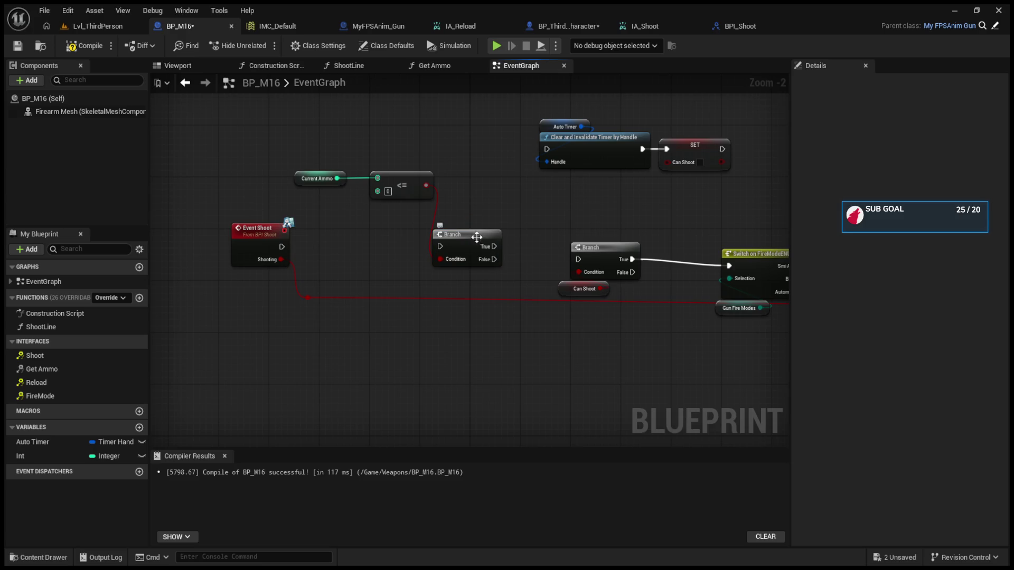
left_click_drag(467, 236, 490, 168)
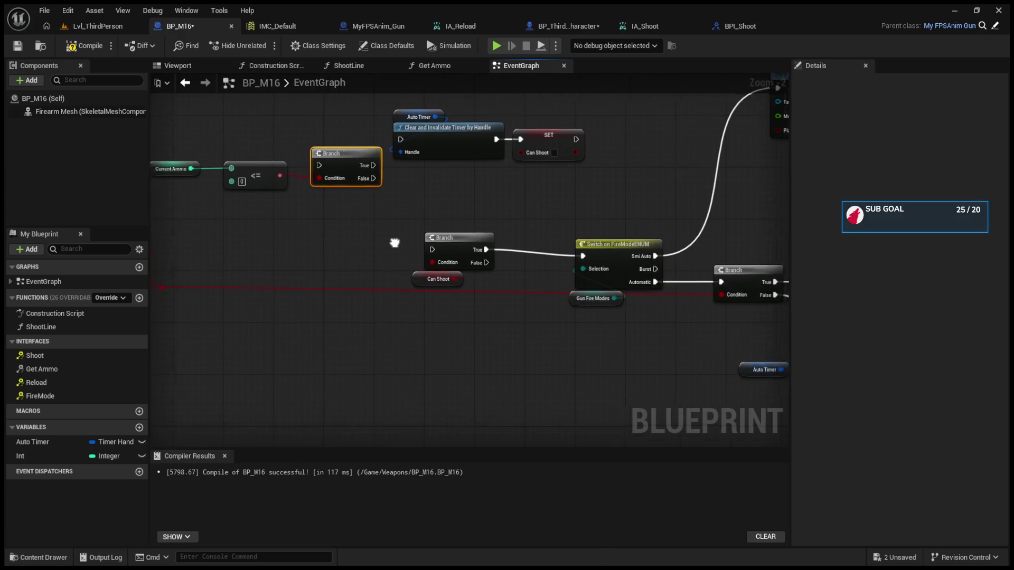
mouse_move(233, 249)
left_mouse_down()
mouse_move(347, 419)
mouse_move(522, 283)
mouse_move(712, 92)
mouse_move(651, 24)
mouse_move(296, 378)
mouse_move(364, 412)
mouse_move(429, 327)
mouse_move(445, 272)
mouse_move(382, 324)
mouse_move(458, 266)
left_mouse_up()
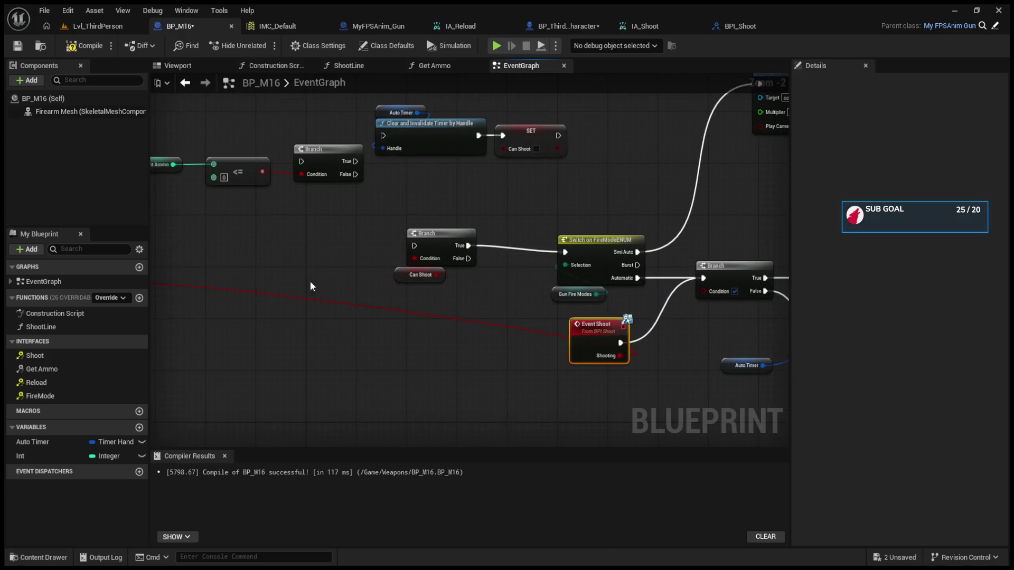
left_click(328, 305)
key("Delete")
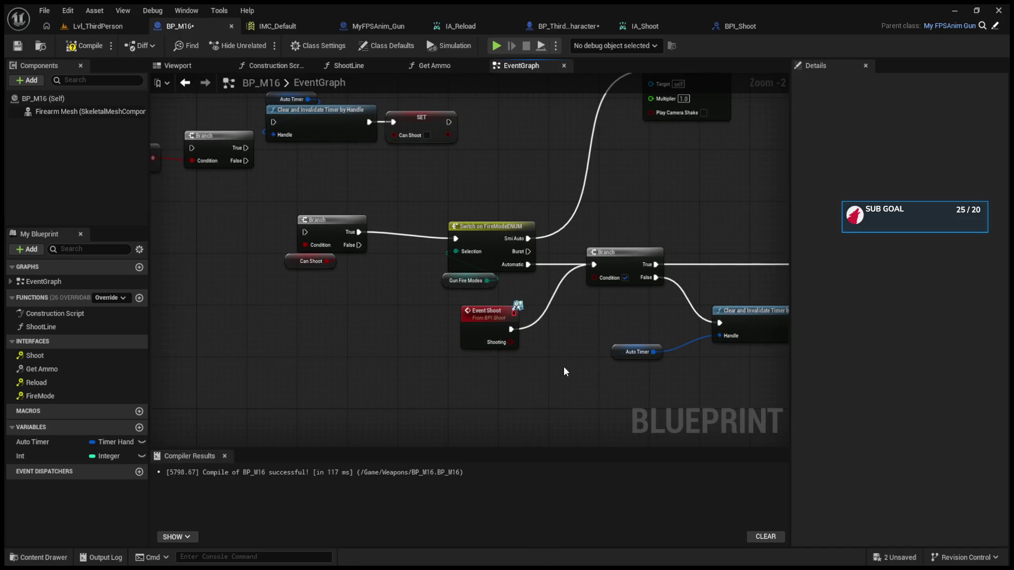
- Connect Shooting to the automatic Branch's Condition, then start a playtest from the level editor
left_click_drag(510, 342, 588, 278)
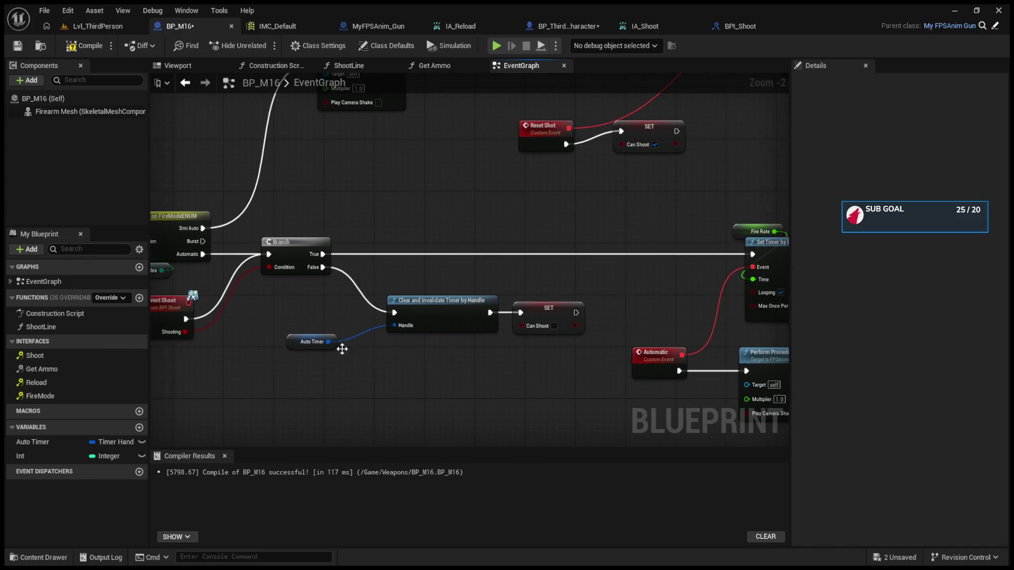
left_click(553, 340)
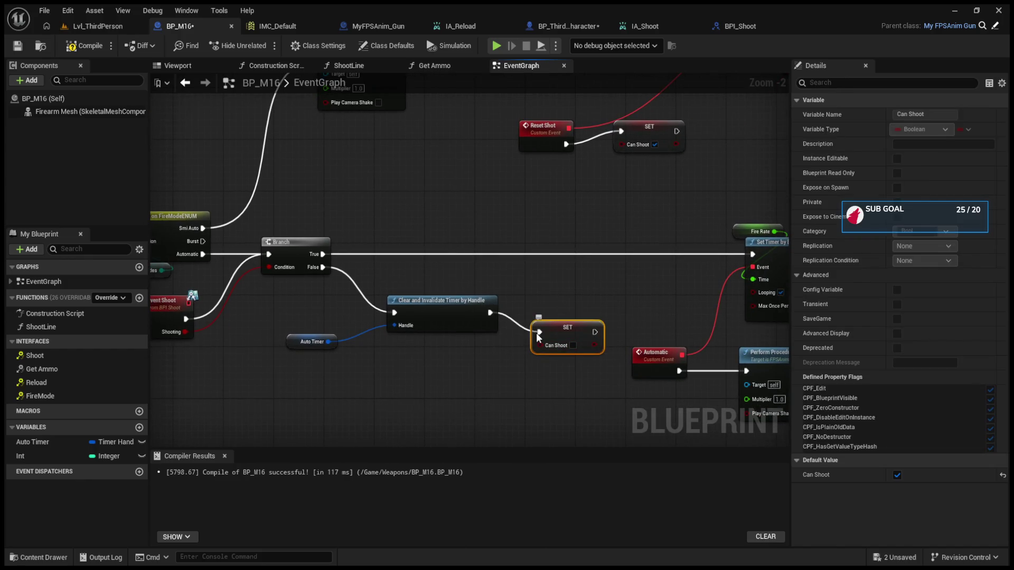
left_click(86, 30)
left_click(262, 45)
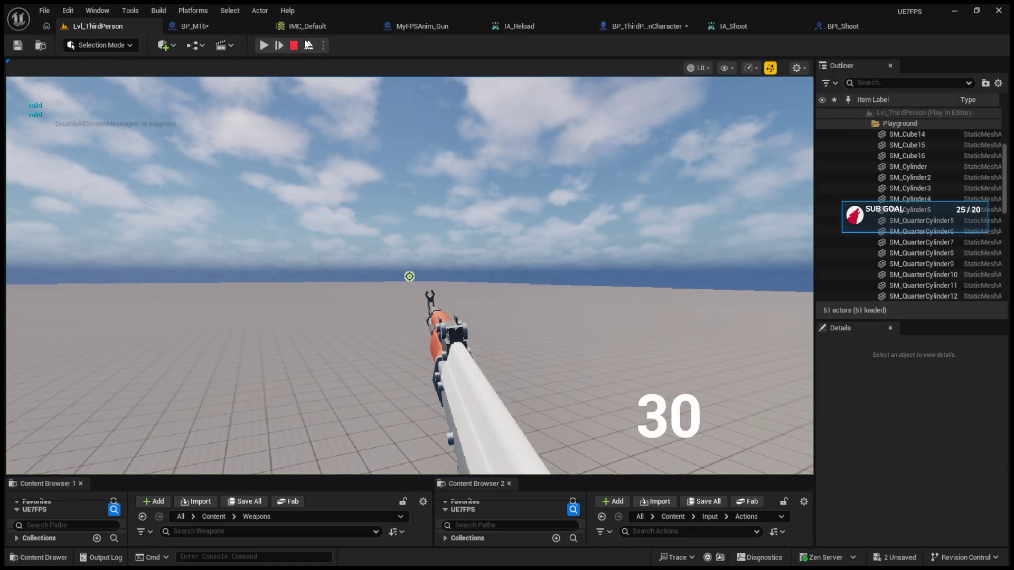
- Restart the playtest, equip the M16 and fire until ammo reads -8, then stop and open BP_ThirdPersonCharacter
left_click(294, 45)
left_click(262, 45)
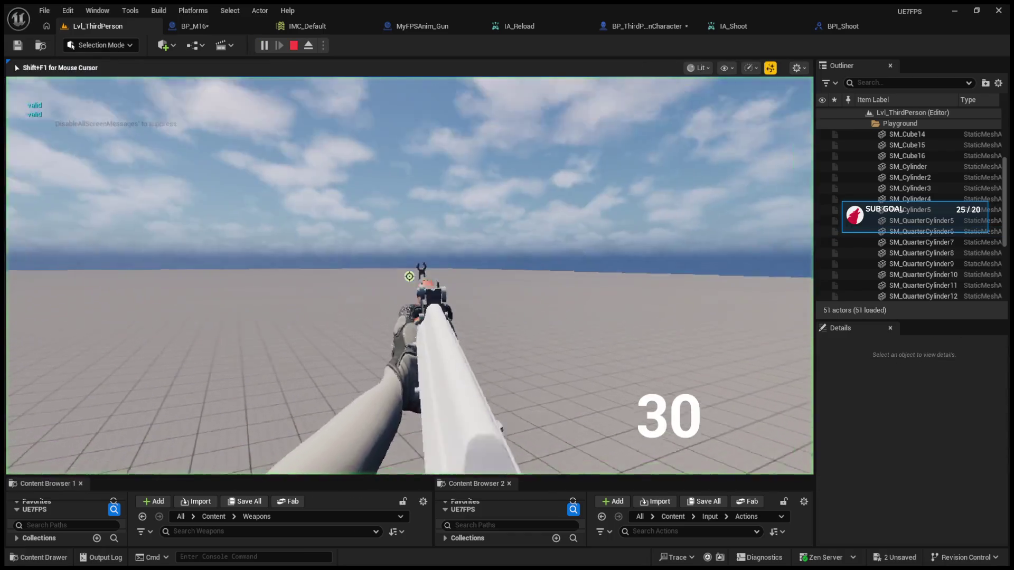
scroll(409, 276, "up", 1)
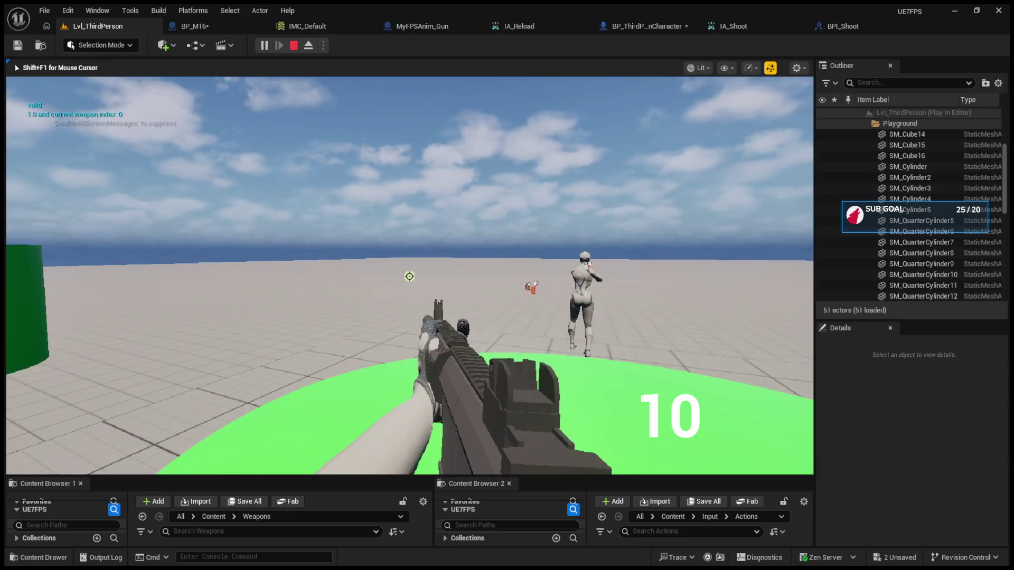
left_click(409, 277)
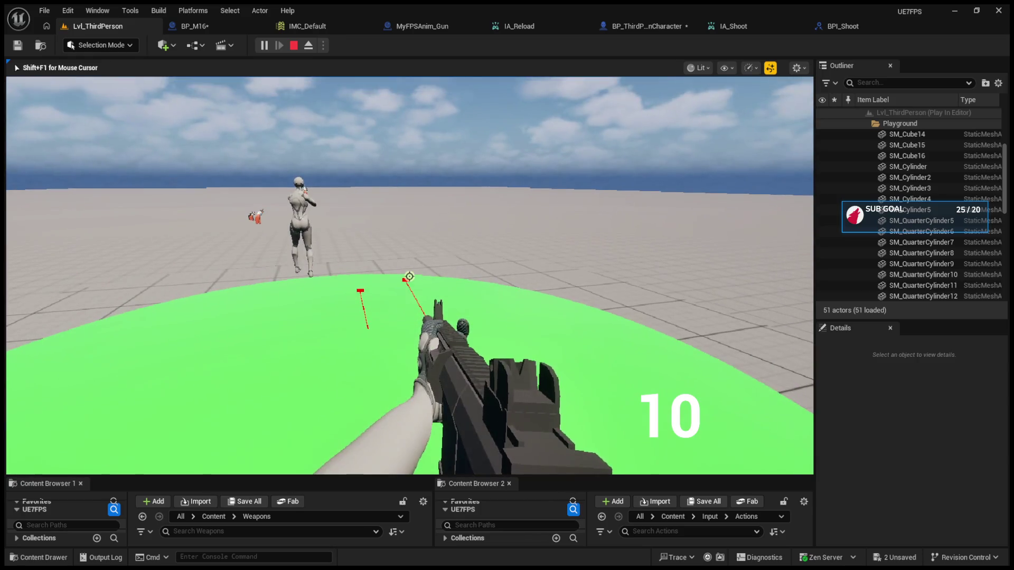
left_click(409, 276)
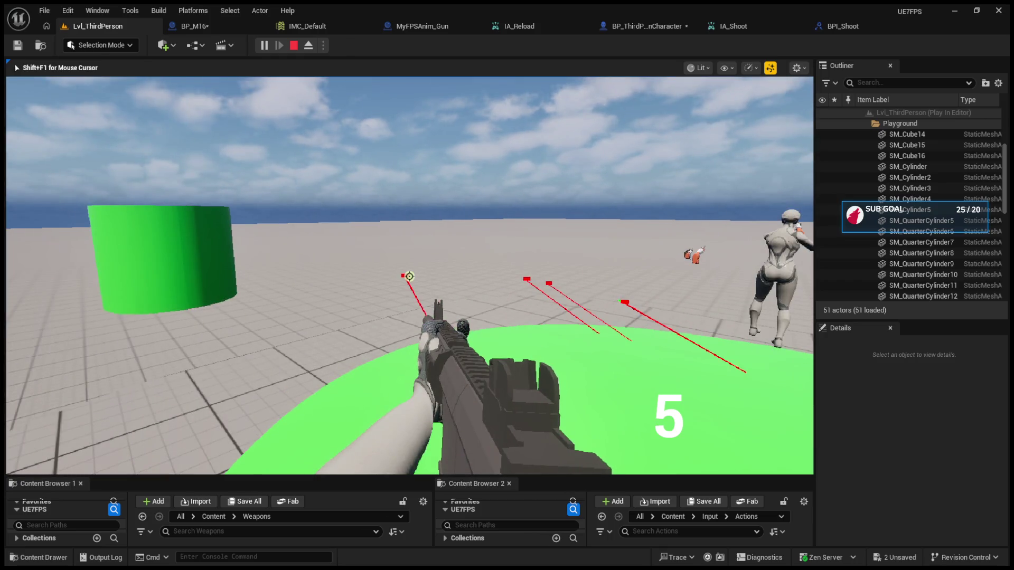
left_click(409, 276)
left_click(409, 276)
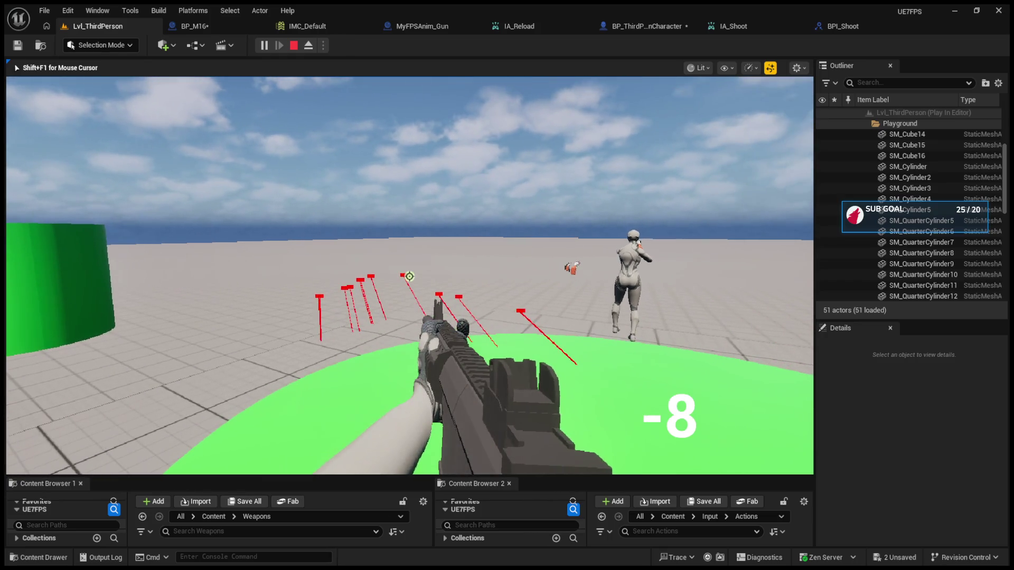
key("Escape")
left_click(628, 32)
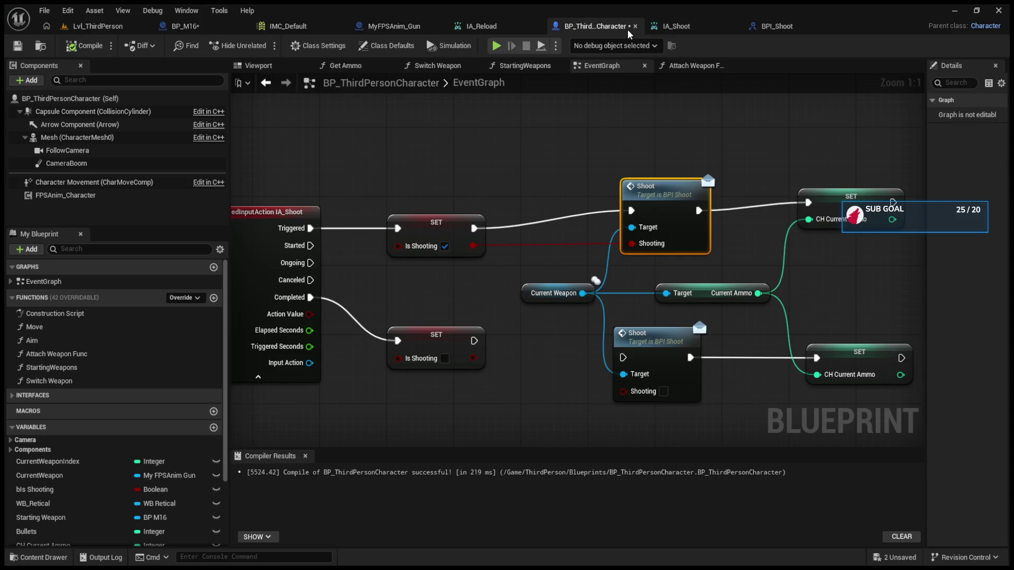
- In BP_ThirdPersonCharacter, pan to the IA_Shoot event, Is Shooting setters and CH Current Ammo setters
left_click(391, 28)
left_click(211, 29)
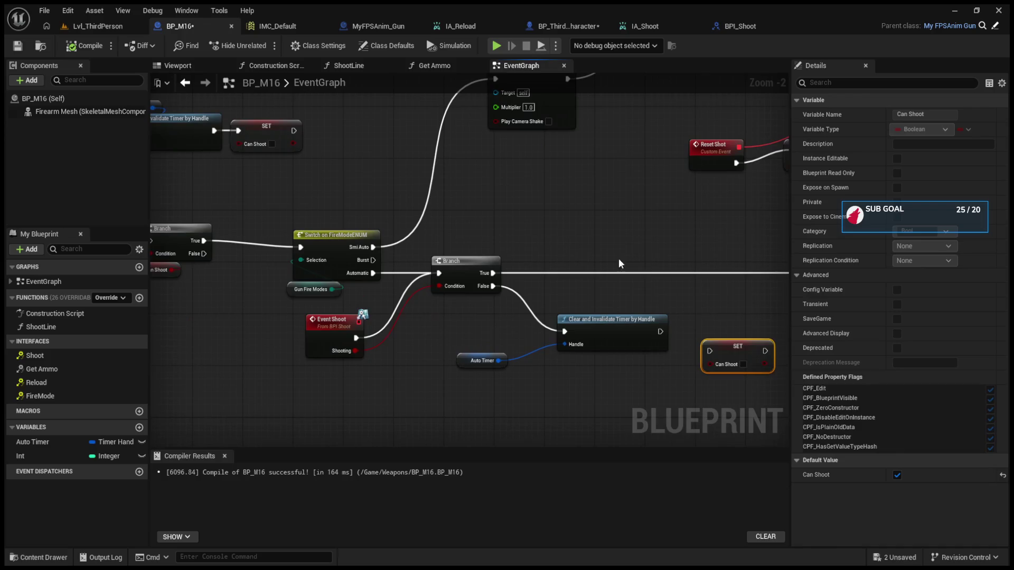
left_click(582, 29)
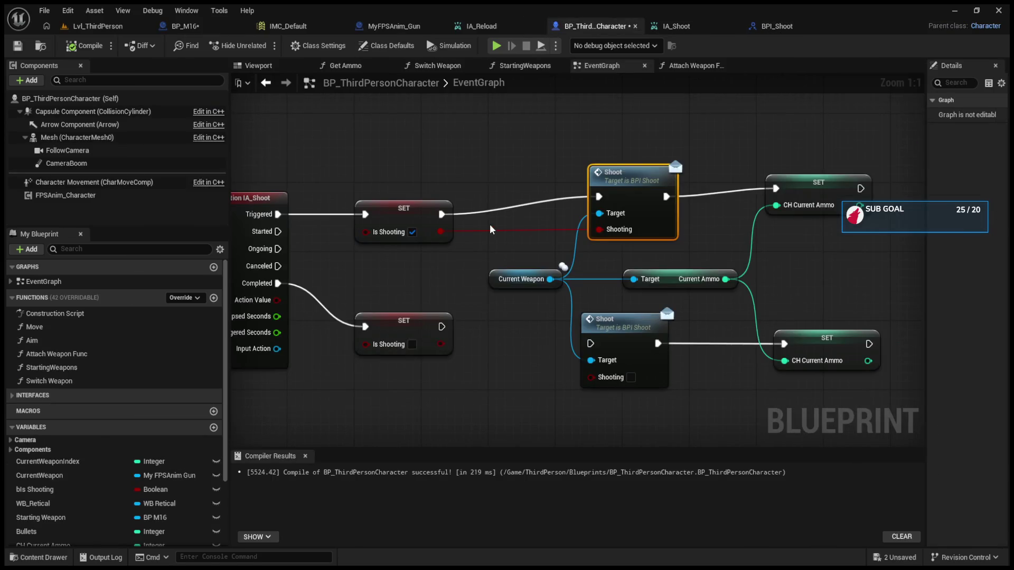
left_click_drag(491, 230, 539, 233)
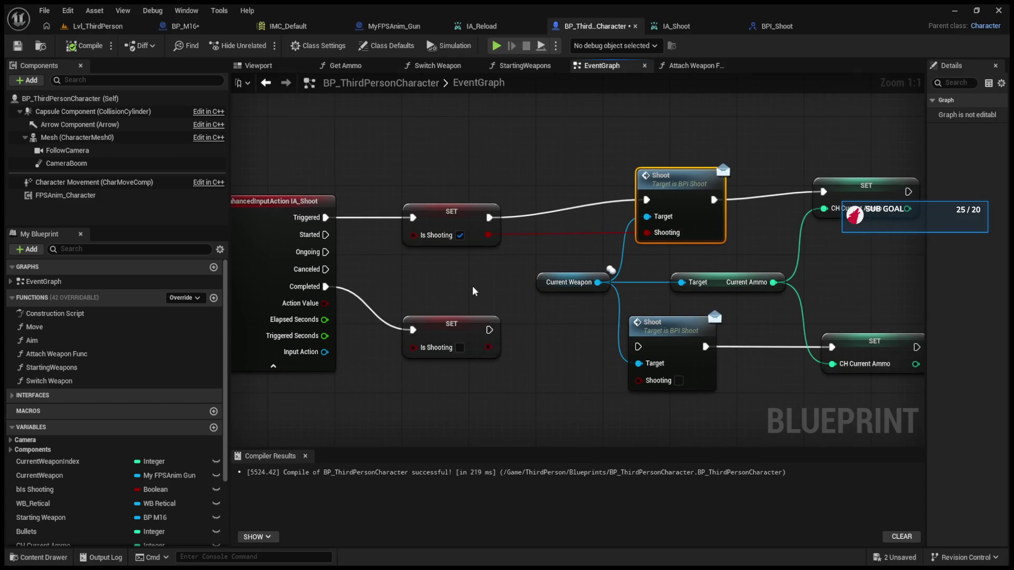
left_click_drag(472, 291, 526, 301)
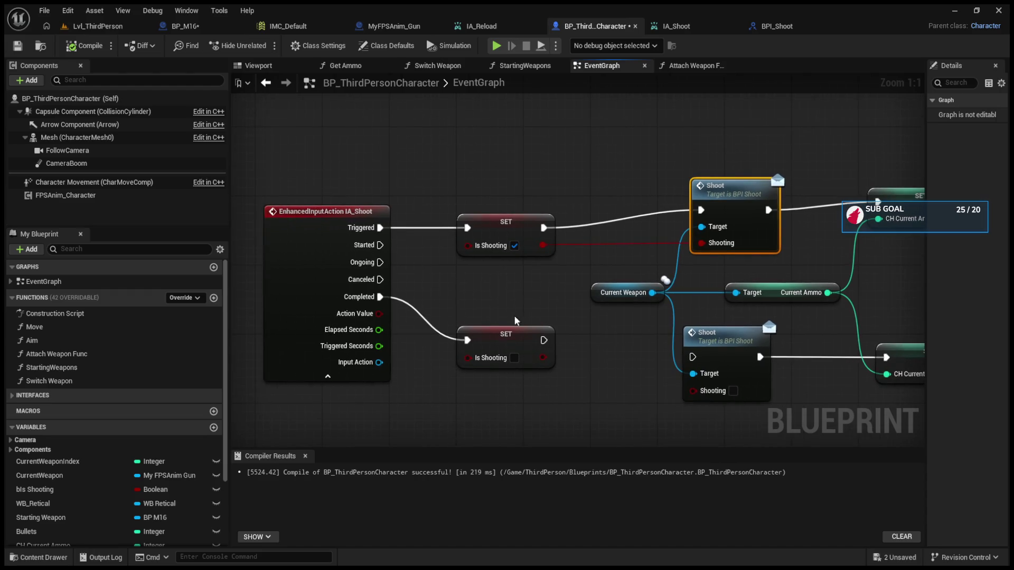
left_click(509, 336)
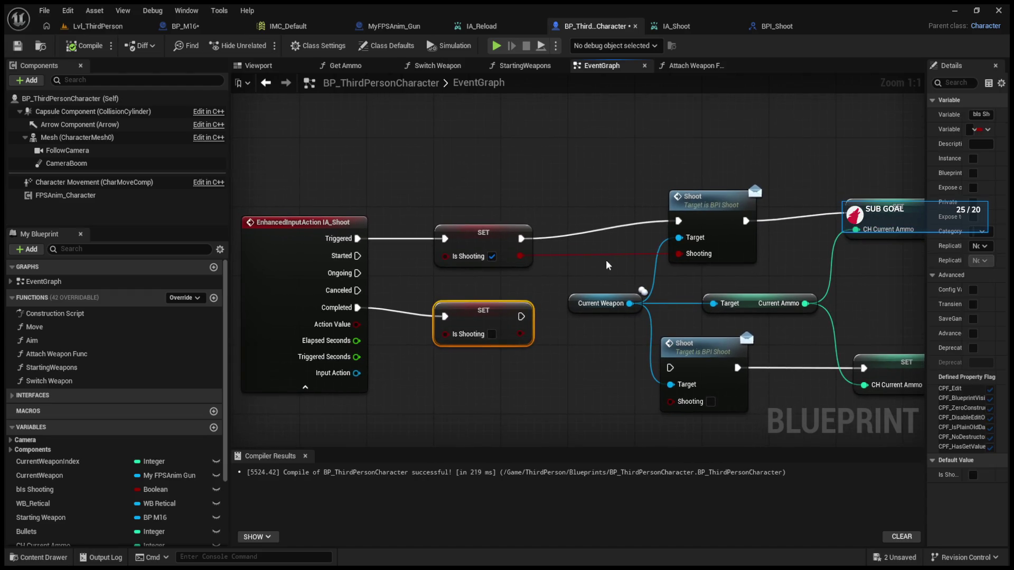
left_click_drag(780, 265, 657, 255)
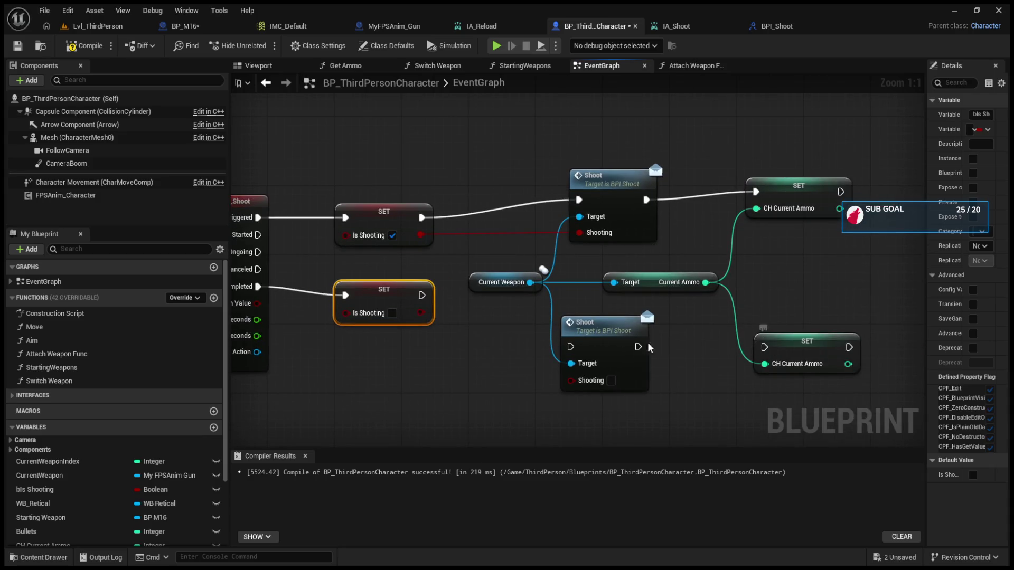
mouse_move(491, 281)
left_mouse_down()
mouse_move(519, 306)
mouse_move(560, 305)
left_mouse_up()
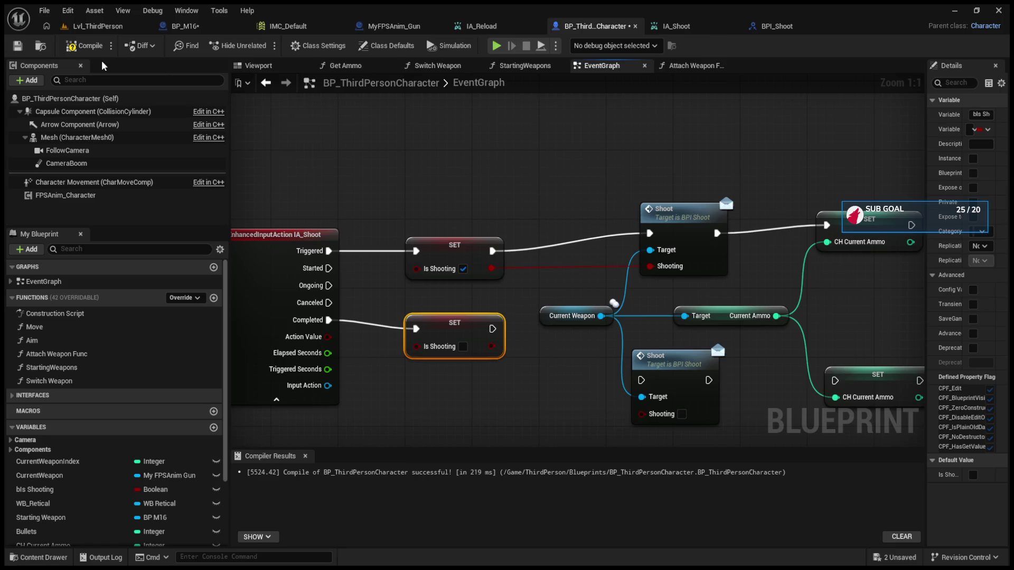
- Unhook the upper SET Is Shooting, wire Triggered straight into the Shoot call, and start playing
left_click(489, 270, "alt")
mouse_move(476, 256)
left_mouse_down()
mouse_move(476, 231)
mouse_move(454, 201)
left_mouse_up()
left_click(492, 226, "alt")
left_click(416, 226, "alt")
left_click_drag(329, 251, 668, 230)
left_click(87, 46)
key("alt+p")
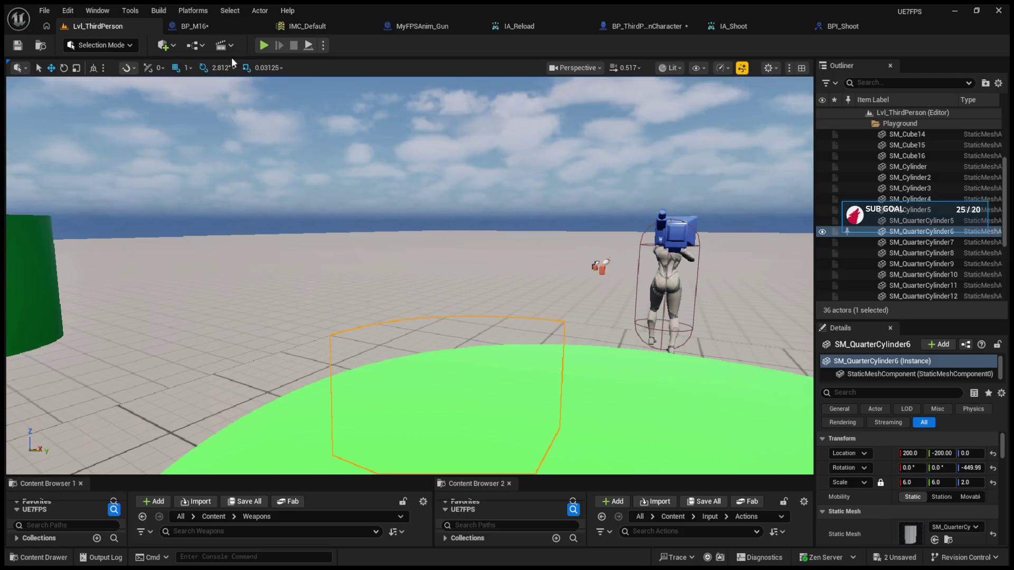
- Equip the M16, fire a shot and swap weapons (ammo 10 and 30), then stop playing
scroll(405, 243, "up", 1)
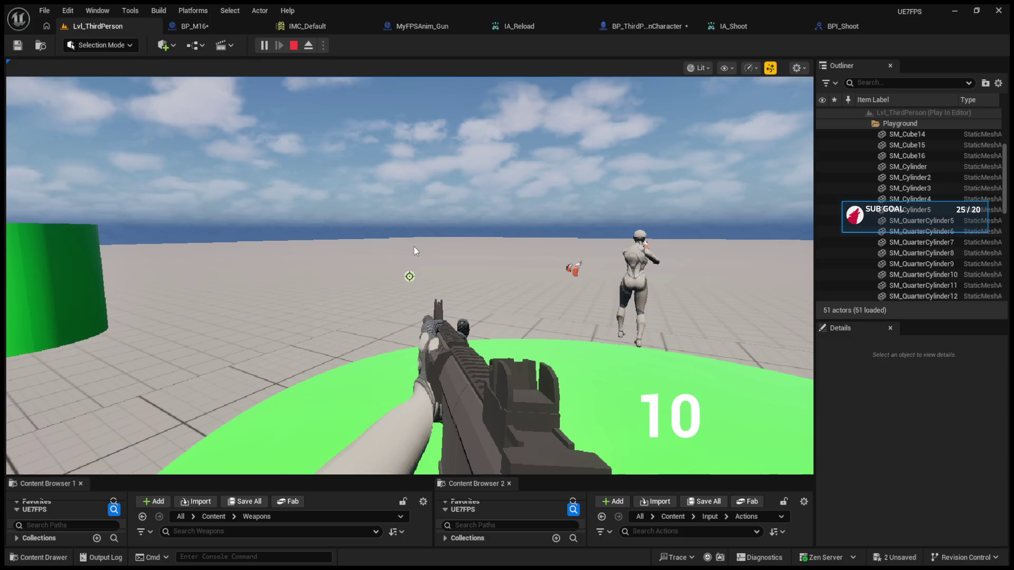
left_click(422, 261)
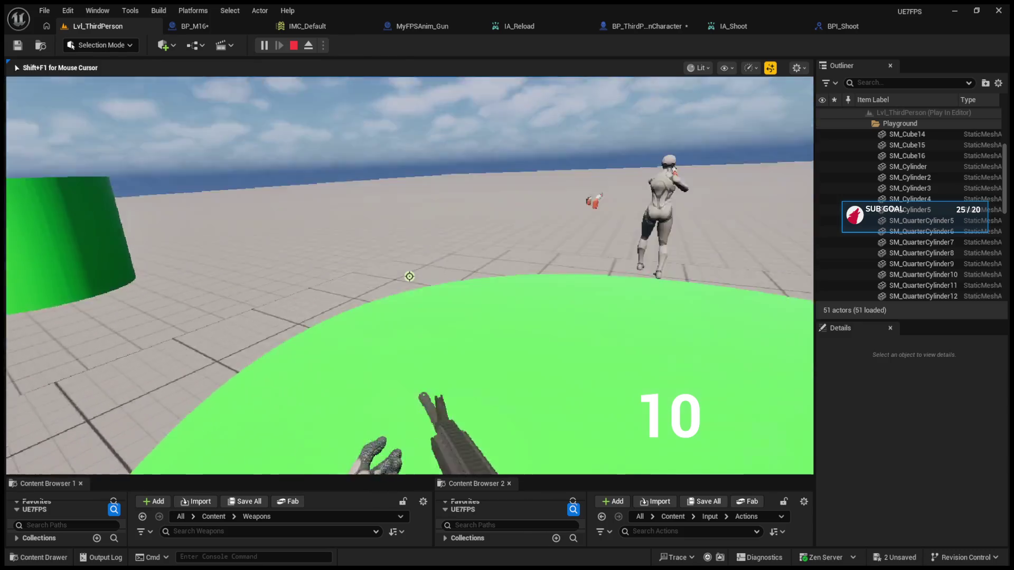
scroll(410, 276, "up", 1)
scroll(409, 276, "down", 1)
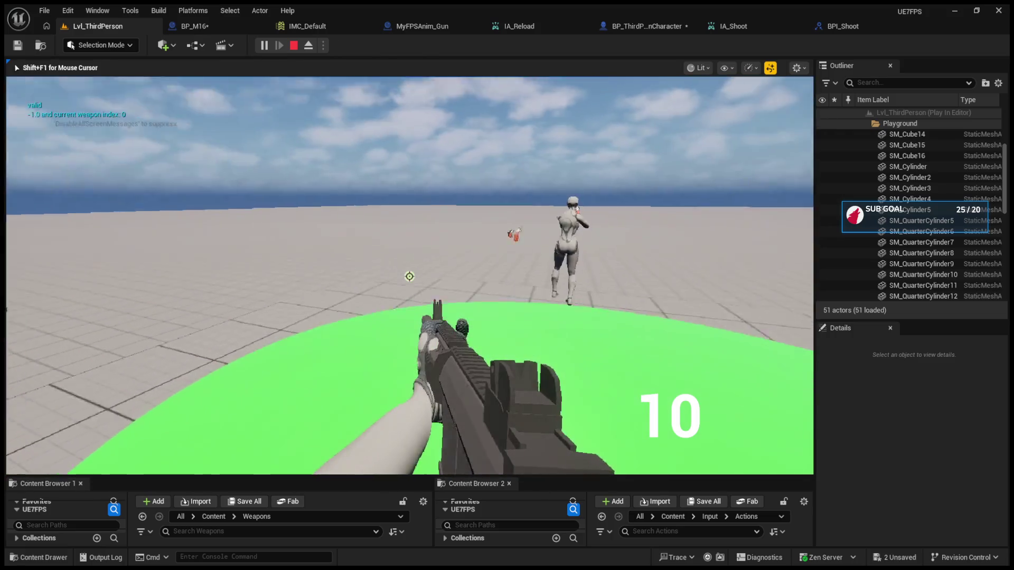
key("Escape")
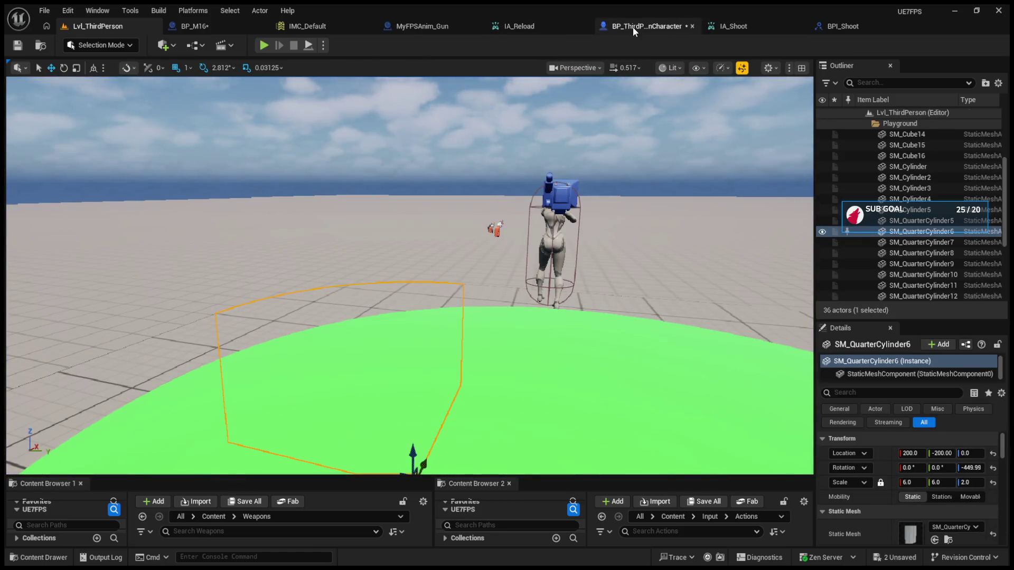
- Set the upper Shoot call's Shooting input to true in BP_ThirdPersonCharacter
left_click(633, 32)
scroll(415, 259, "up", 2)
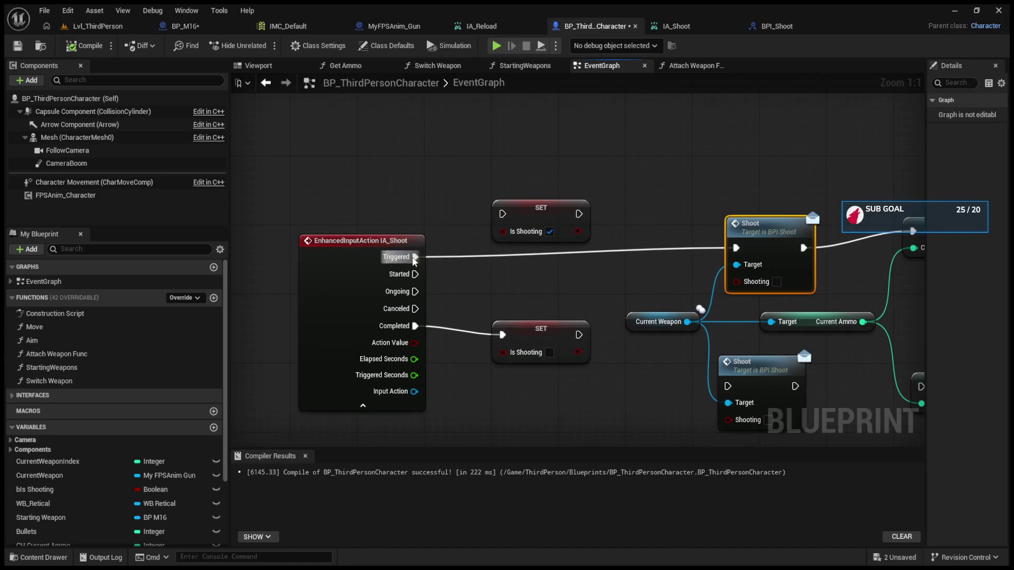
left_click_drag(610, 284, 530, 275)
left_click(697, 272)
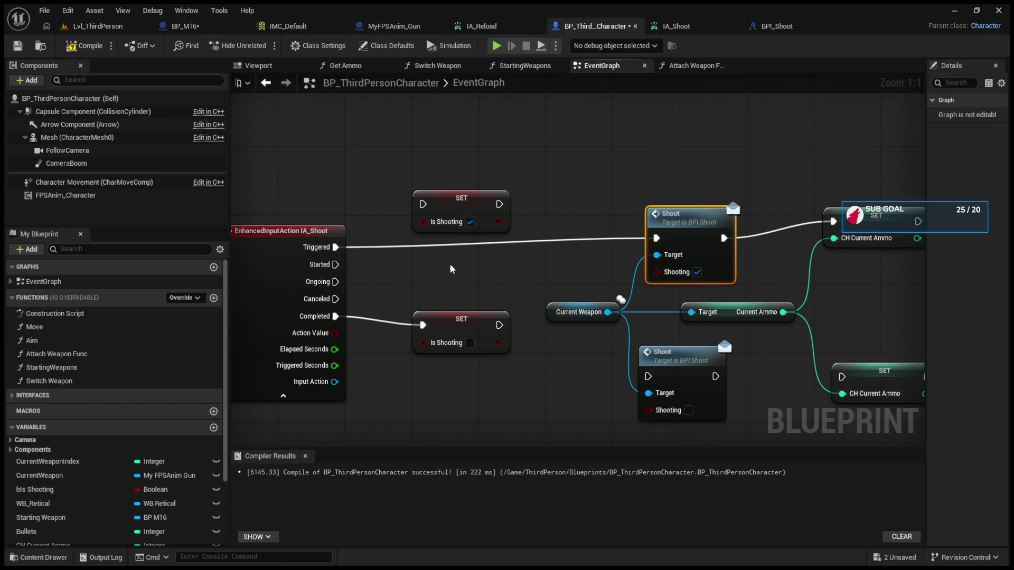
- In BP_M16, move the Branch down-right and Event Shoot up-right, then return to the level editor
left_click(183, 26)
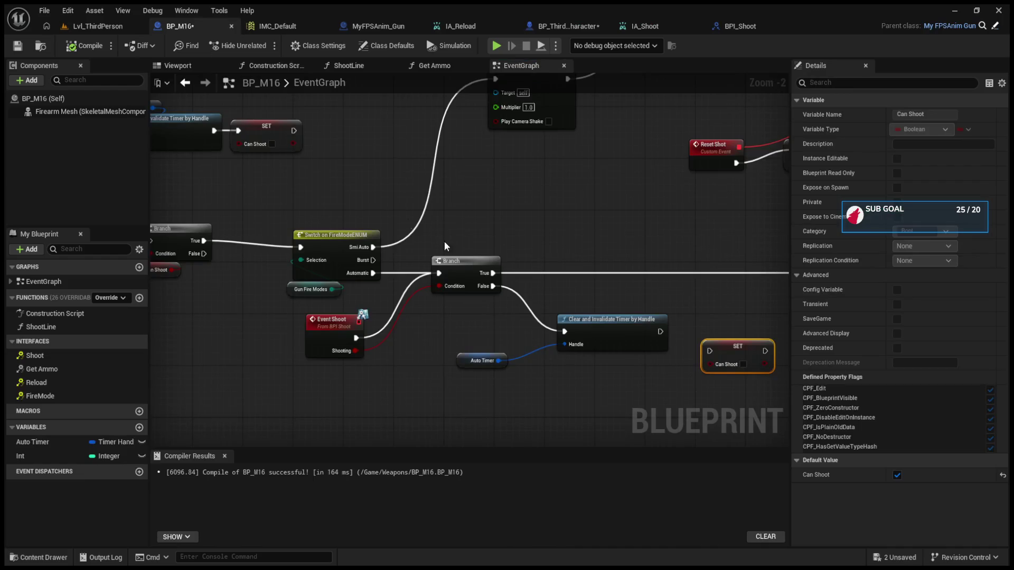
scroll(478, 268, "up", 2)
left_click_drag(498, 243, 506, 274)
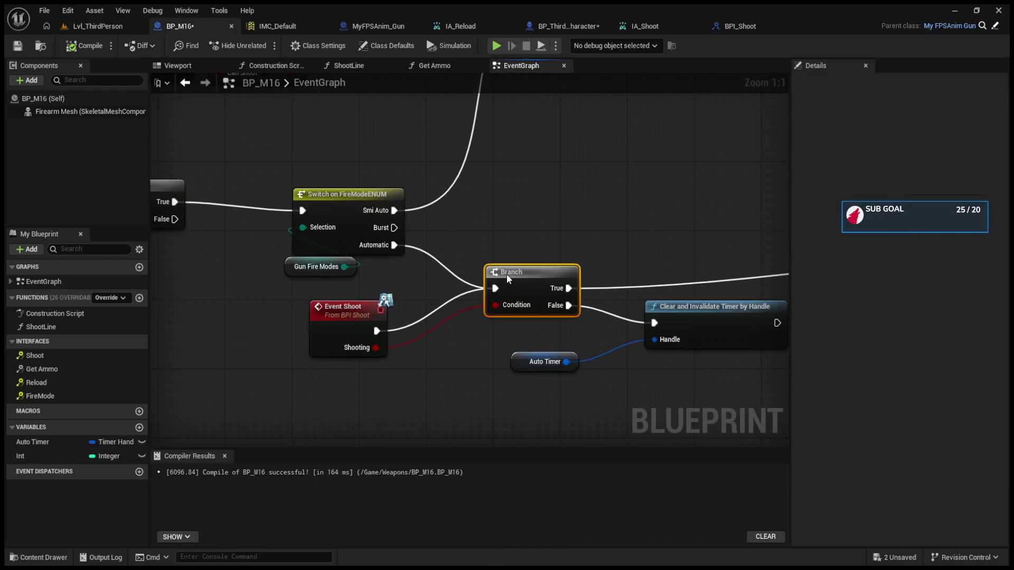
left_click_drag(358, 307, 391, 290)
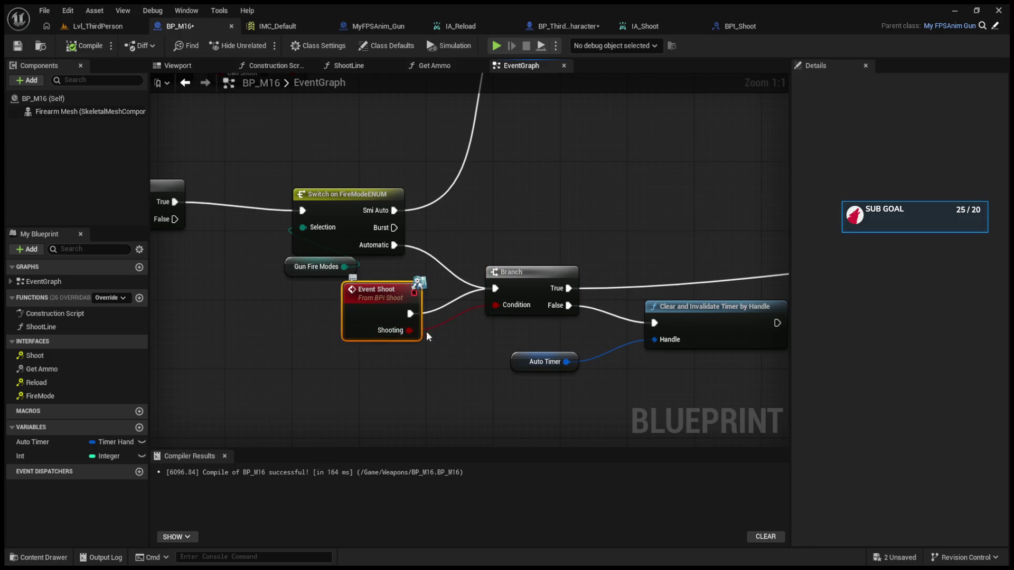
left_click_drag(497, 327, 397, 322)
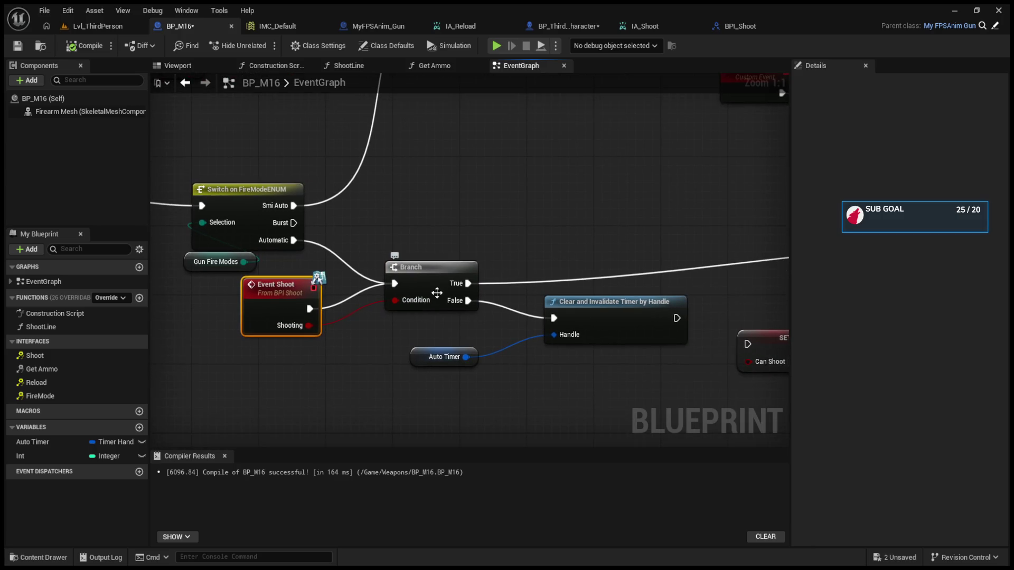
left_click(100, 25)
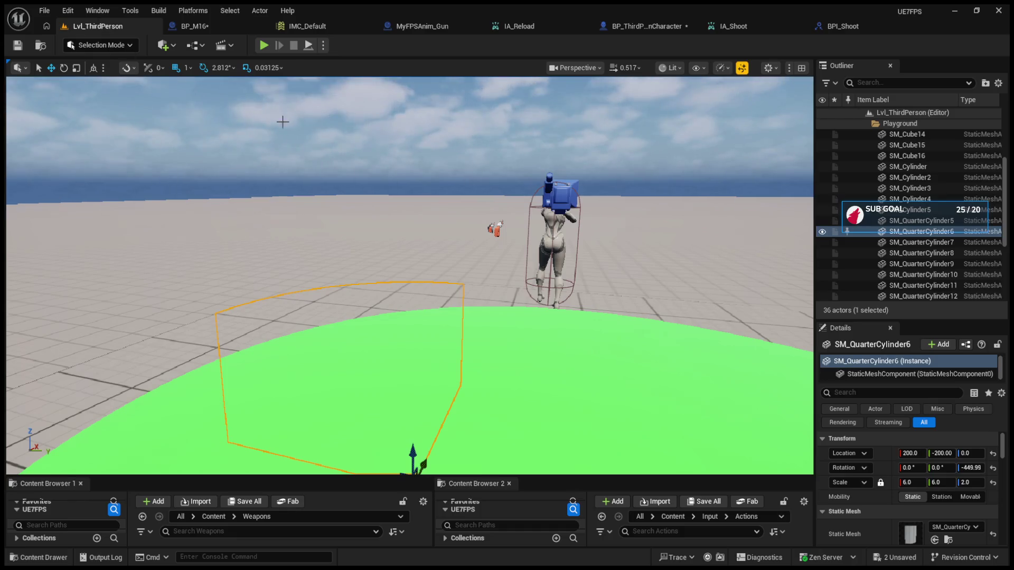
- Feed the shoot input's Action Value into the Shoot call's Shooting input, then start a playtest
left_click(579, 27)
left_click_drag(335, 332, 657, 271)
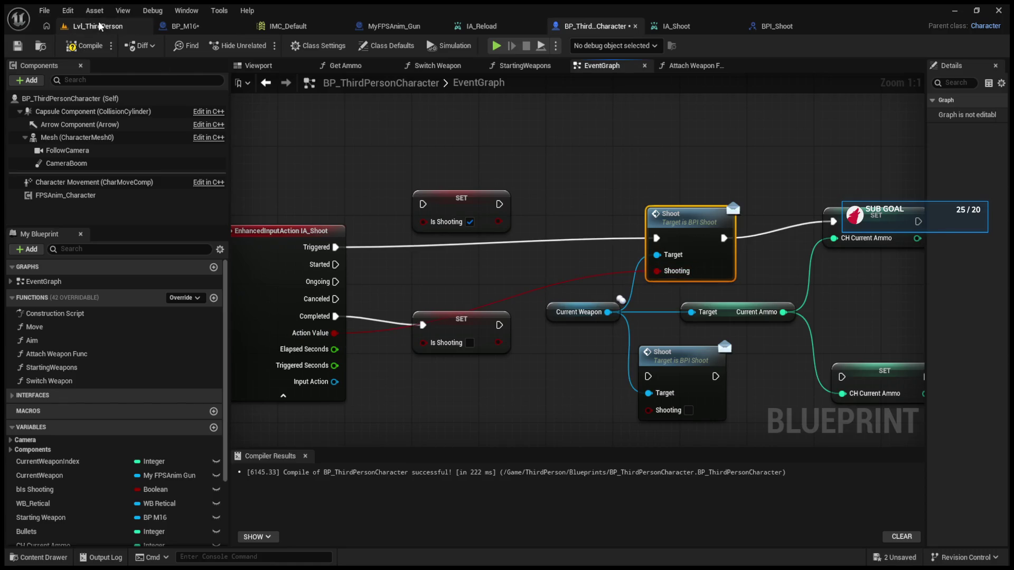
left_click(129, 32)
key("alt+p")
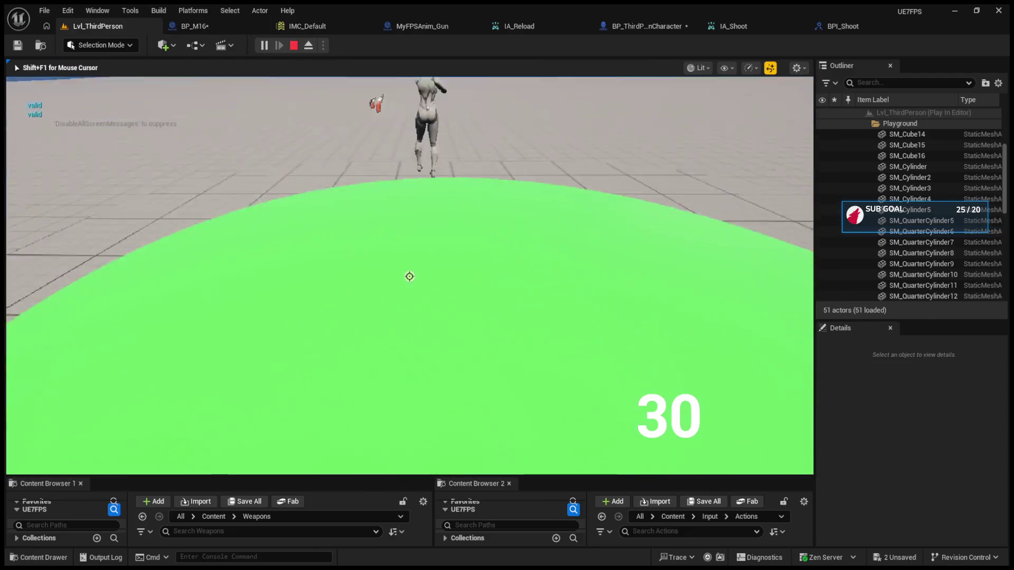
- Fire the rifle five times, leaving the ammo counter at 10, then stop and open MyFPSAnim_Gun
left_click(410, 276)
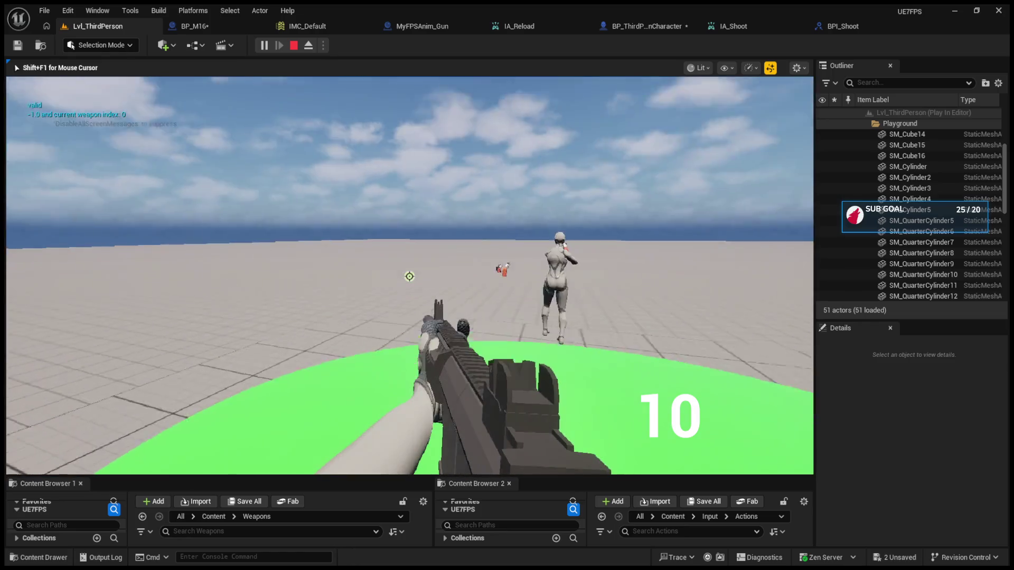
left_click(409, 276)
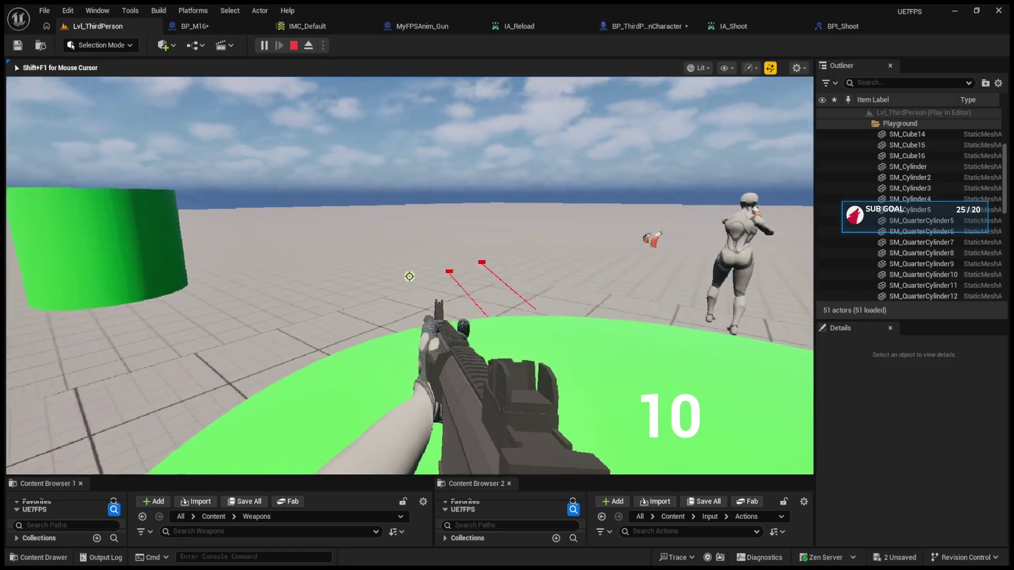
left_click(410, 276)
left_click(409, 276)
left_click(410, 276)
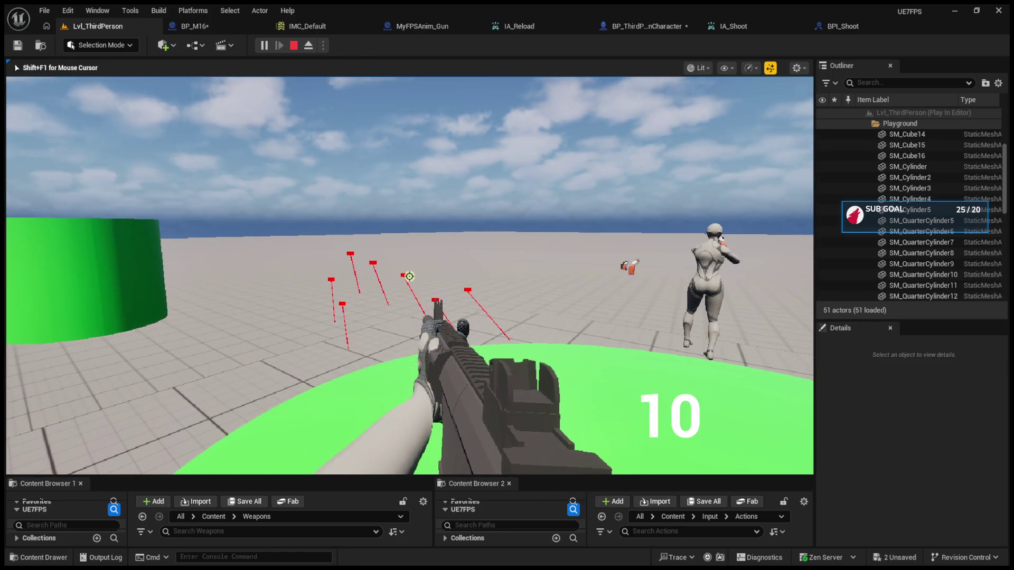
key("Escape")
left_click(408, 29)
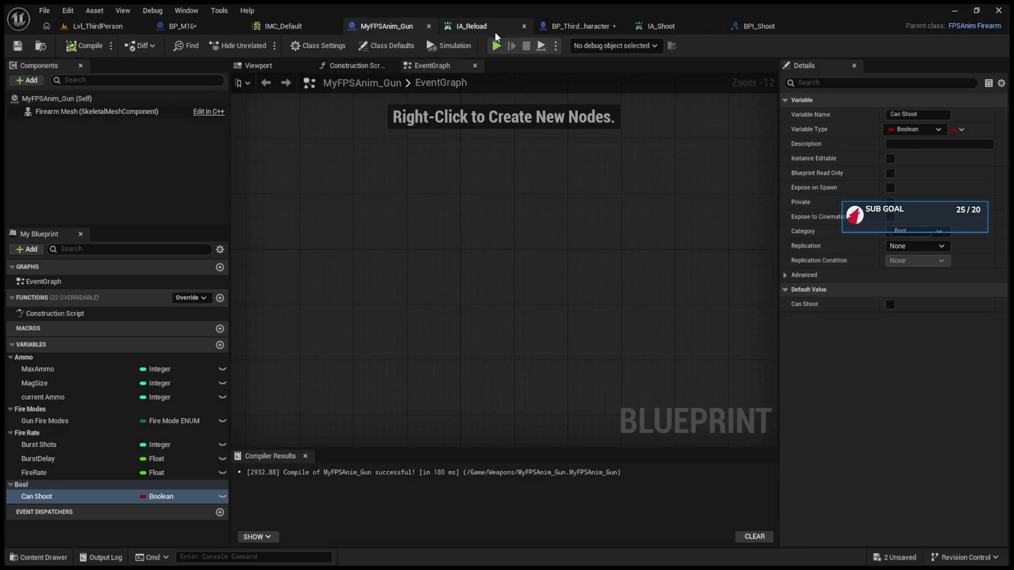
- In BP_M16, shift Event Shoot left and try a pasted Print String, then delete it
left_click(575, 26)
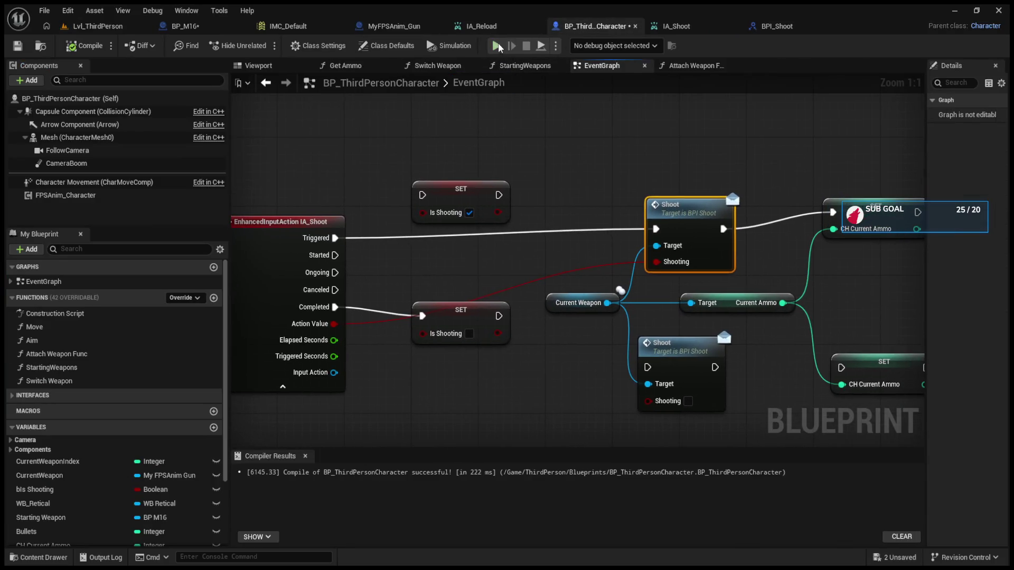
left_click(182, 26)
mouse_move(306, 277)
left_mouse_down()
mouse_move(418, 262)
mouse_move(305, 262)
left_mouse_up()
left_click_drag(421, 341, 331, 325)
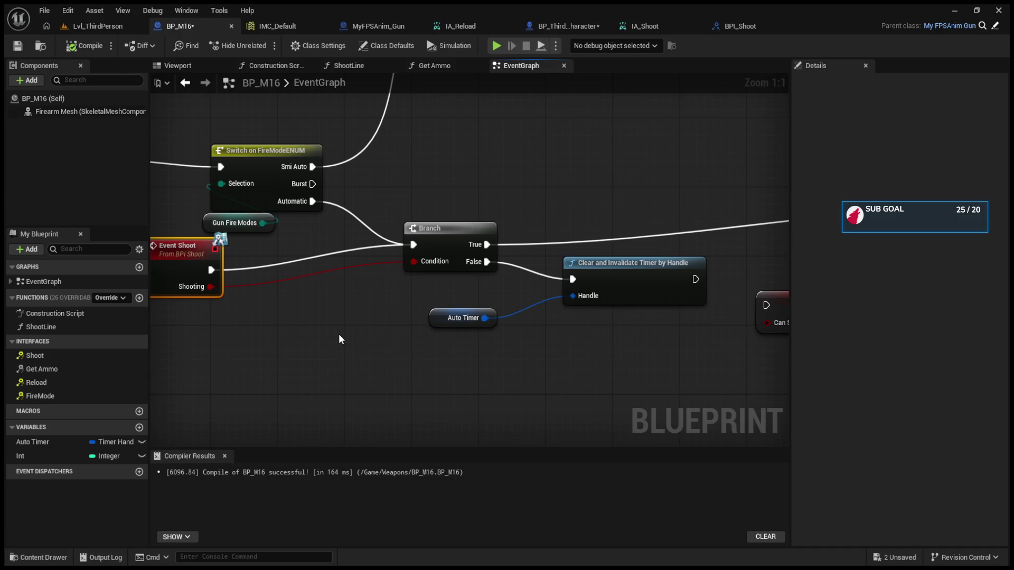
key("ctrl+v")
left_click_drag(492, 310, 586, 349)
mouse_move(366, 327)
left_mouse_down()
mouse_move(619, 170)
mouse_move(293, 238)
left_mouse_up()
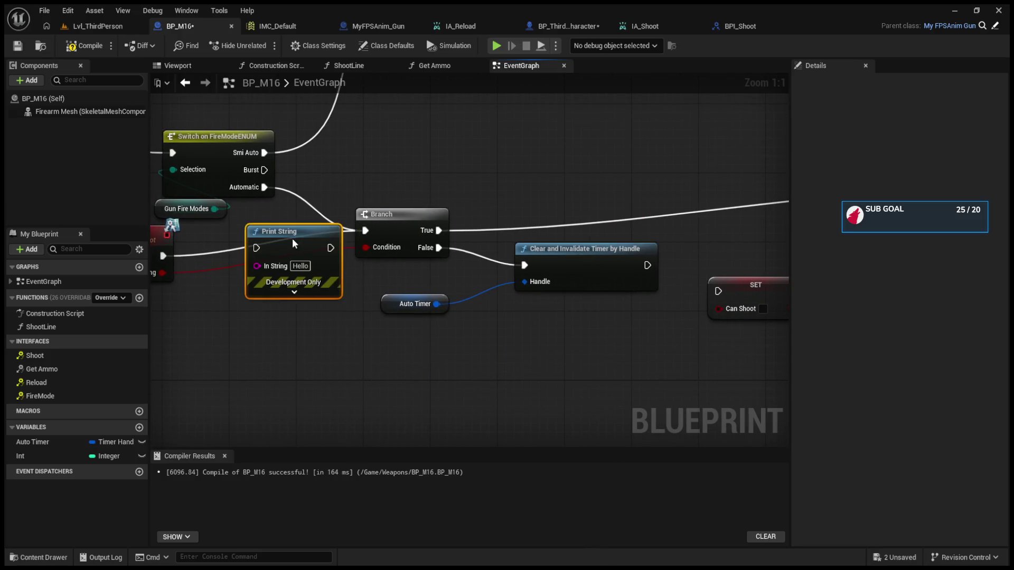
left_click_drag(392, 266, 376, 346)
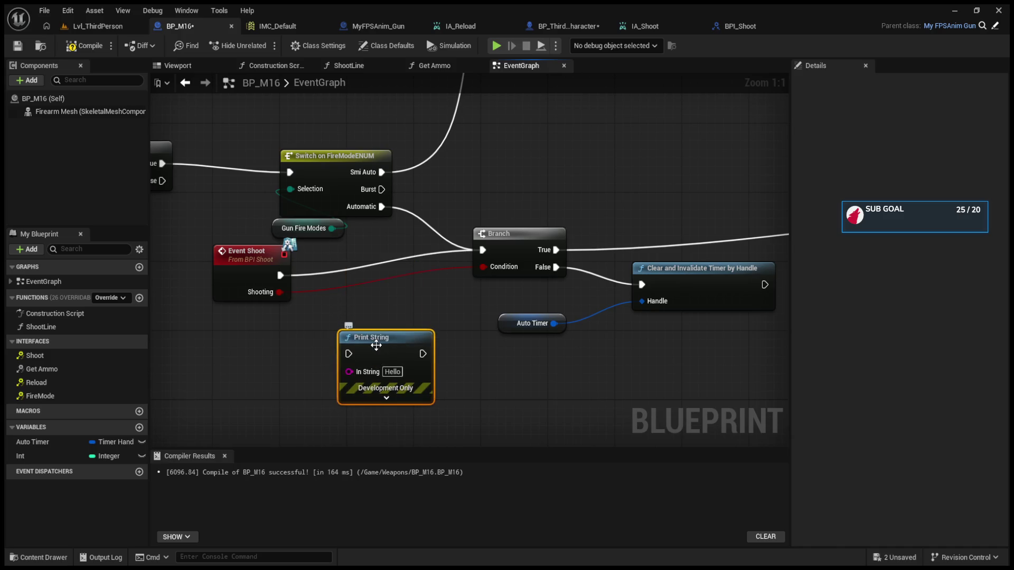
key("Delete")
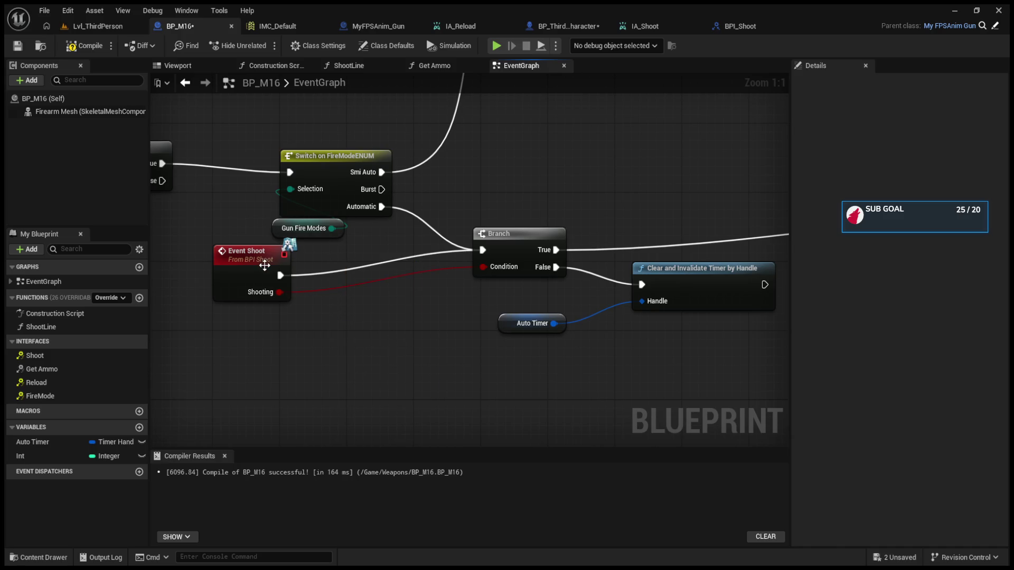
- Replace the lower Shoot call with a duplicate of the upper one, wired to Action Value and Completed
left_click(383, 25)
left_click(556, 29)
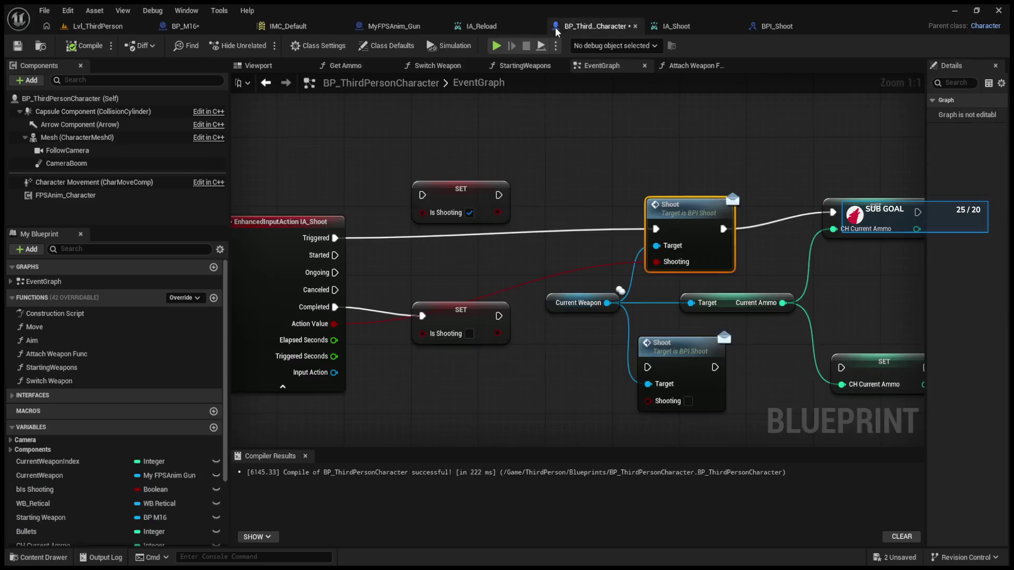
left_click(670, 360)
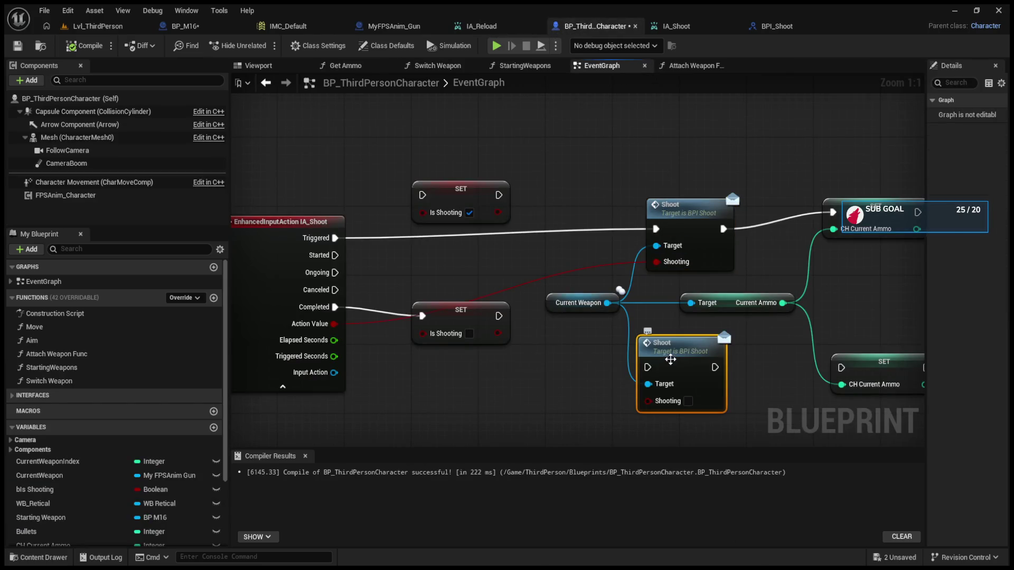
key("Delete")
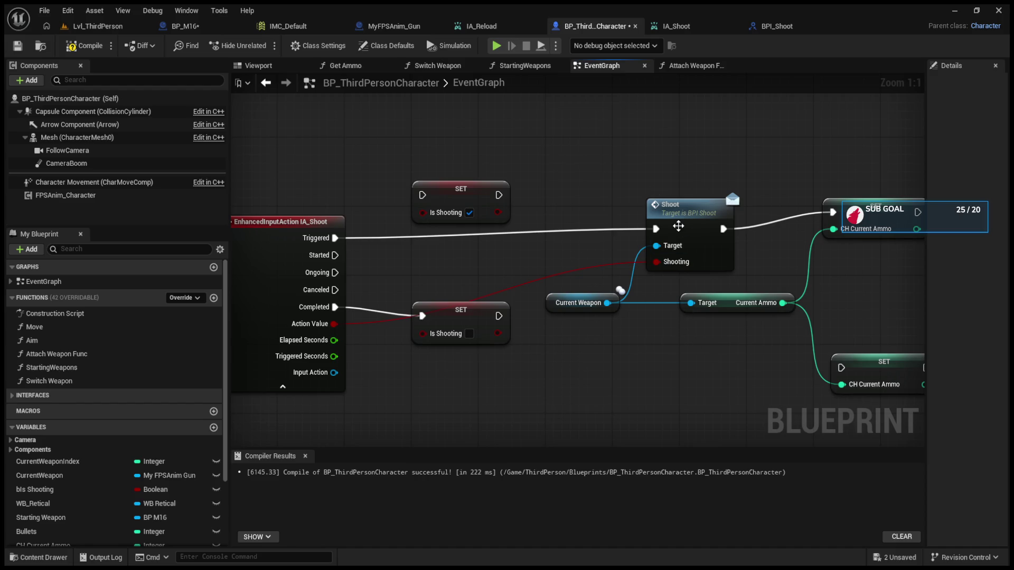
left_click(678, 226)
key("ctrl+d")
left_click_drag(671, 358, 639, 323)
left_click_drag(332, 324, 639, 392)
left_click_drag(335, 307, 639, 359)
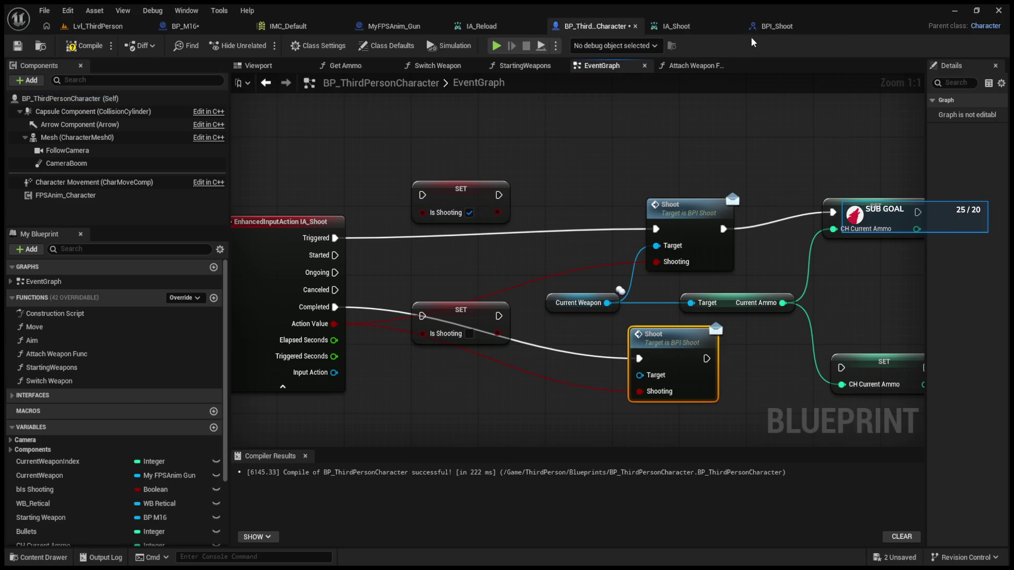
left_click(666, 29)
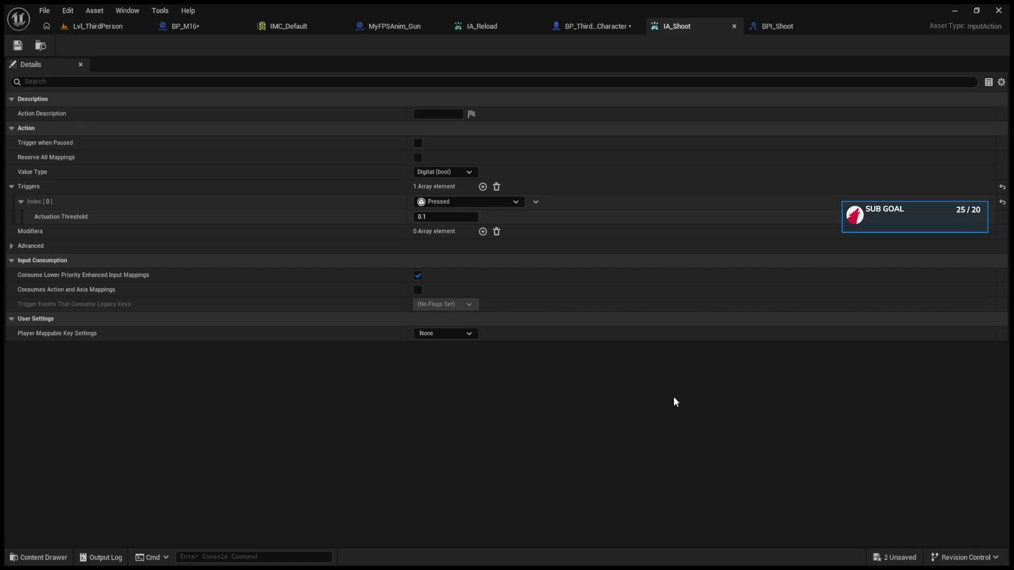
- Add a second IA_Shoot trigger set to Released with a 0.1 threshold, and save all assets
left_click(483, 187)
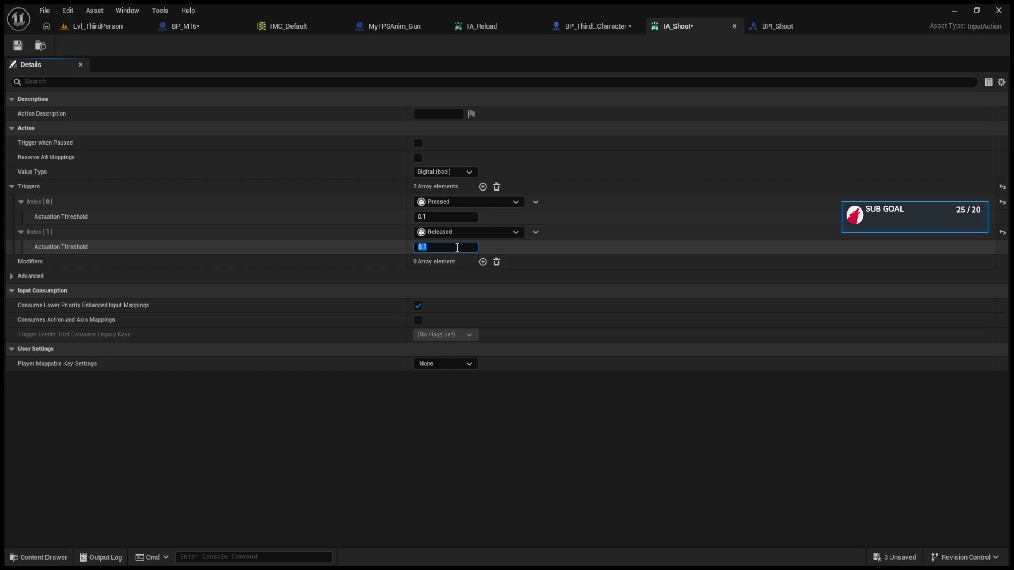
key("alt")
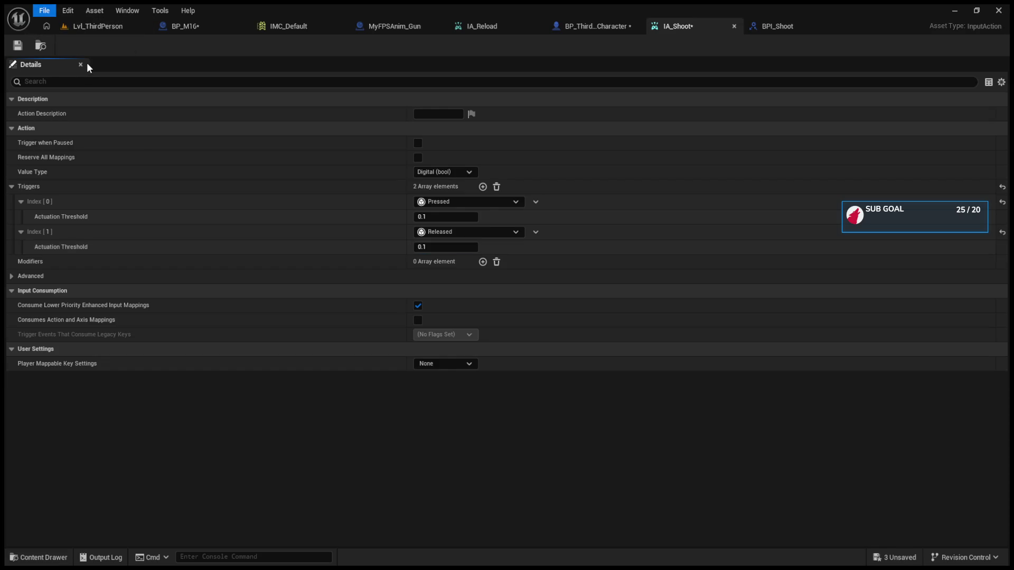
key("ctrl+shift+s")
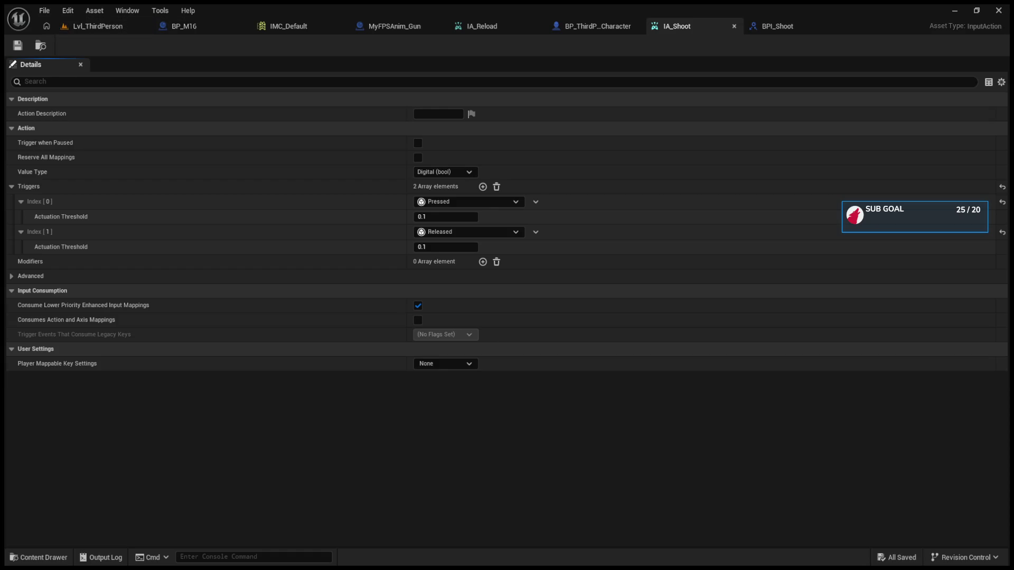
left_click(404, 28)
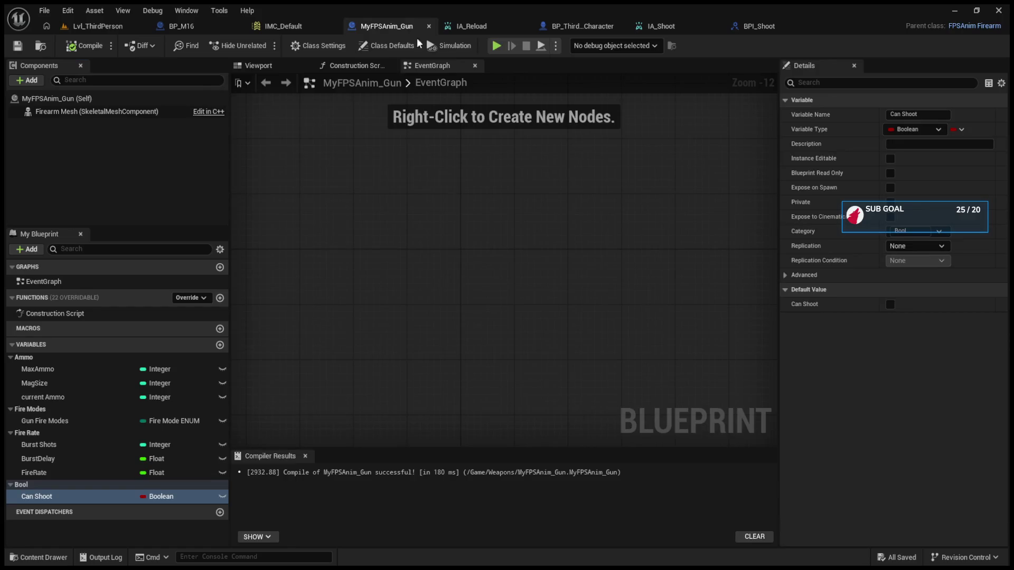
- Reconnect IA_Shoot's Completed pin to the lower Shoot call, compile, and give it Current Weapon as target
left_click(584, 35)
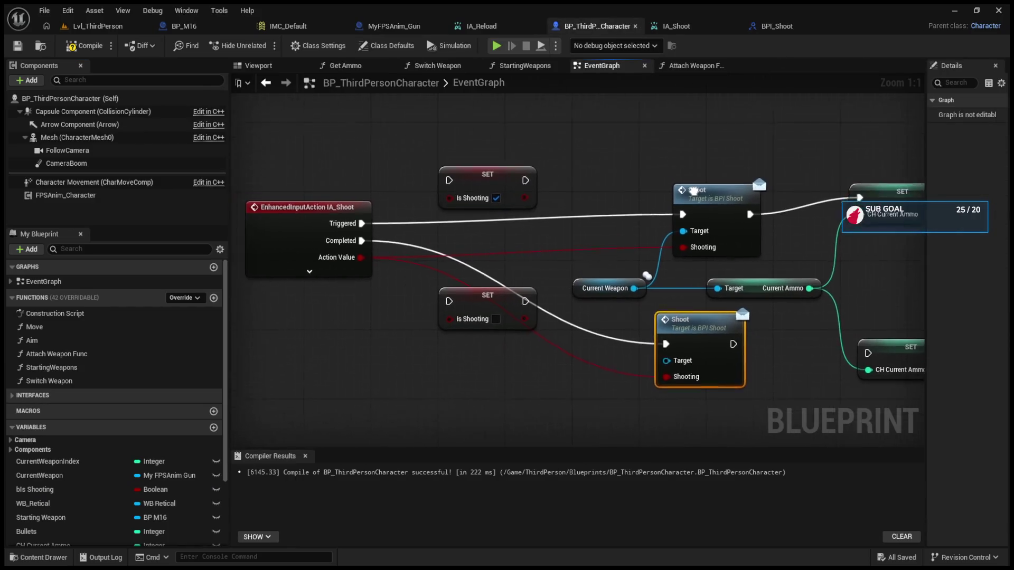
left_click(311, 284)
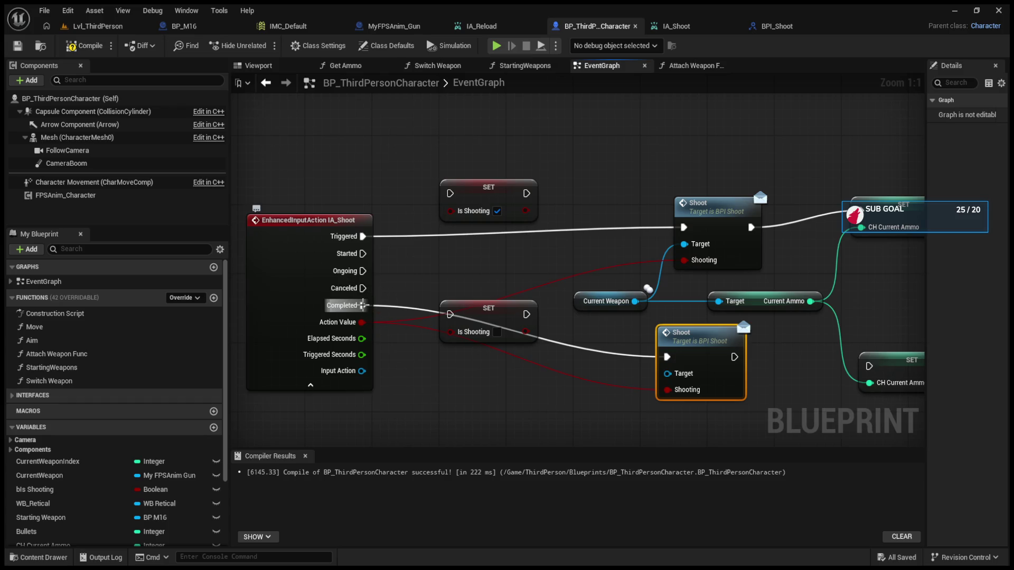
left_click(362, 305, "alt")
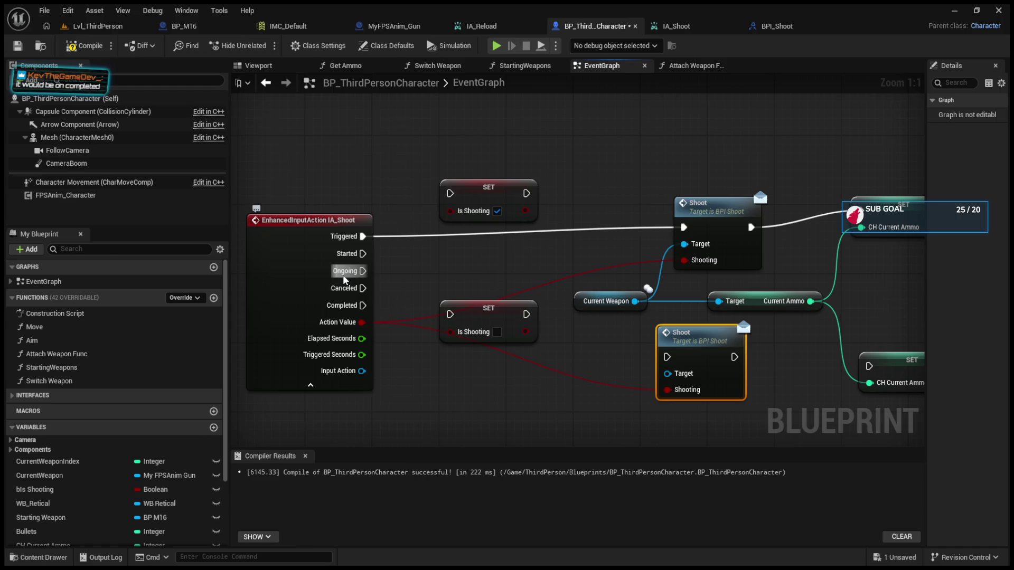
left_click_drag(363, 305, 646, 363)
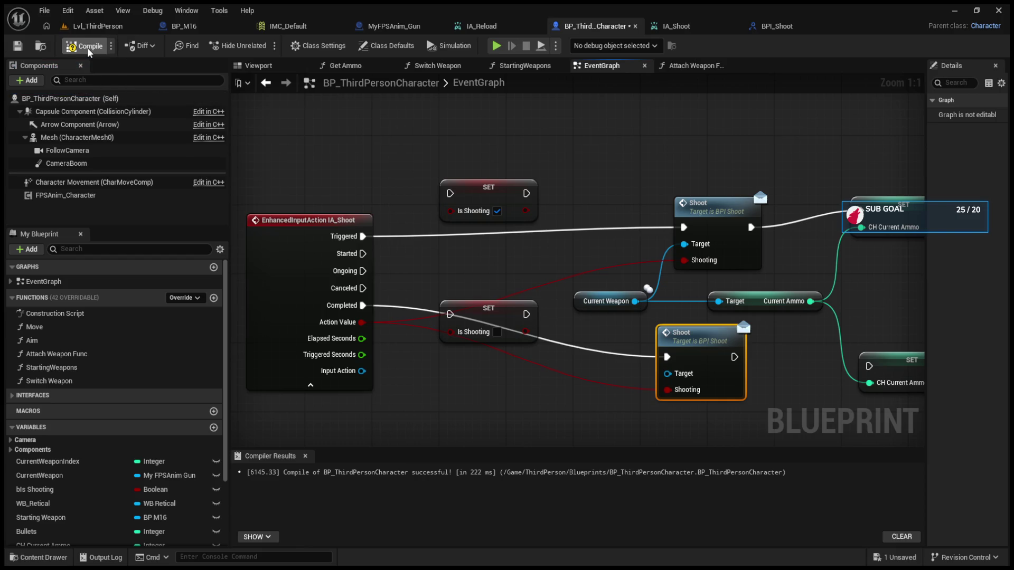
left_click(92, 32)
left_click(638, 30)
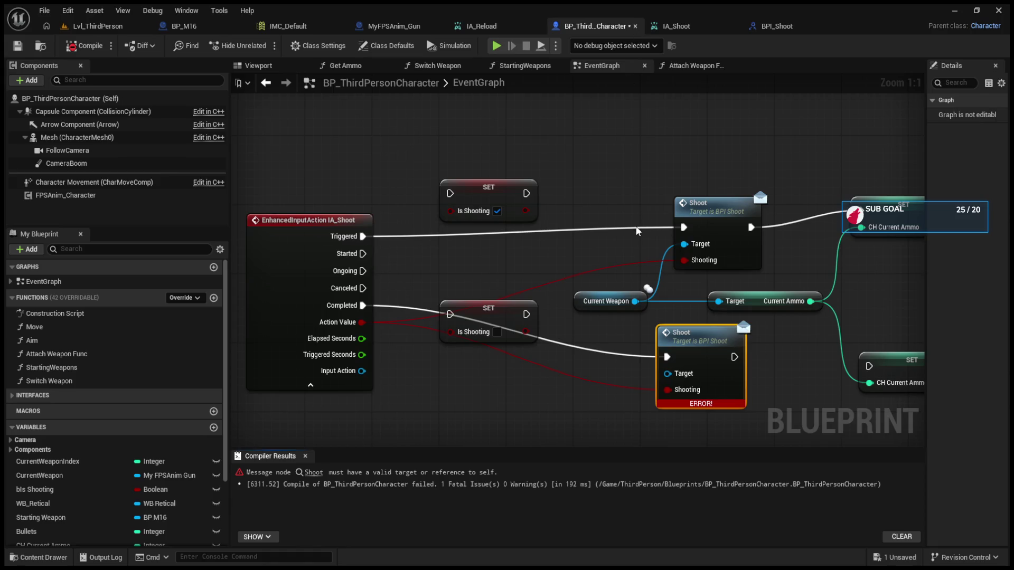
mouse_move(668, 373)
left_mouse_down()
mouse_move(641, 304)
mouse_move(629, 311)
left_mouse_up()
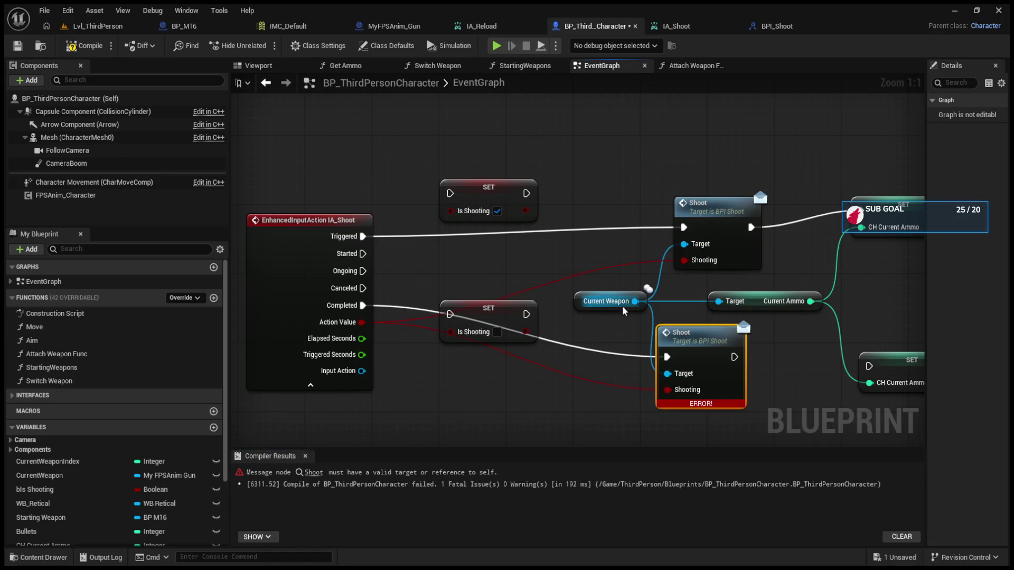
left_click(95, 26)
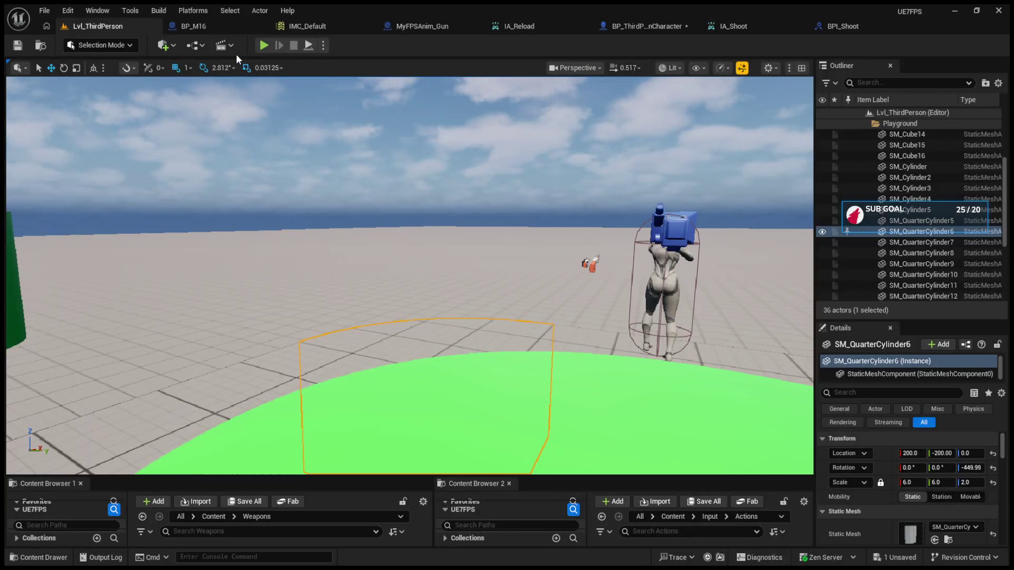
- Nudge Event Shoot in BP_M16 and start a playtest of the level
left_click(210, 27)
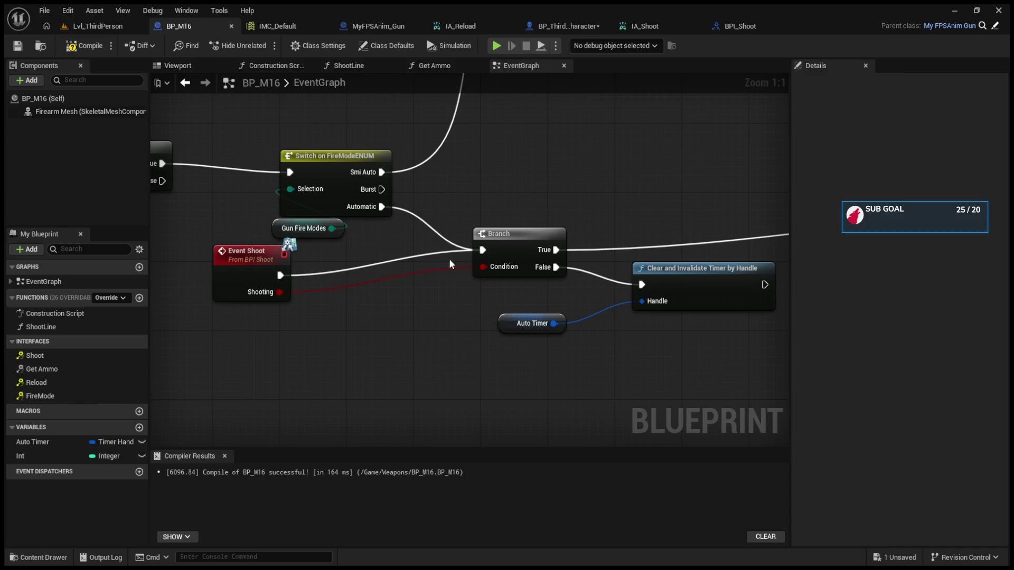
left_click_drag(292, 300, 391, 296)
key("alt+p")
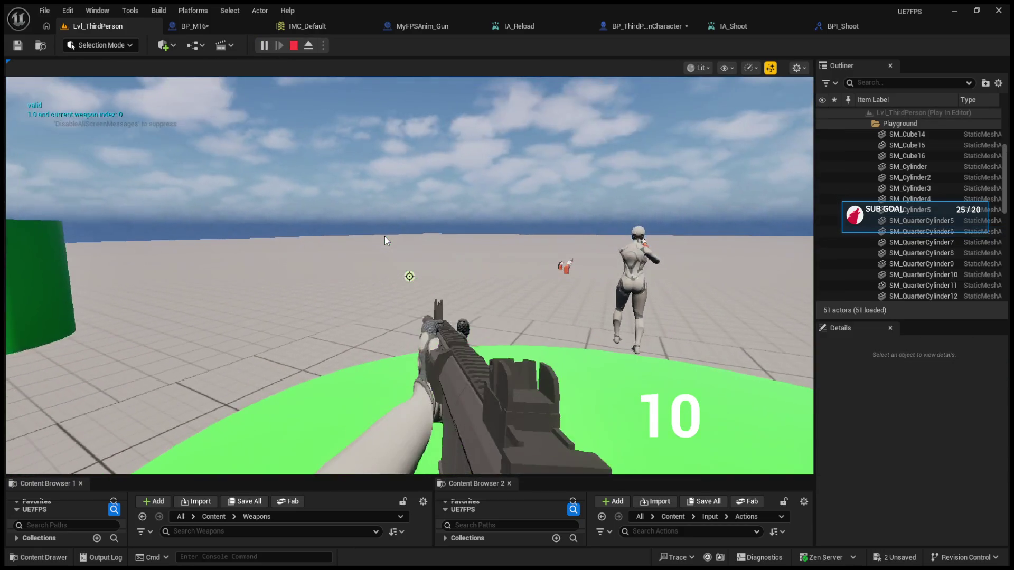
- Fire the M16 repeatedly until ammo drops from 10 to 1, then stop the playtest
left_click(384, 236)
left_click(410, 276)
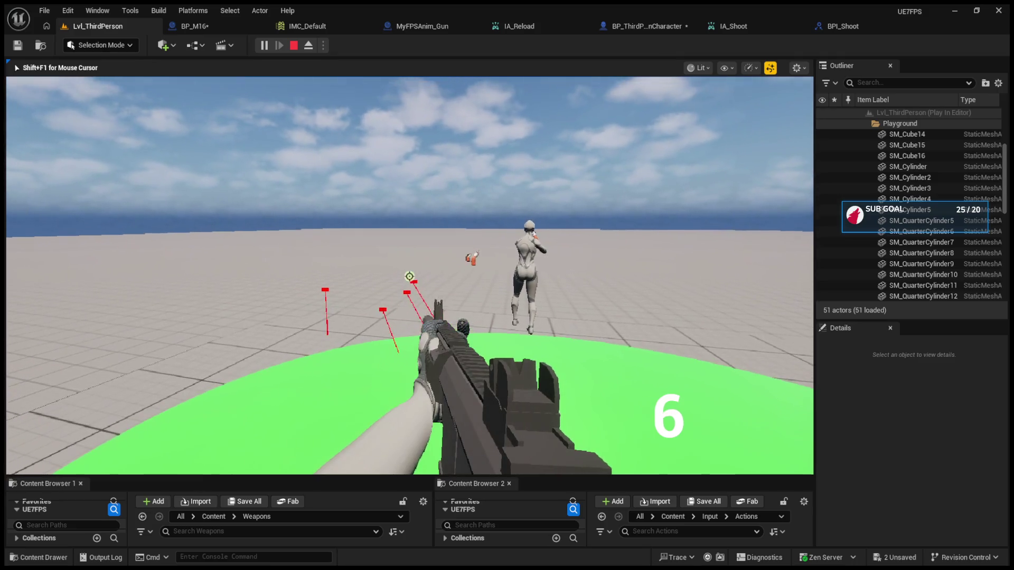
left_click(409, 276)
left_click(409, 276)
left_click(409, 277)
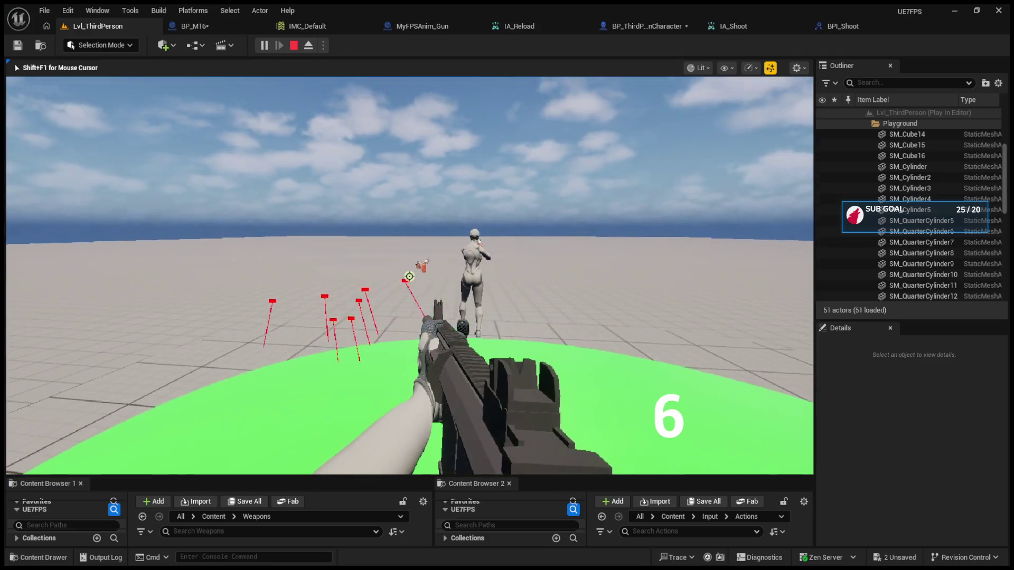
left_click(409, 276)
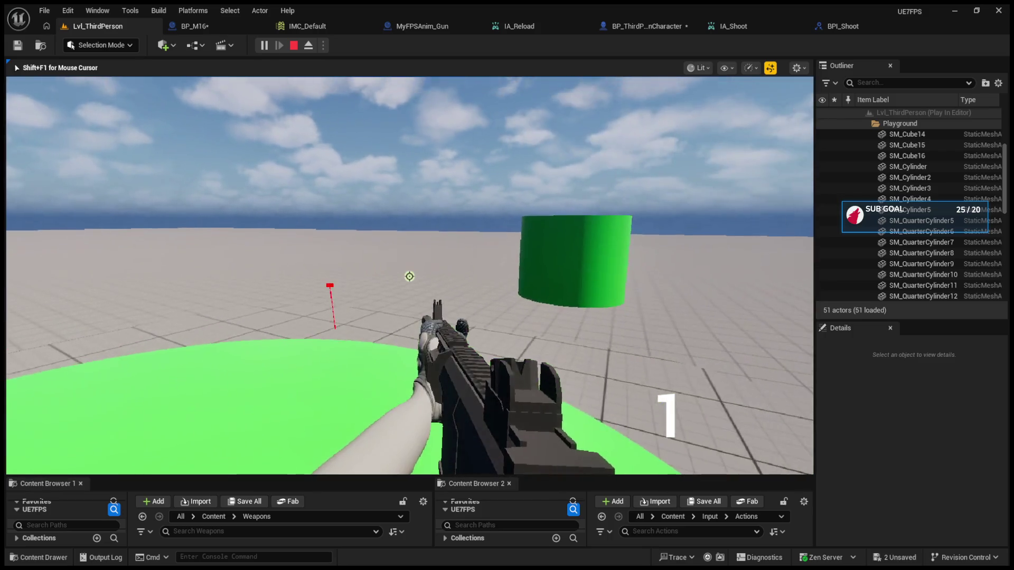
left_click(410, 276)
key("Escape")
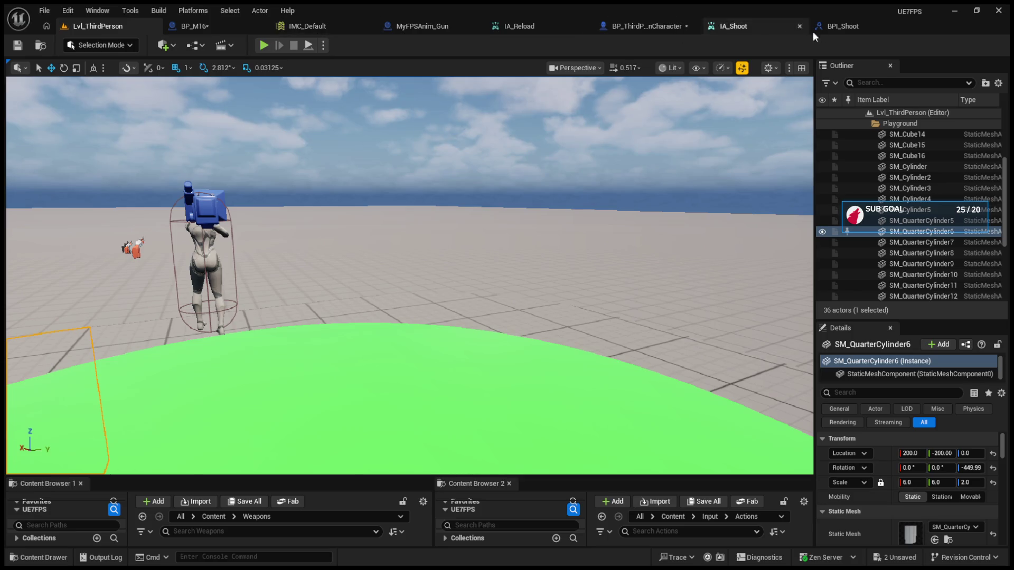
left_click(612, 31)
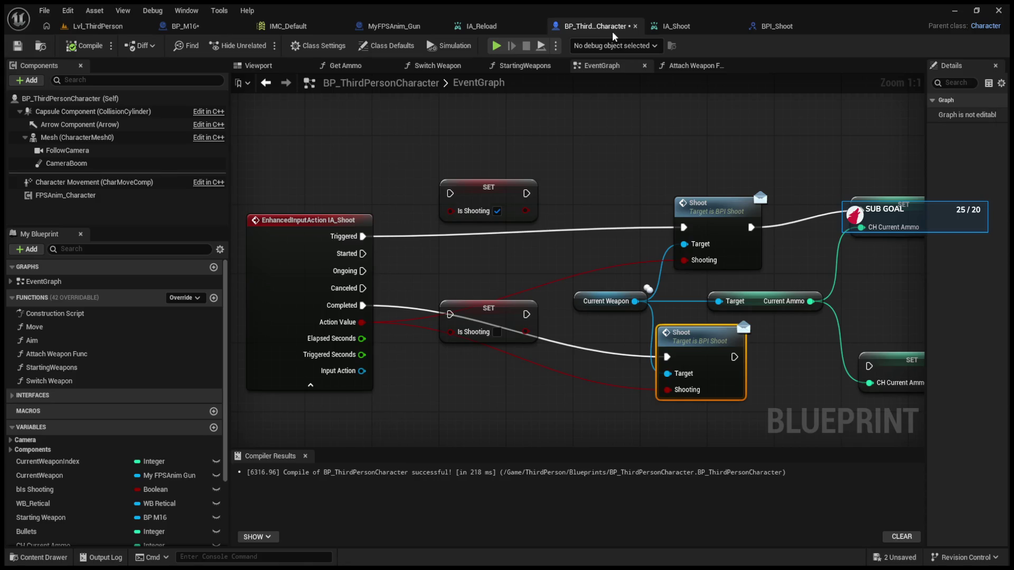
- Chain Triggered and Completed through their Is Shooting setters into each Shoot call, then into the ammo setter, and compile
left_click_drag(534, 201, 470, 164)
left_click_drag(670, 321, 831, 324)
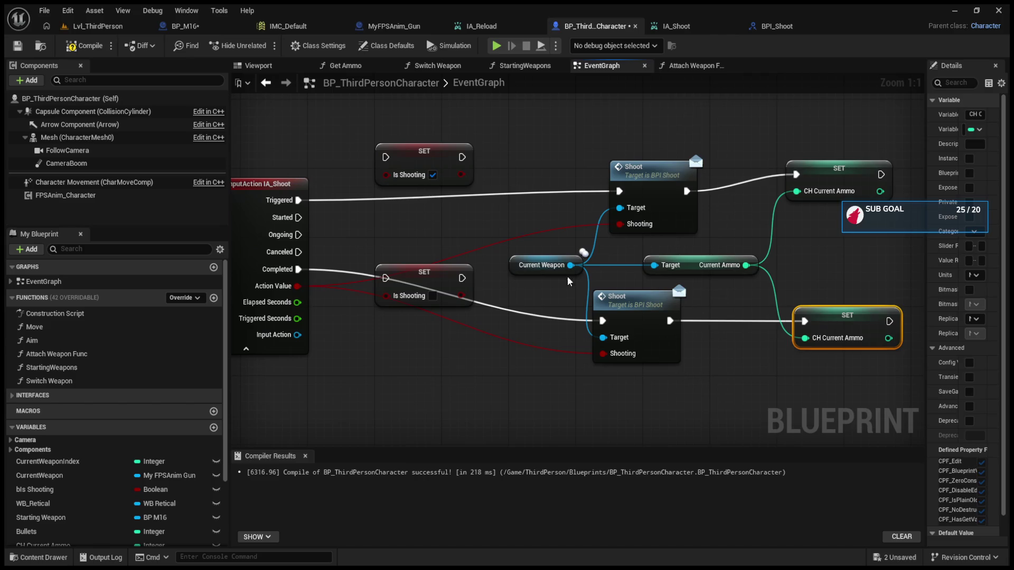
left_click_drag(298, 269, 386, 278)
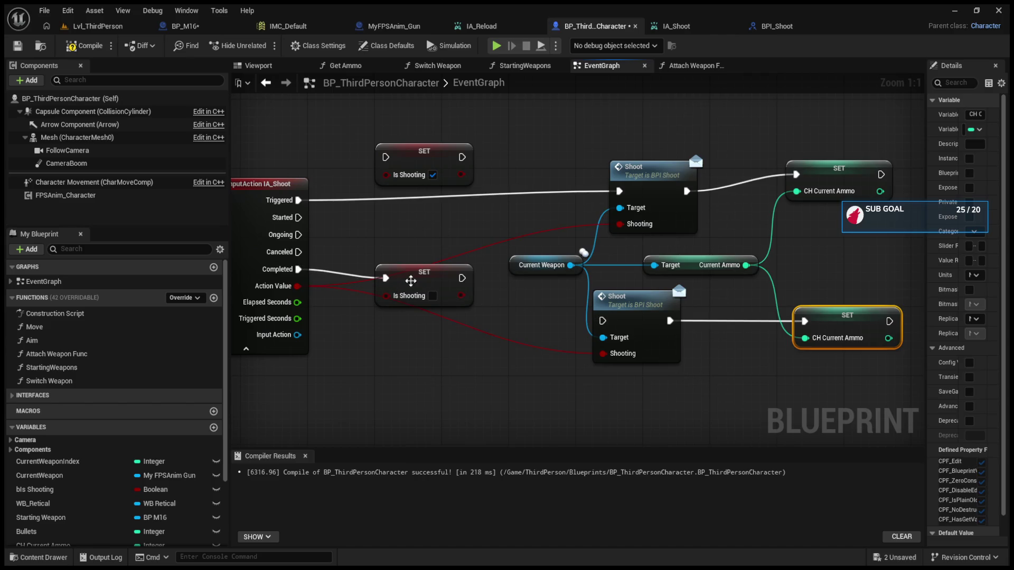
left_click_drag(483, 284, 608, 329)
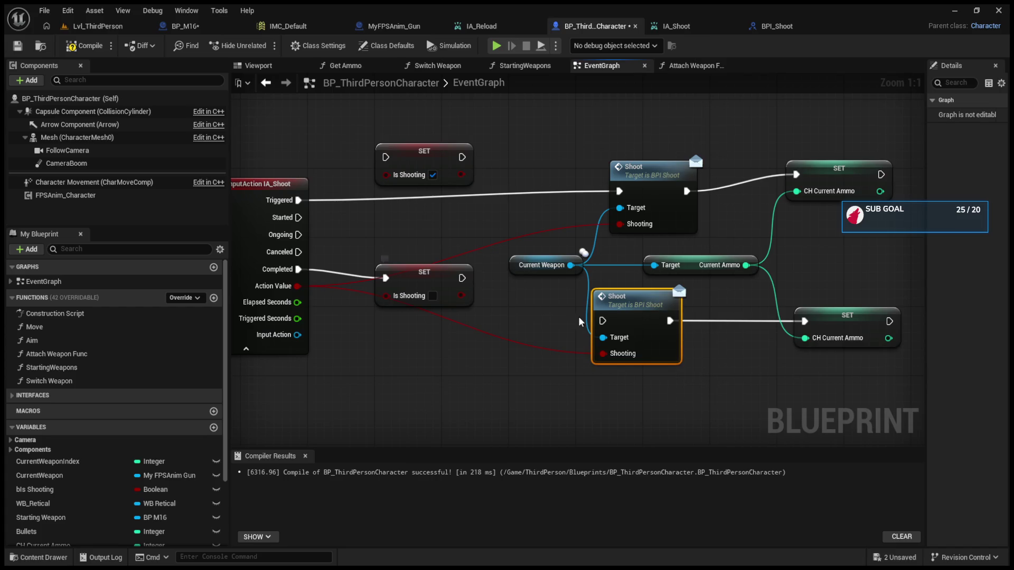
left_click_drag(463, 279, 602, 320)
left_click_drag(428, 154, 419, 188)
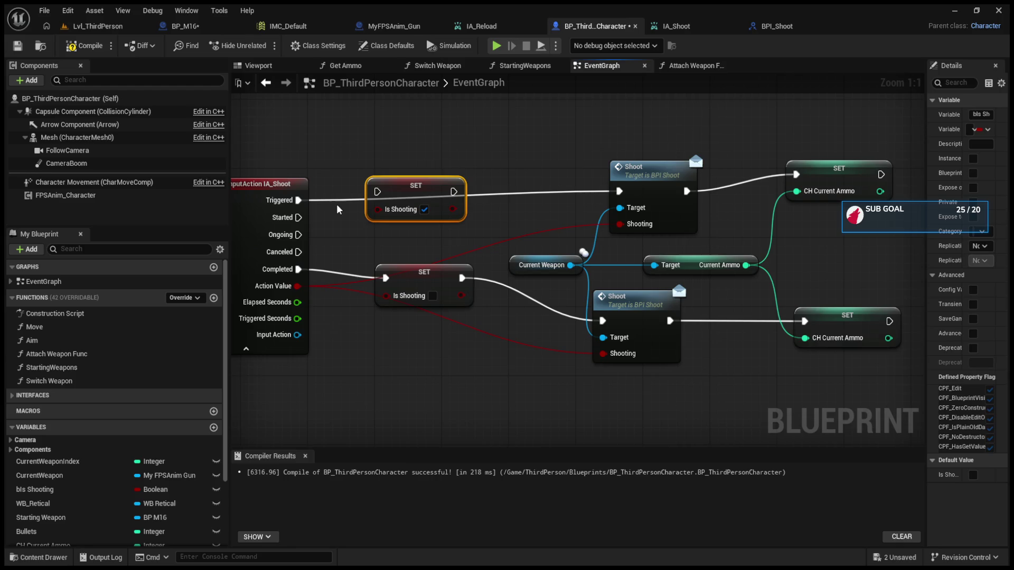
left_click_drag(298, 201, 377, 192)
left_click_drag(454, 191, 619, 192)
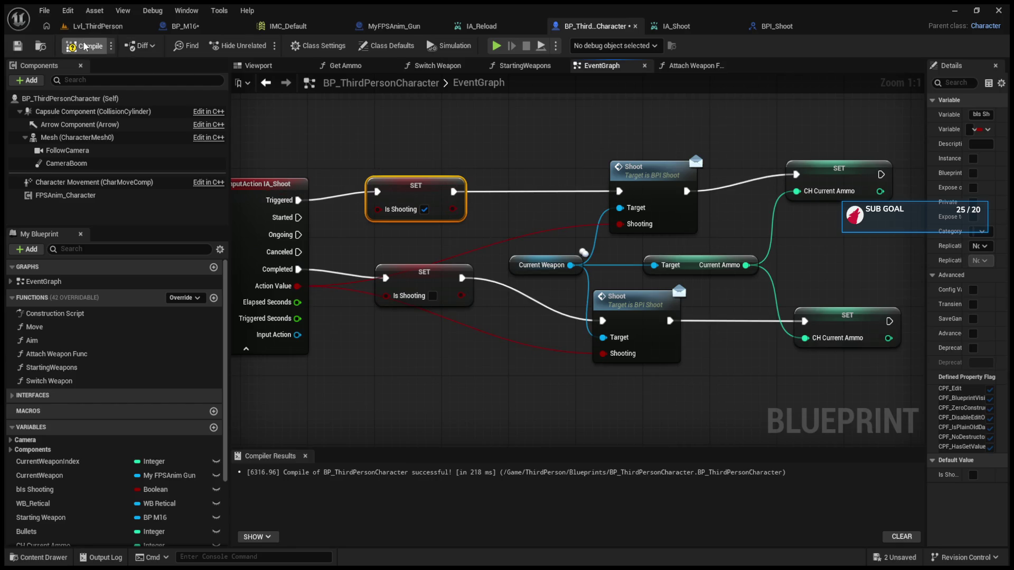
left_click(179, 26)
- Playtest the level, firing the rifle a couple of times, then stop
left_click(100, 28)
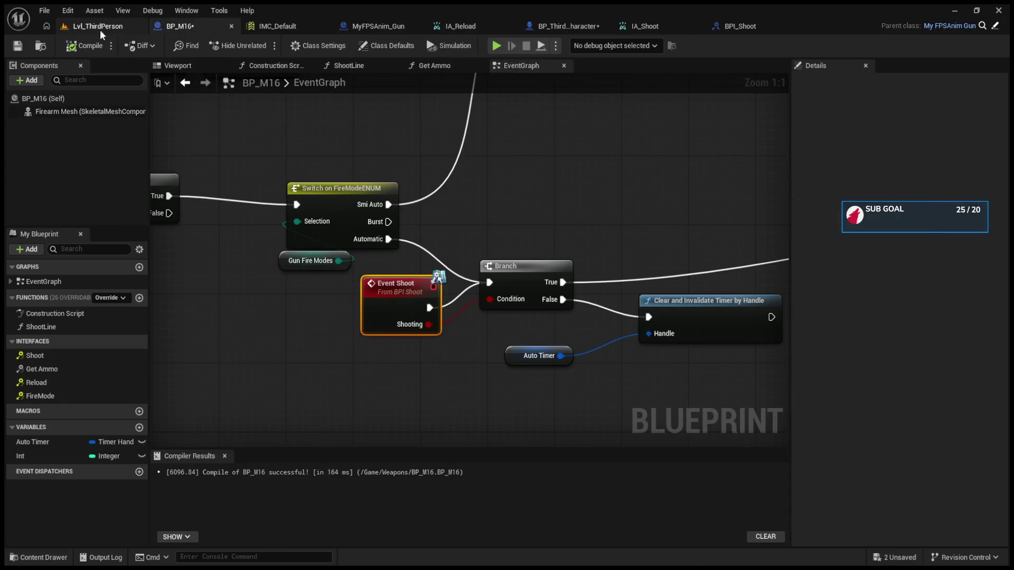
left_click(263, 46)
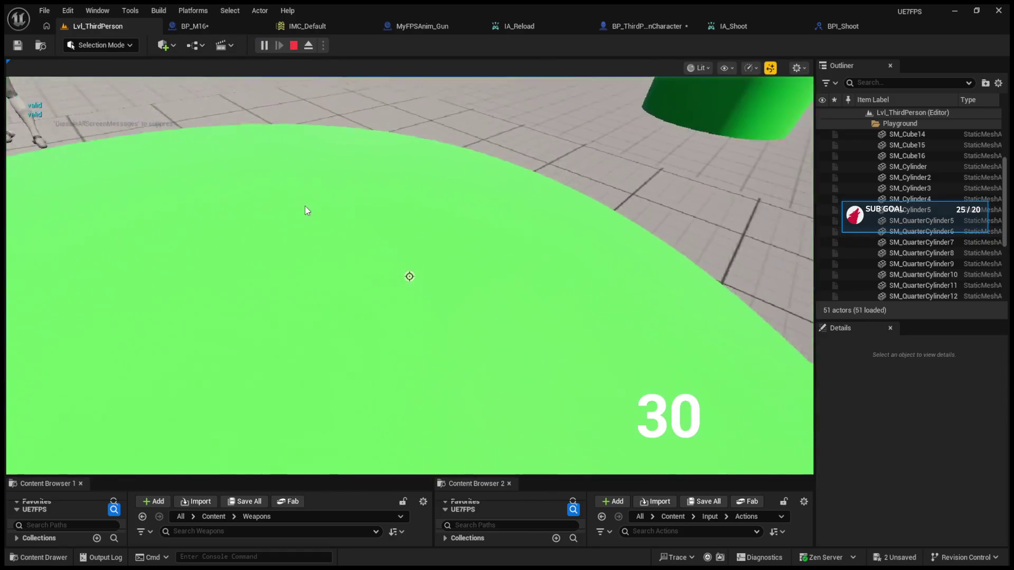
left_click(304, 209)
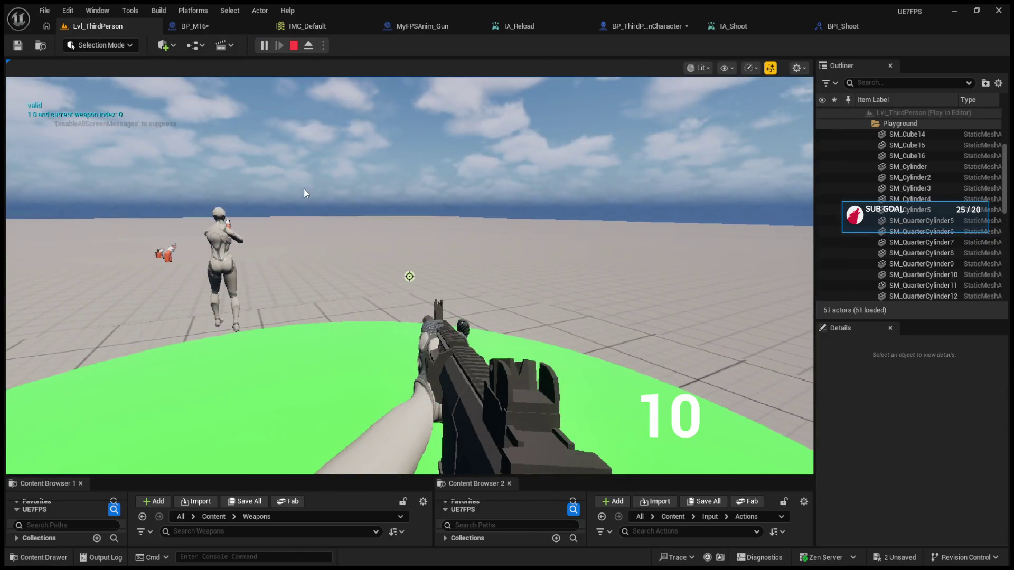
left_click(305, 192)
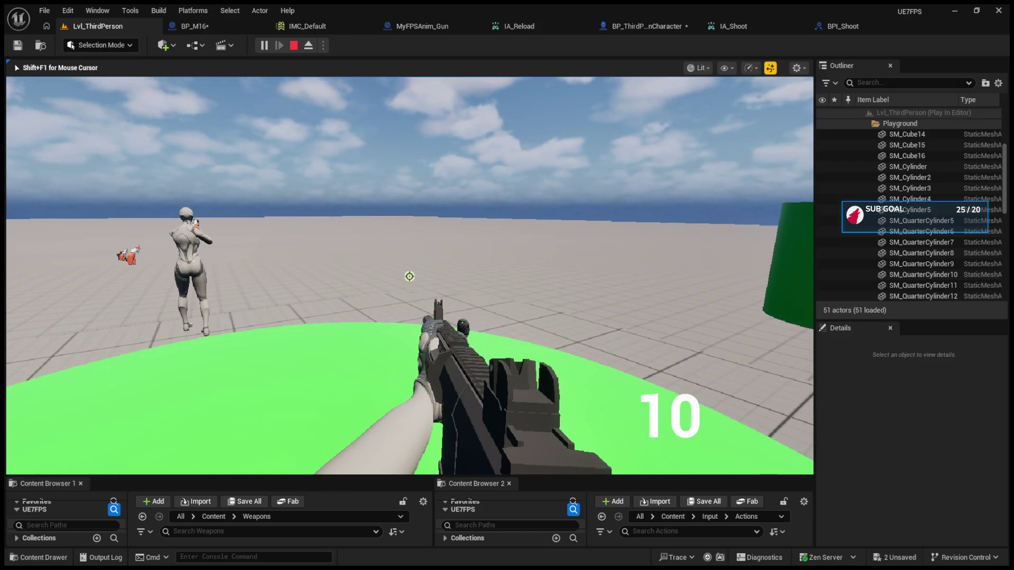
key("Escape")
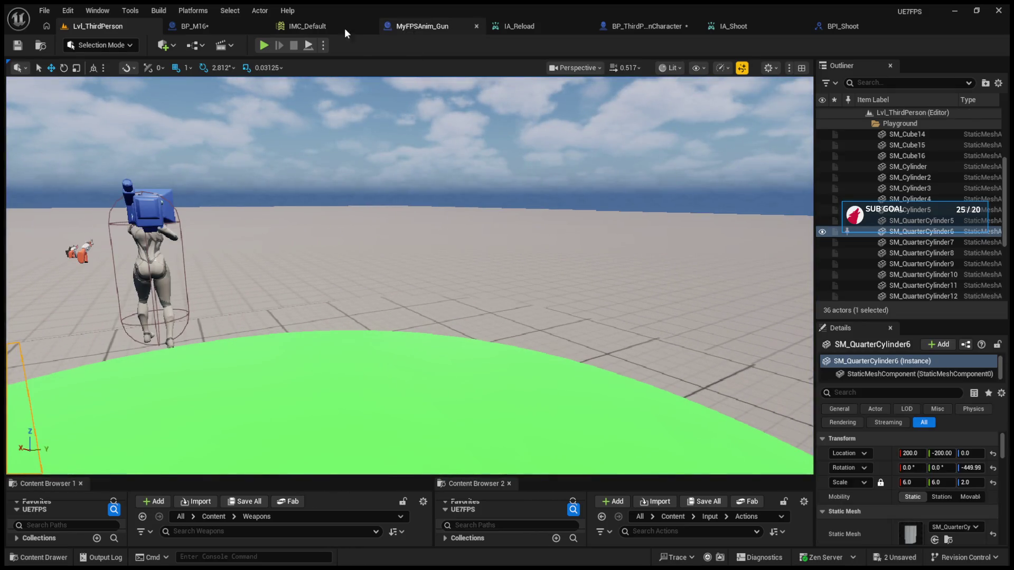
- In BP_M16, move Event Shoot beside the Can Shoot branch and unlink it from that branch
left_click(212, 27)
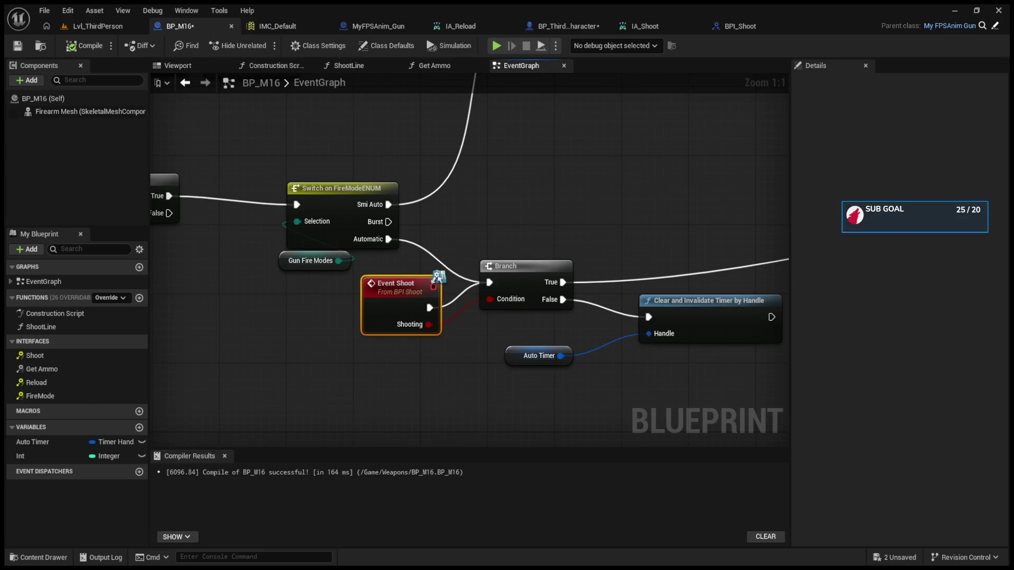
scroll(580, 289, "down", 3)
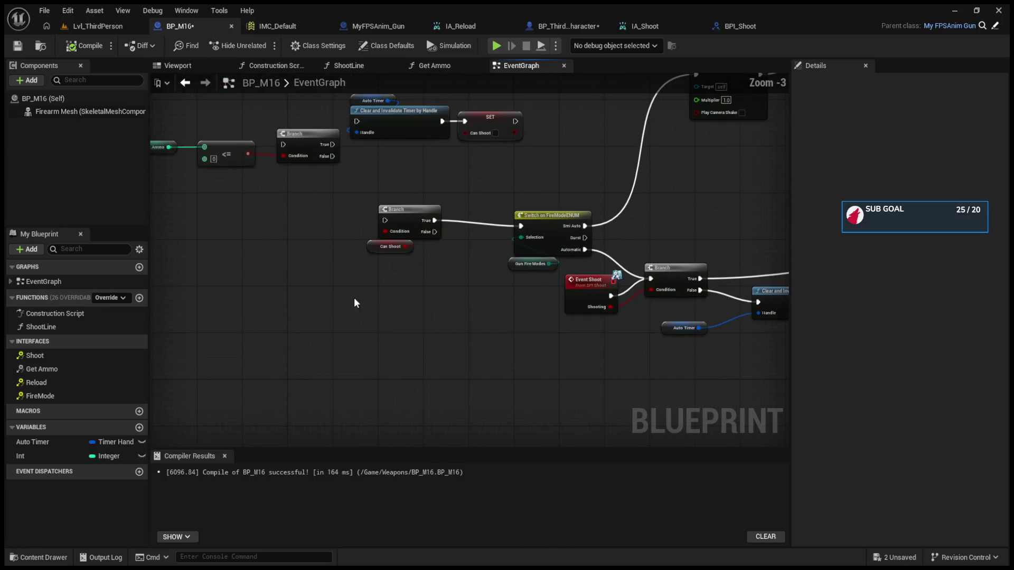
mouse_move(580, 289)
left_mouse_down()
mouse_move(543, 283)
mouse_move(567, 317)
mouse_move(403, 315)
mouse_move(235, 227)
mouse_move(264, 236)
mouse_move(447, 231)
left_mouse_up()
left_click(580, 299)
scroll(236, 227, "up", 1)
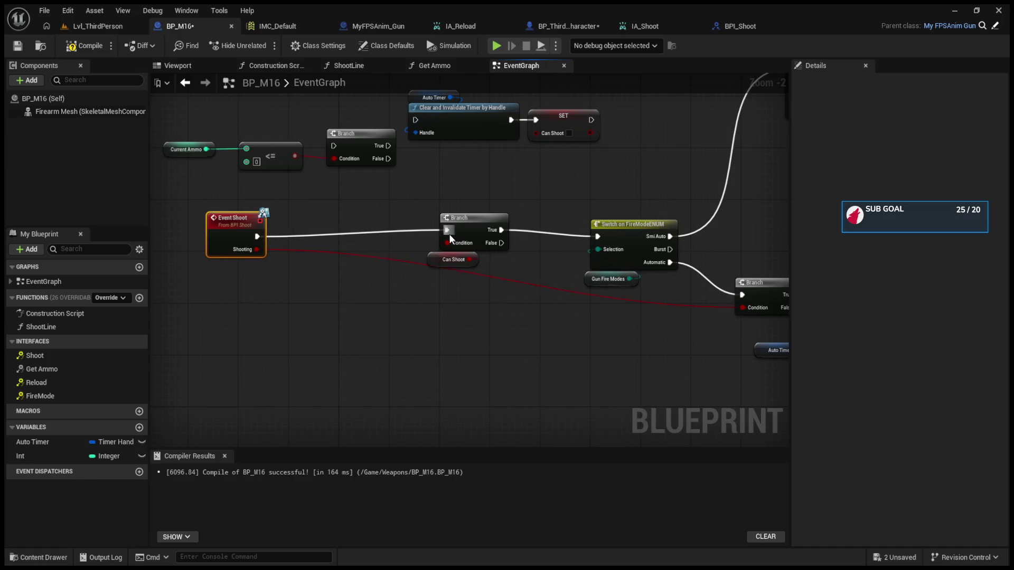
left_click_drag(472, 321, 478, 339)
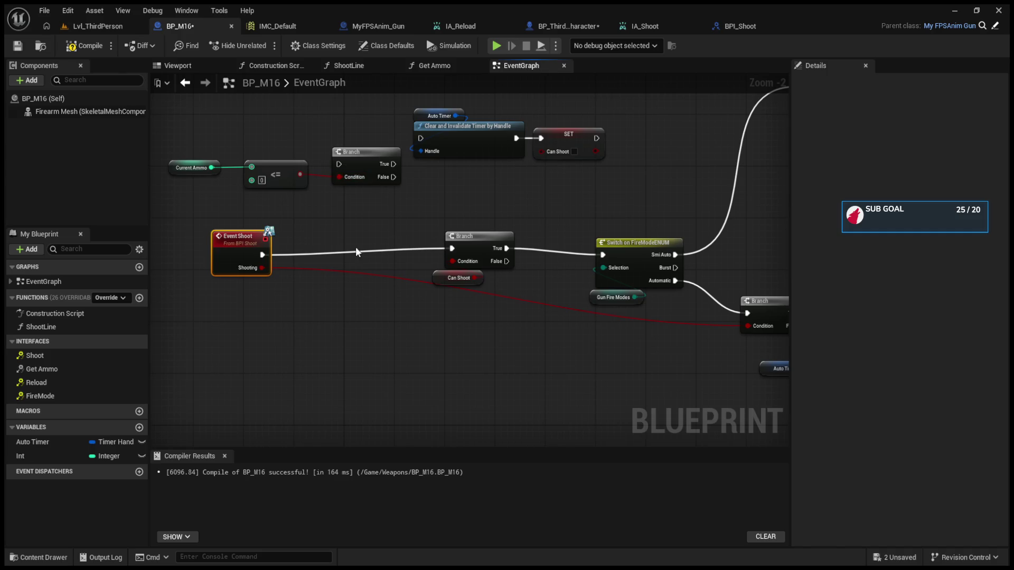
left_click(452, 248, "alt")
- Insert the Current Ammo <= 0 branch after Event Shoot: False to Can Shoot branch, True clears Auto Timer
left_click_drag(339, 177, 361, 236)
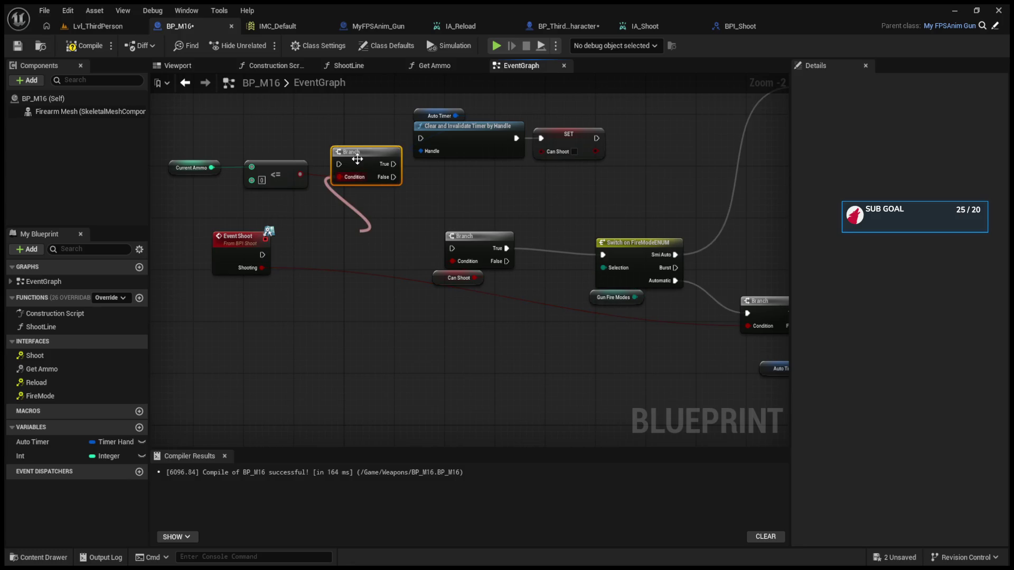
left_click_drag(357, 159, 367, 225)
mouse_move(267, 254)
left_mouse_down()
mouse_move(345, 236)
mouse_move(379, 240)
left_mouse_up()
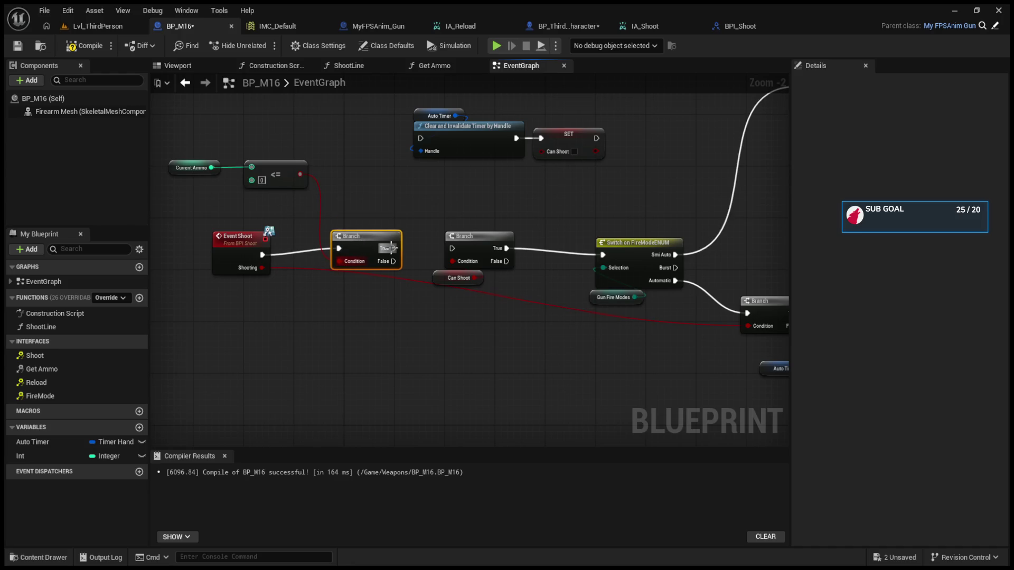
mouse_move(392, 261)
left_mouse_down()
mouse_move(440, 242)
mouse_move(451, 248)
mouse_move(404, 169)
mouse_move(421, 140)
left_mouse_up()
left_click(85, 45)
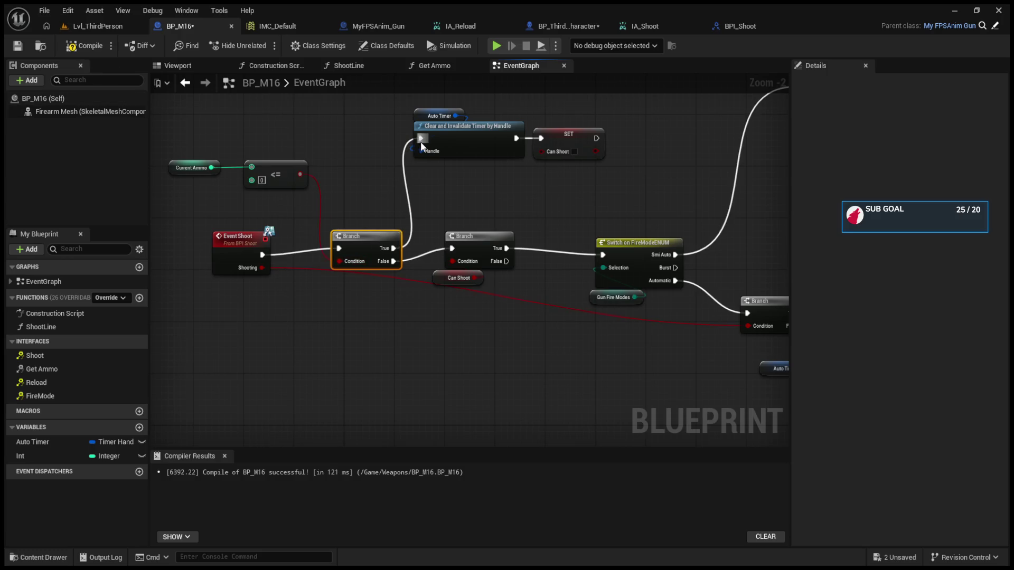
- Tidy the layout of Event Shoot, the Can Shoot branch and its getter
left_click(112, 27)
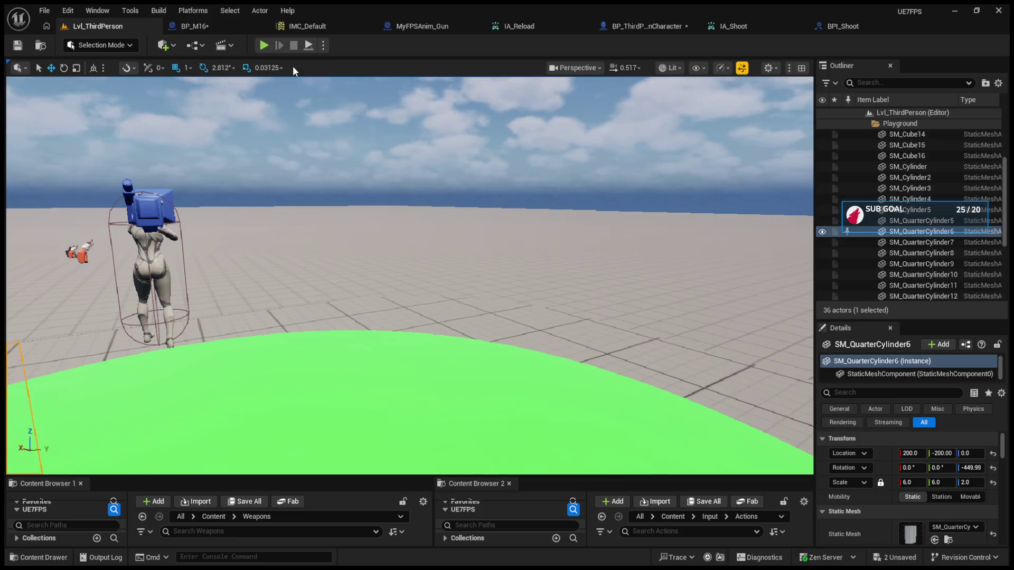
left_click(222, 27)
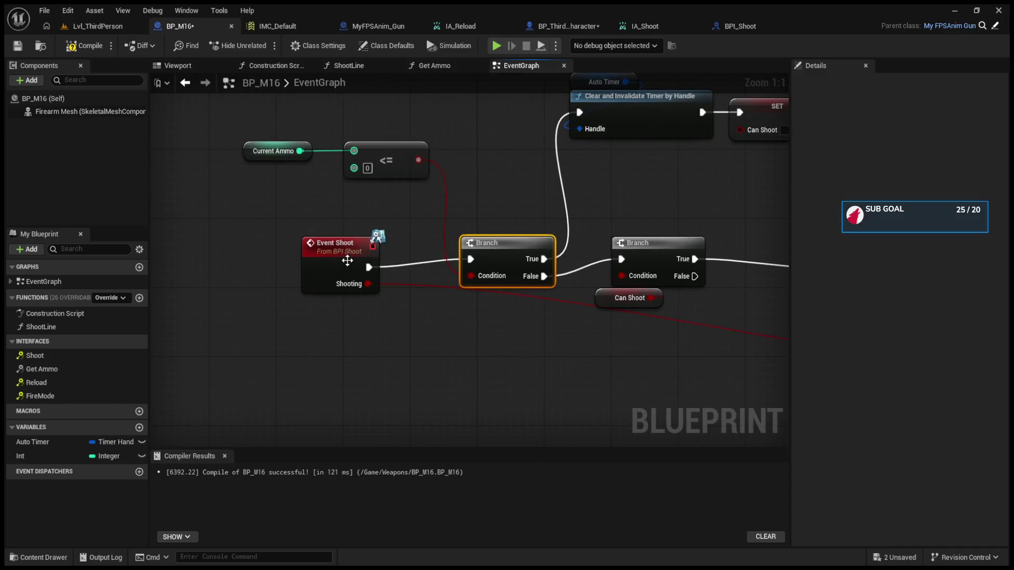
left_click_drag(344, 258, 261, 236)
left_click_drag(473, 250, 488, 266)
left_click_drag(440, 298, 401, 317)
mouse_move(506, 258)
left_mouse_down()
mouse_move(445, 301)
mouse_move(613, 293)
mouse_move(542, 290)
mouse_move(576, 246)
mouse_move(419, 354)
mouse_move(499, 297)
mouse_move(205, 432)
mouse_move(153, 355)
mouse_move(360, 220)
mouse_move(534, 235)
mouse_move(602, 224)
mouse_move(293, 194)
mouse_move(58, 196)
mouse_move(301, 213)
left_mouse_up()
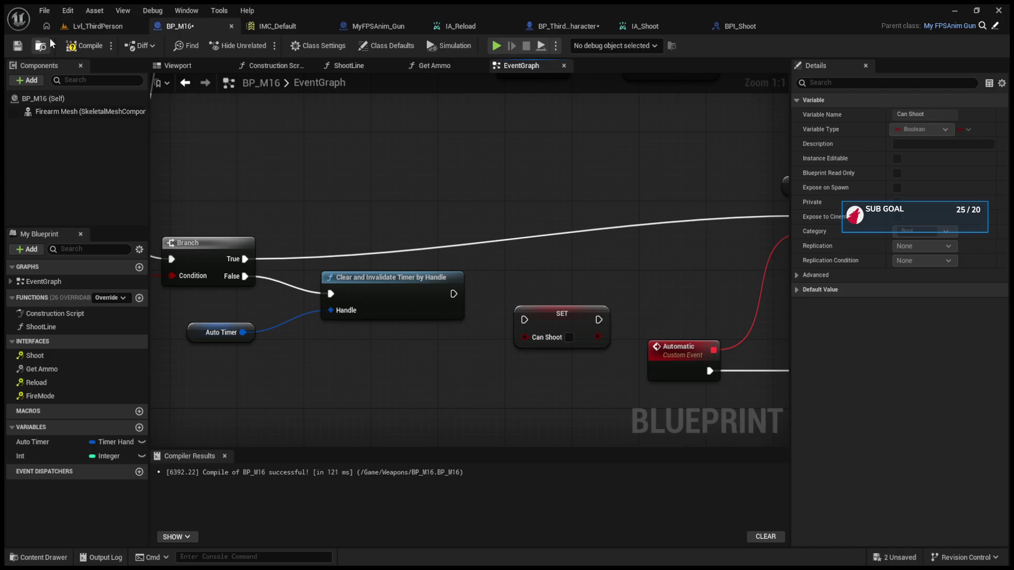
left_click(82, 25)
- Playtest: switch to the rifle, toggle its fire mode with B, and fire until ammo reaches 0
left_click(264, 45)
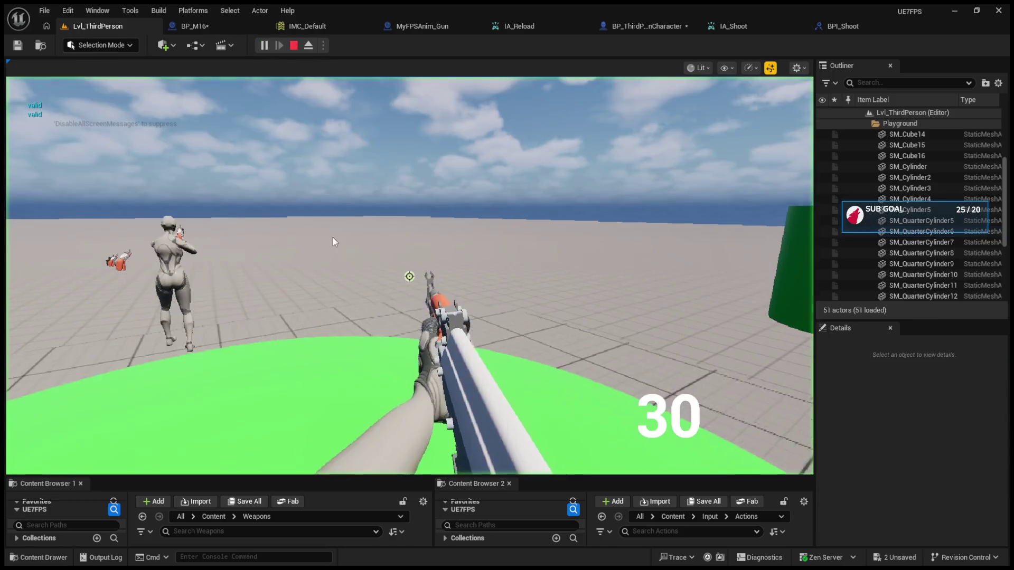
key("1")
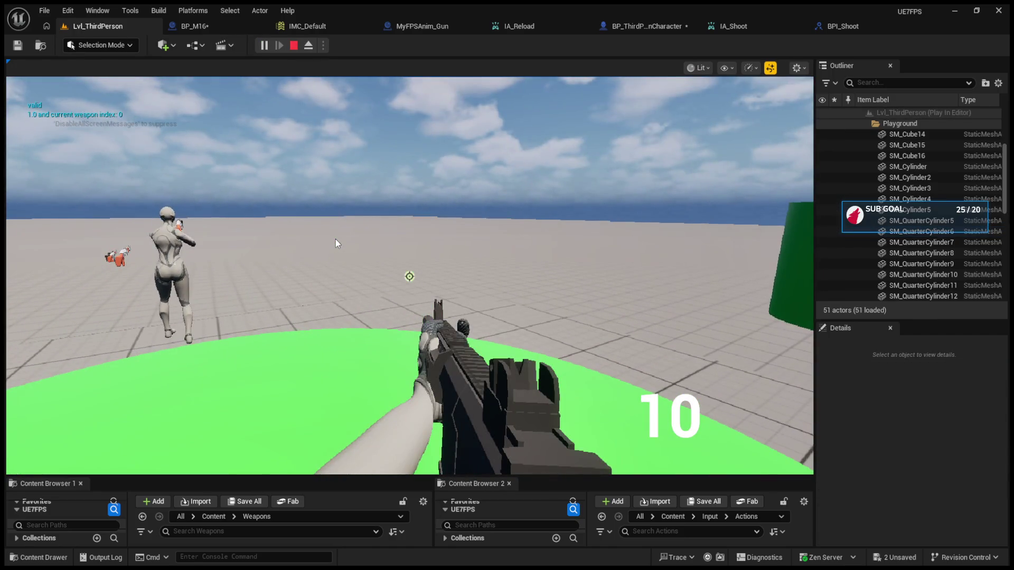
left_click(336, 243)
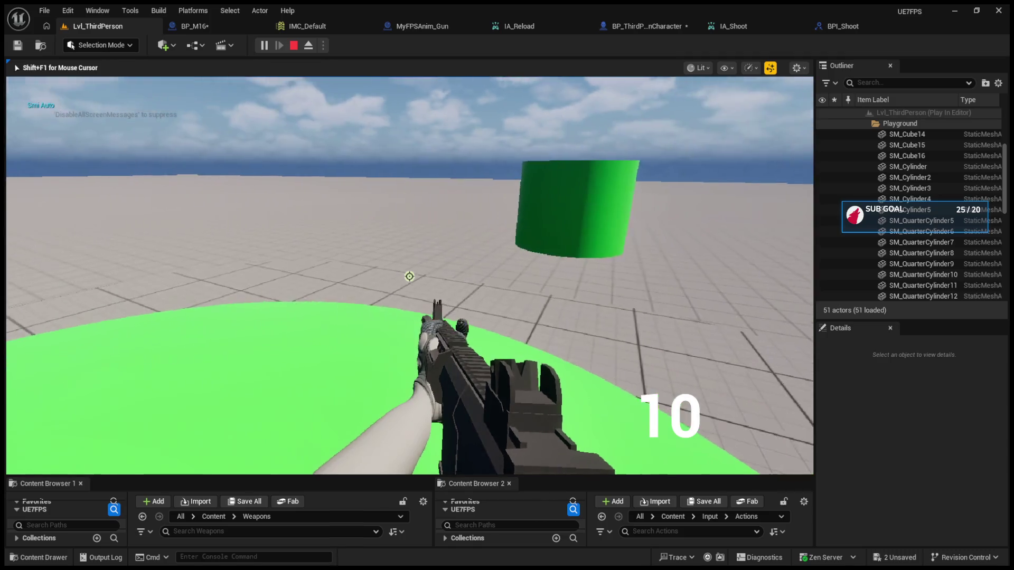
key("b")
left_click(409, 276)
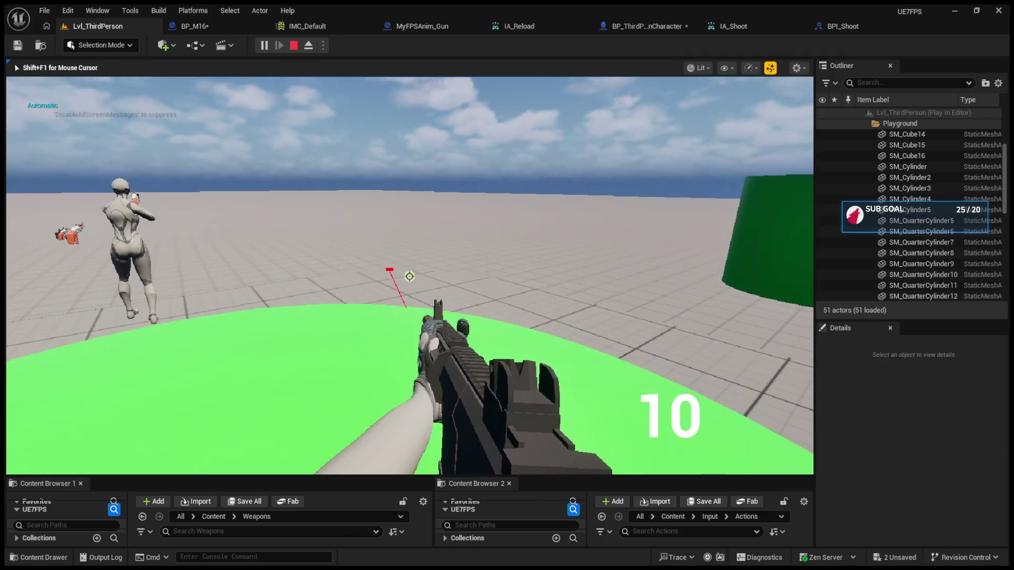
left_click(409, 276)
left_click(410, 276)
left_click(409, 277)
left_click(409, 276)
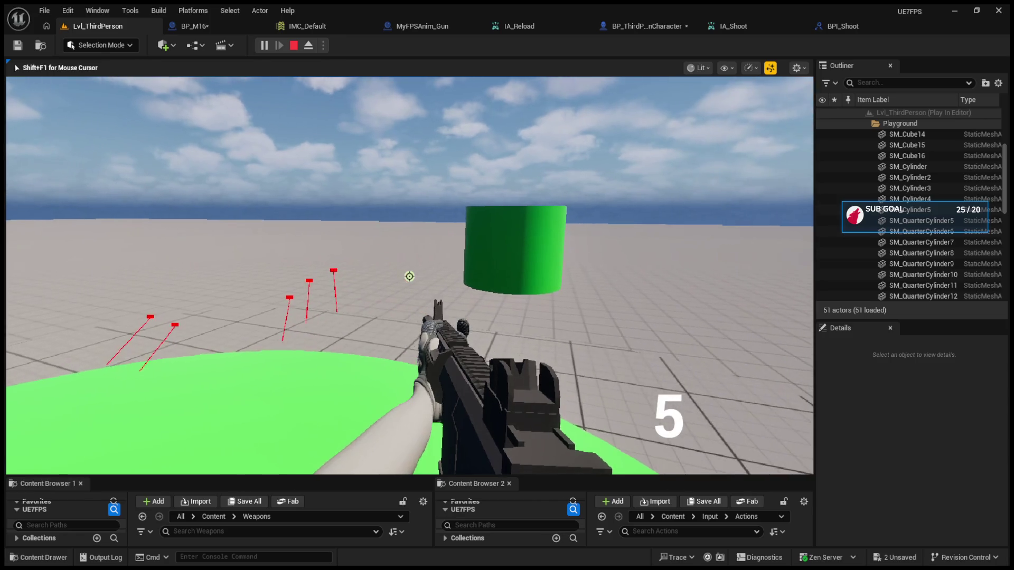
left_click(409, 276)
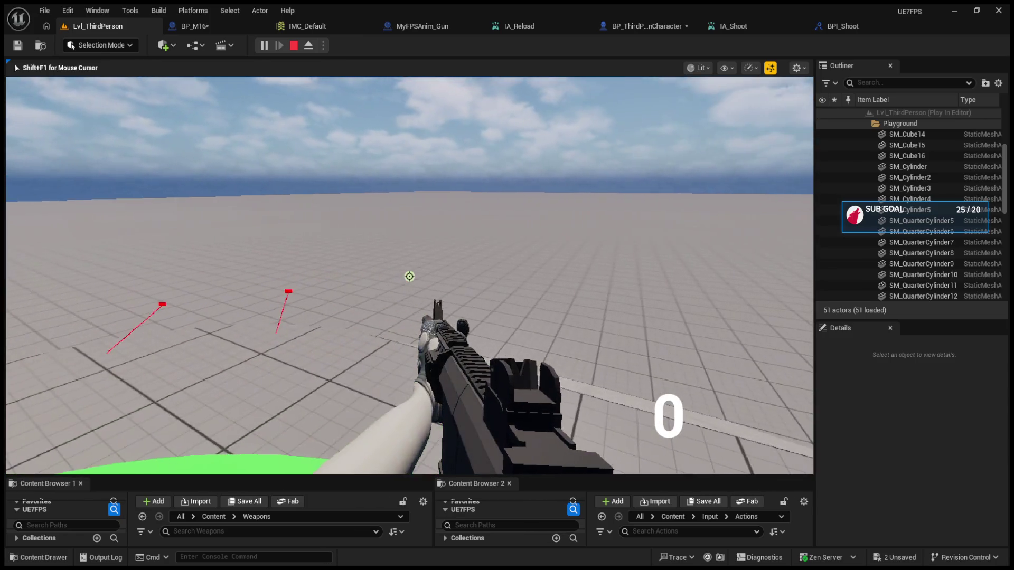
key("Escape")
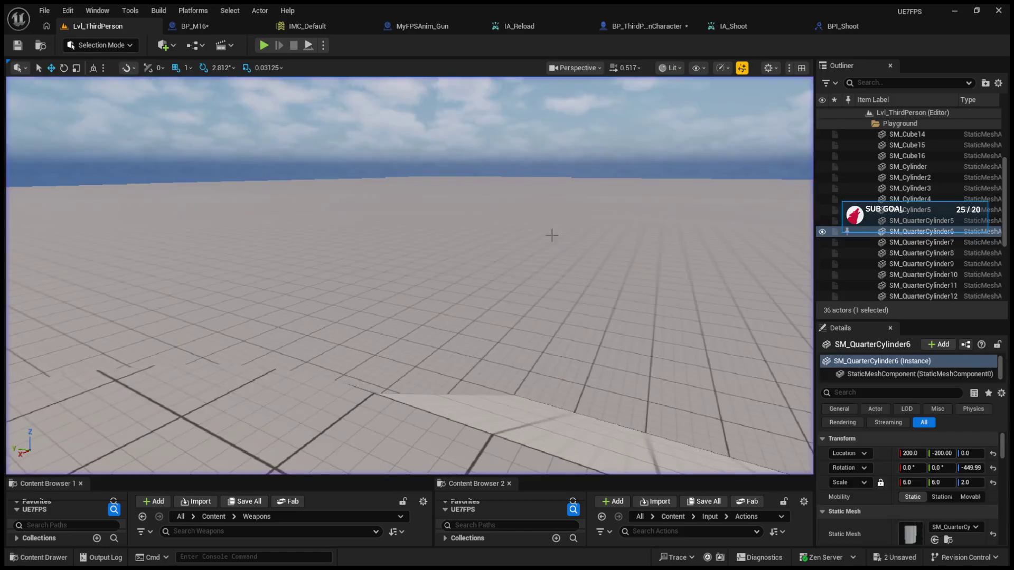
- In the character blueprint, select the lower CH Current Ammo SET node and run a quick simulation
left_click(622, 32)
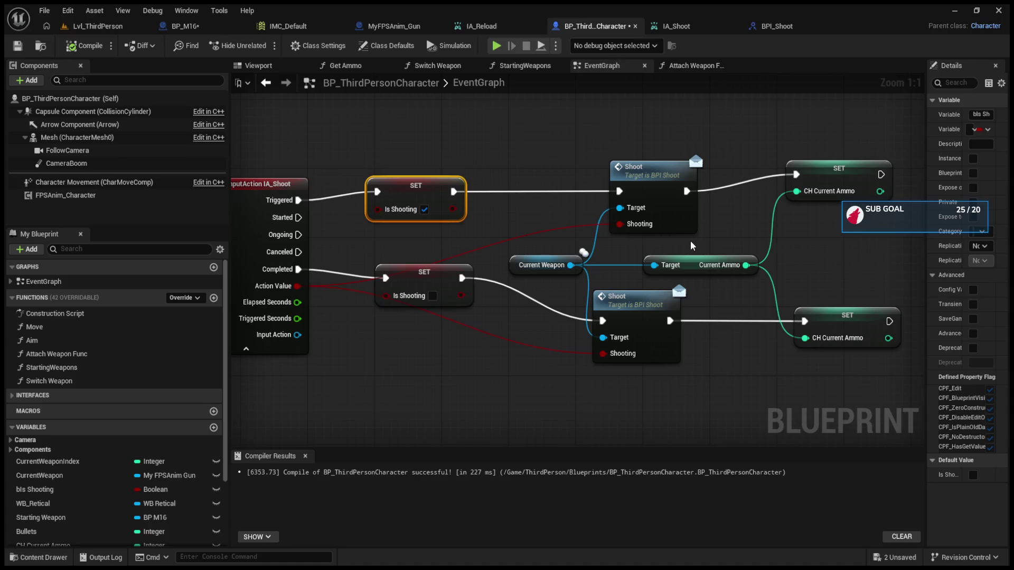
left_click_drag(692, 246, 560, 257)
mouse_move(672, 298)
left_mouse_down()
mouse_move(689, 349)
mouse_move(732, 407)
left_mouse_up()
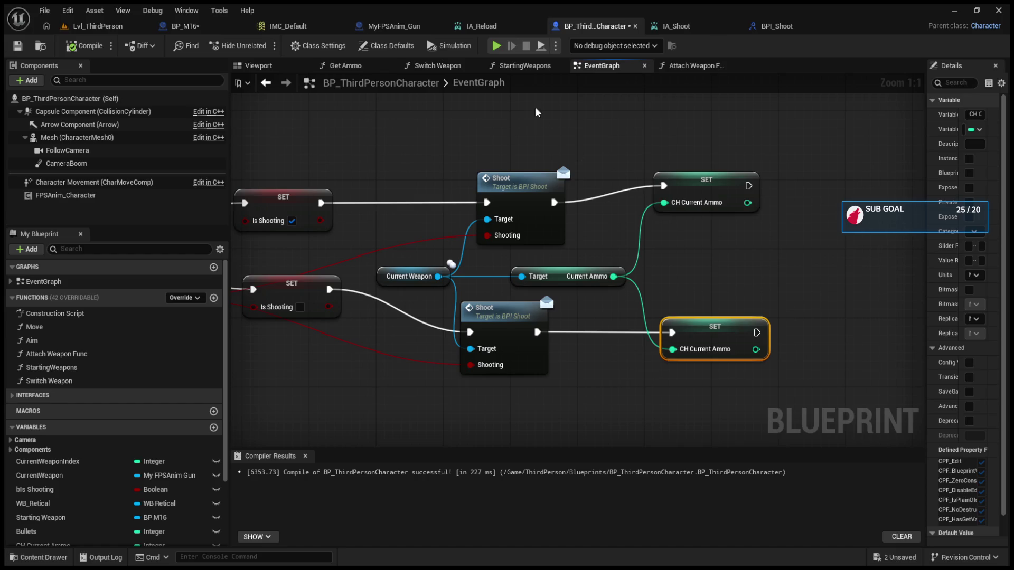
left_click(497, 46)
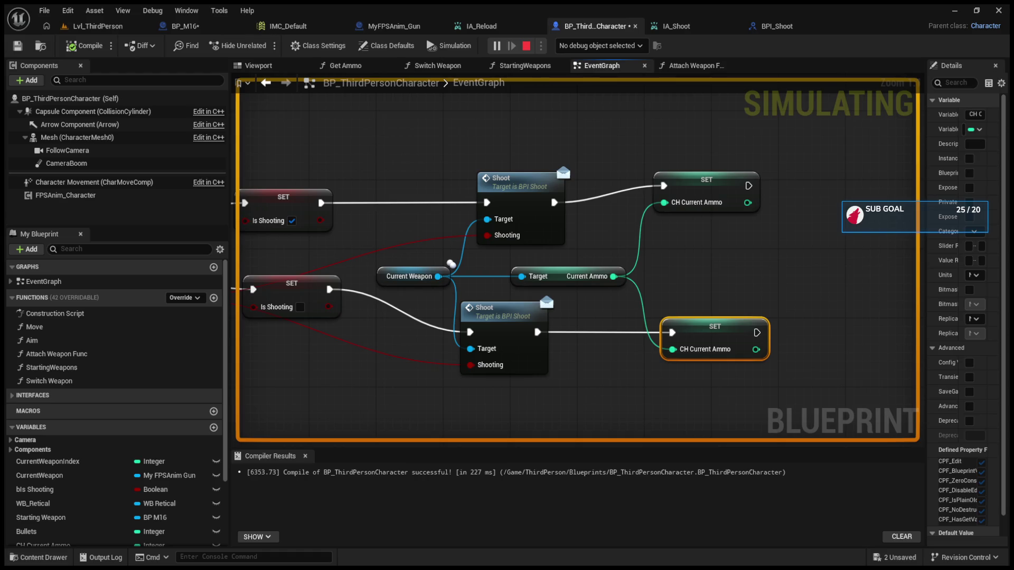
key("Escape")
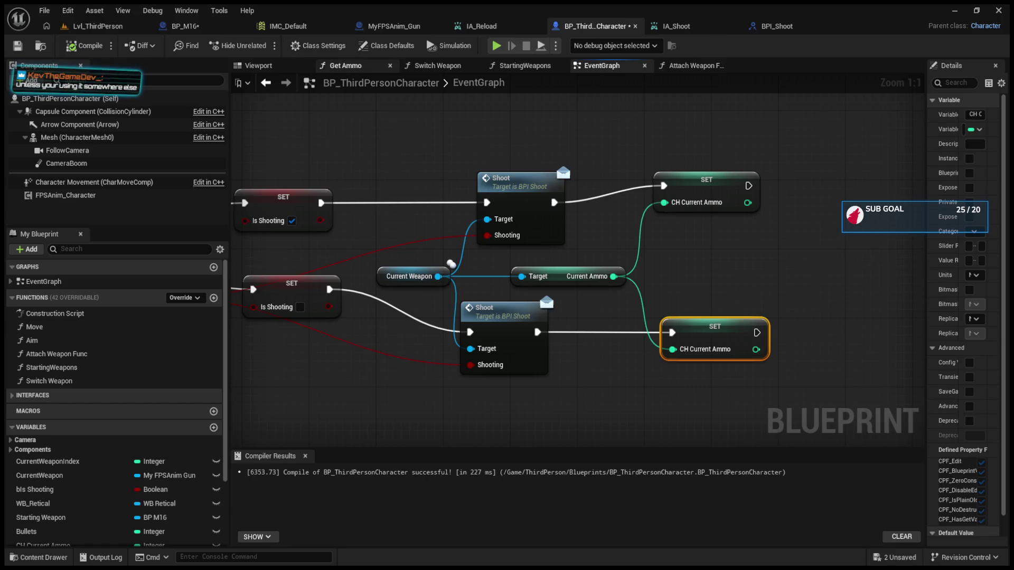
- Inspect the IA_Shoot node and both Is Shooting setters, then view BP_M16's Shoot Line and Reset Shot
left_click_drag(249, 137, 396, 161)
left_click_drag(579, 212, 472, 316)
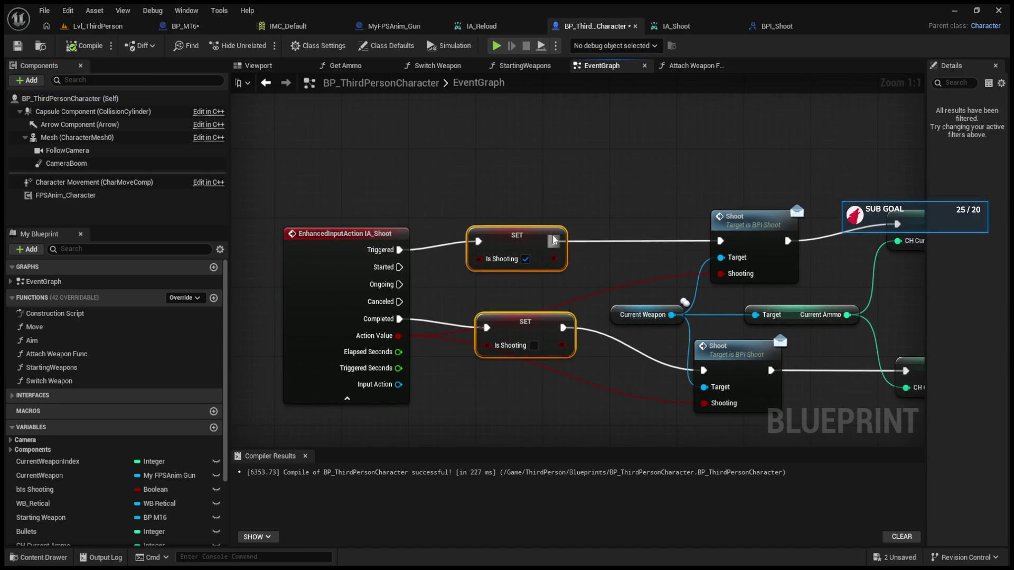
scroll(583, 247, "down", 11)
scroll(527, 289, "up", 10)
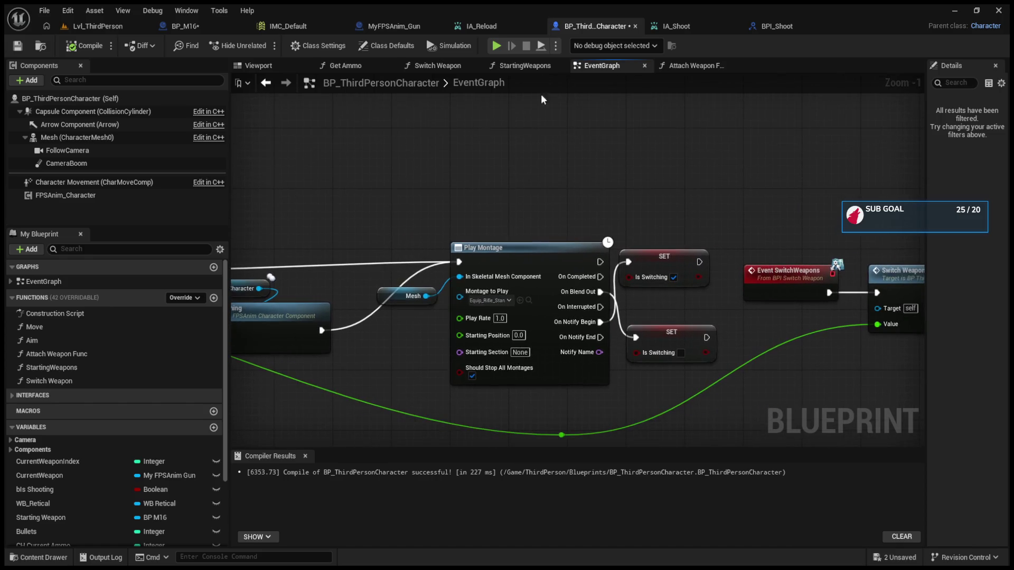
left_click(179, 26)
scroll(428, 282, "down", 5)
scroll(597, 328, "up", 5)
mouse_move(768, 218)
left_mouse_down()
mouse_move(398, 316)
mouse_move(516, 307)
mouse_move(319, 277)
mouse_move(543, 253)
mouse_move(355, 294)
left_mouse_up()
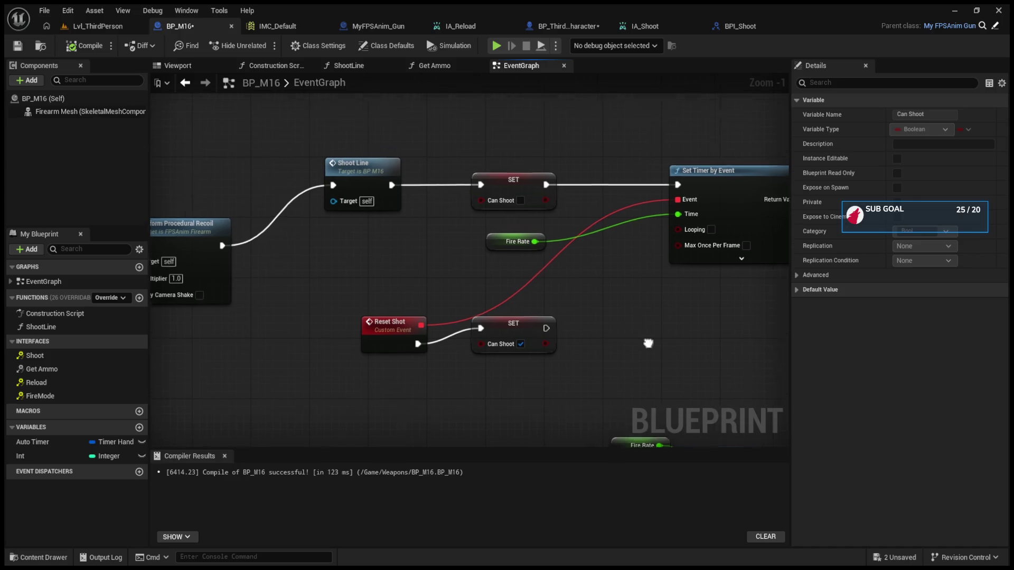
- Nudge the Can Shoot setter after Reset Shot and add a reroute point on Event Shoot's Shooting wire
left_click(538, 344)
left_click_drag(537, 345, 552, 360)
mouse_move(632, 369)
left_mouse_down()
mouse_move(528, 332)
mouse_move(620, 338)
left_mouse_up()
scroll(620, 338, "down", 5)
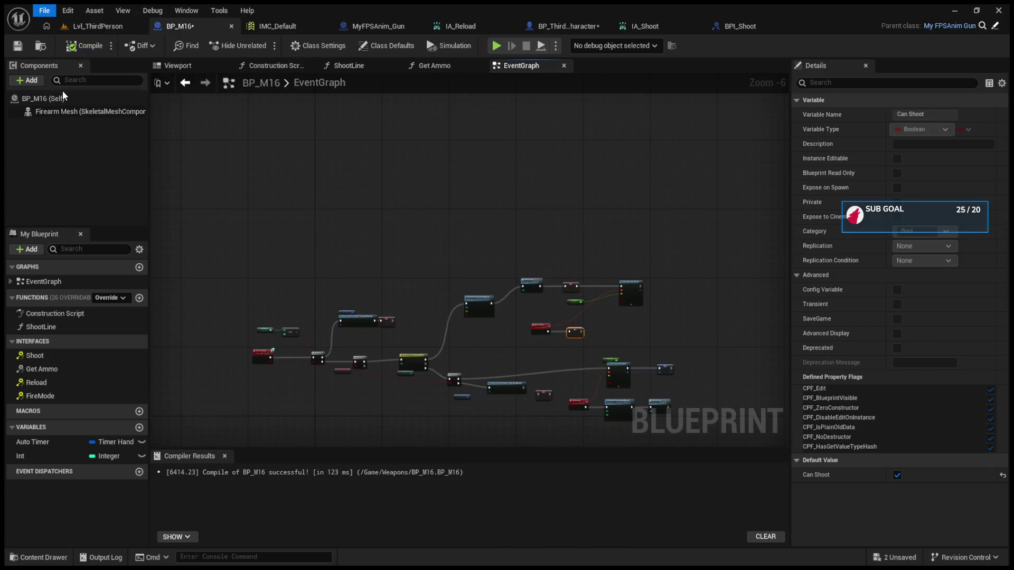
scroll(448, 323, "up", 4)
left_click_drag(522, 349, 491, 315)
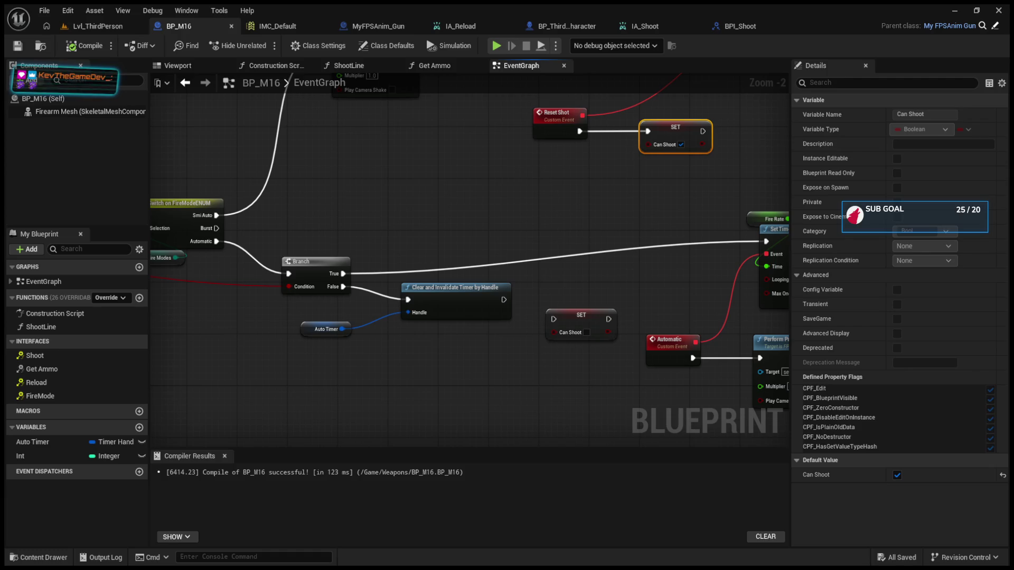
left_click_drag(343, 295, 701, 320)
left_click_drag(198, 300, 346, 301)
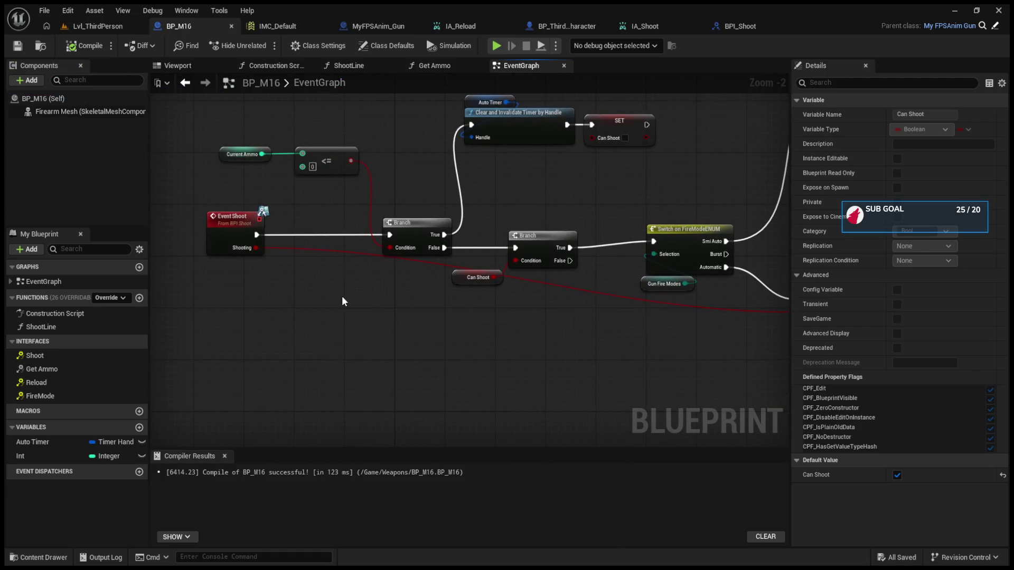
double_click(354, 252)
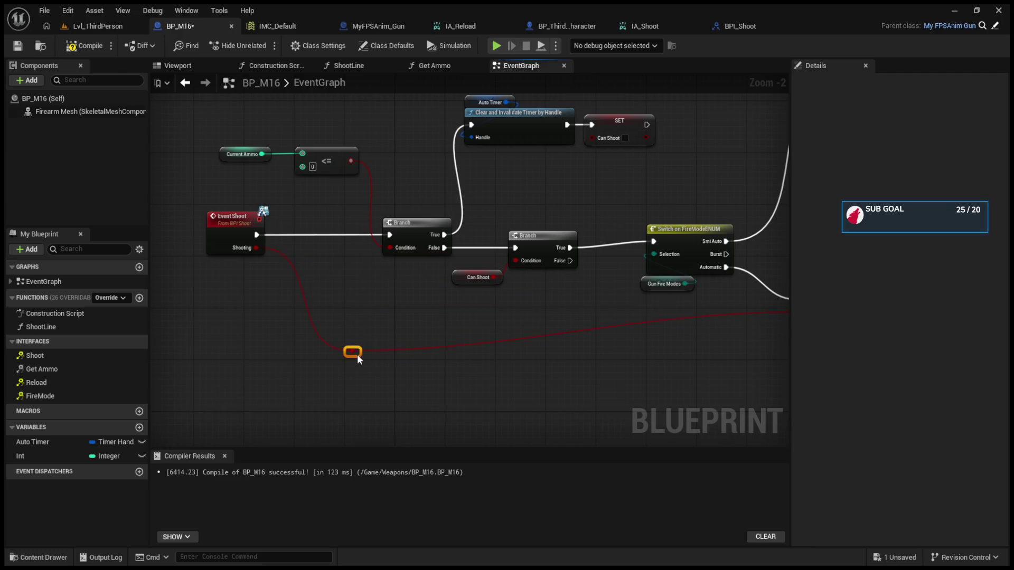
- Review the Automatic timer, recoil and reload nodes, then open the ShootLine function graph
left_click_drag(575, 325, 454, 337)
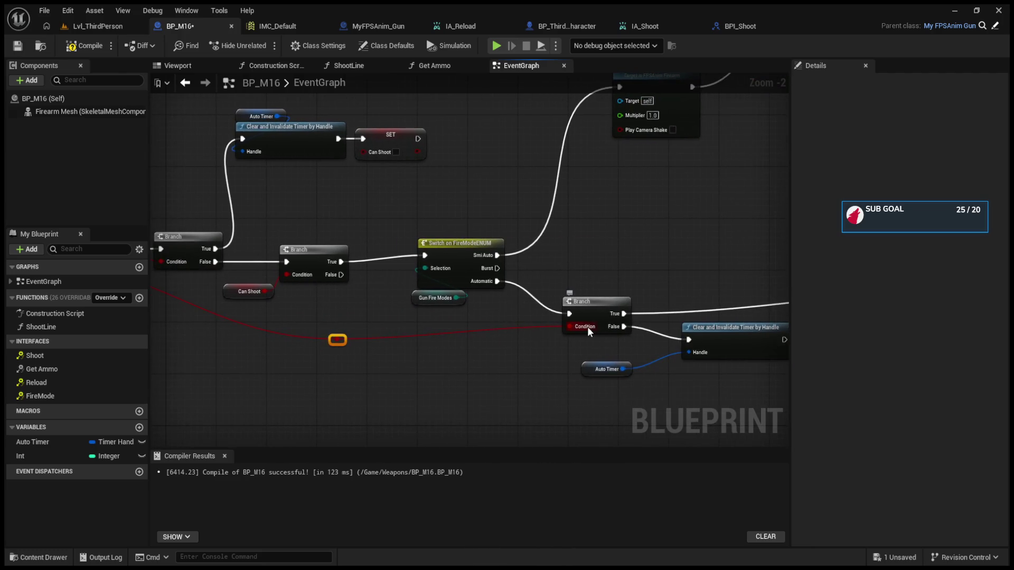
left_click_drag(587, 326, 399, 330)
mouse_move(532, 336)
left_mouse_down()
mouse_move(255, 312)
mouse_move(325, 279)
mouse_move(465, 262)
left_mouse_up()
scroll(465, 262, "down", 4)
scroll(316, 298, "up", 4)
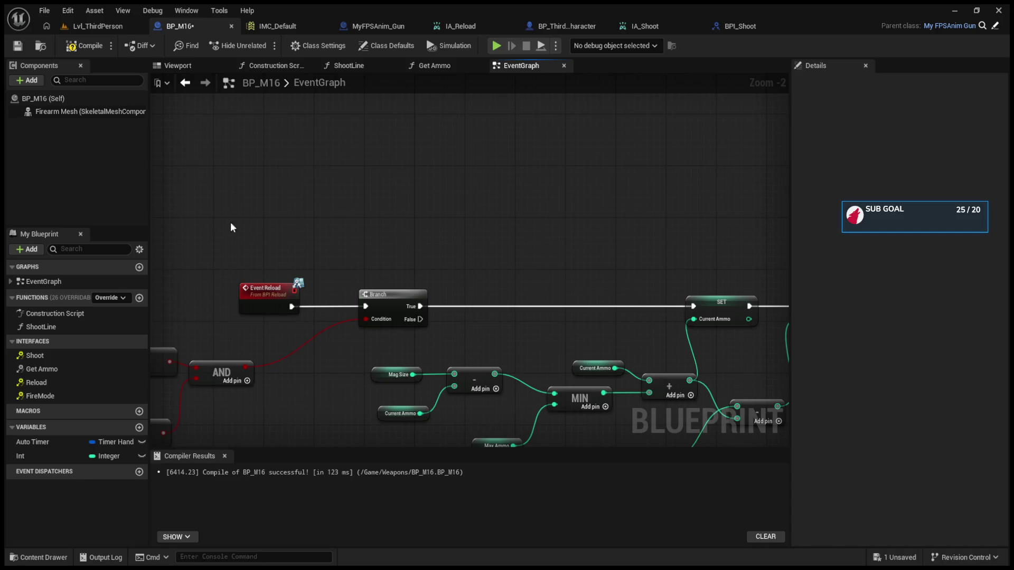
mouse_move(525, 275)
left_mouse_down()
mouse_move(431, 272)
mouse_move(444, 283)
left_mouse_up()
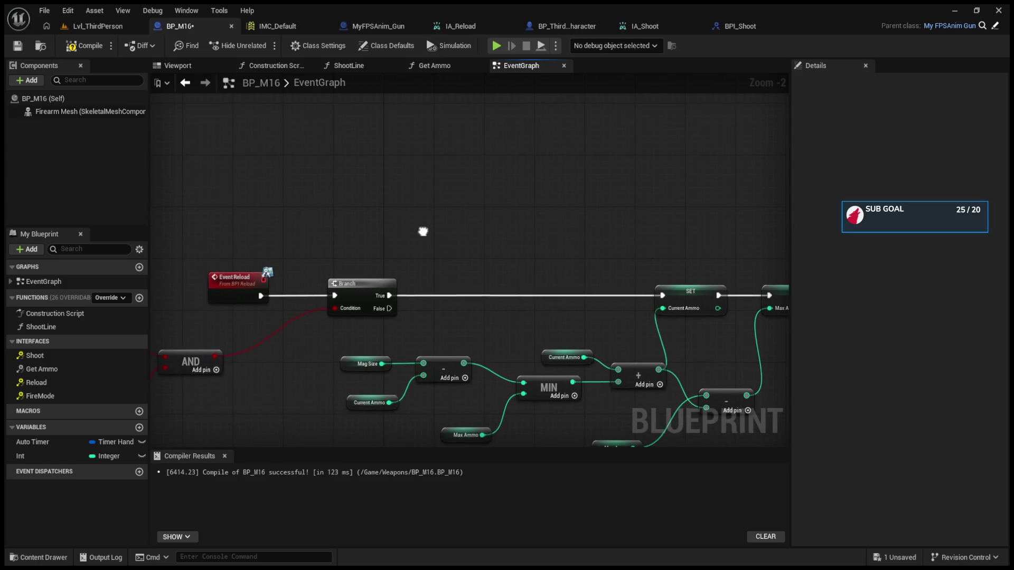
mouse_move(421, 230)
left_mouse_down()
mouse_move(310, 176)
mouse_move(525, 246)
mouse_move(544, 228)
left_mouse_up()
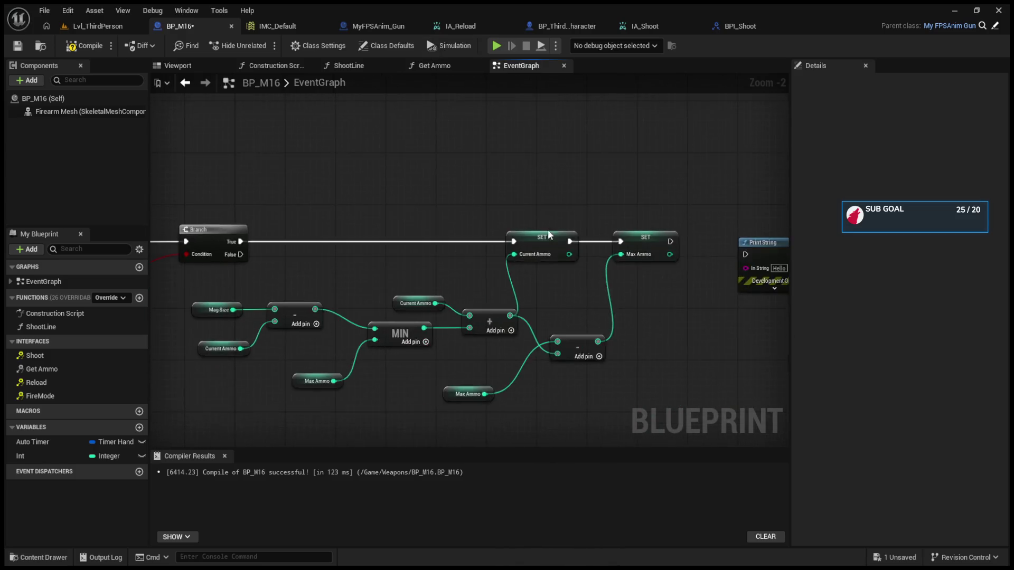
scroll(398, 207, "down", 3)
scroll(458, 332, "up", 4)
scroll(464, 310, "down", 6)
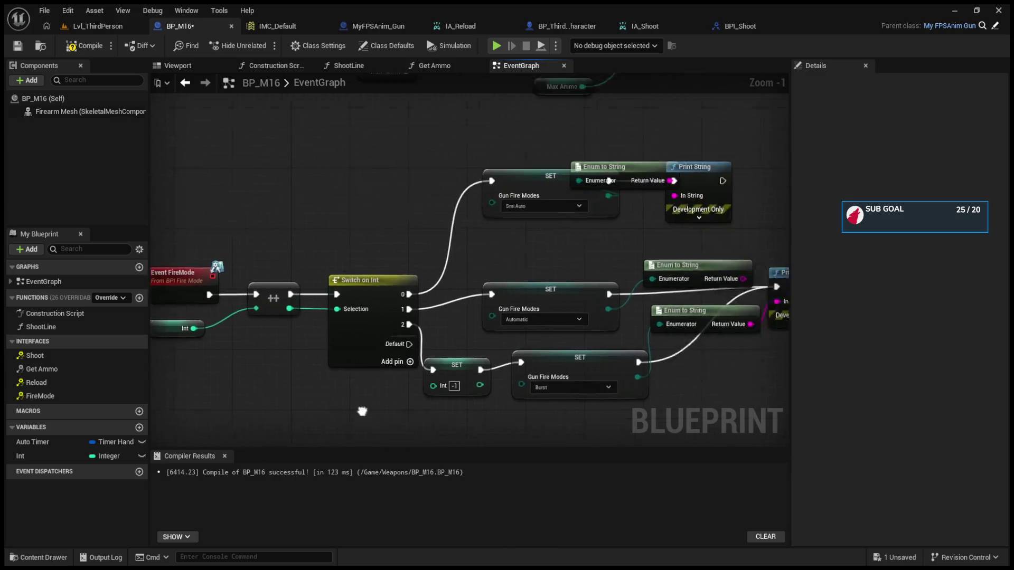
scroll(562, 274, "up", 4)
double_click(654, 237)
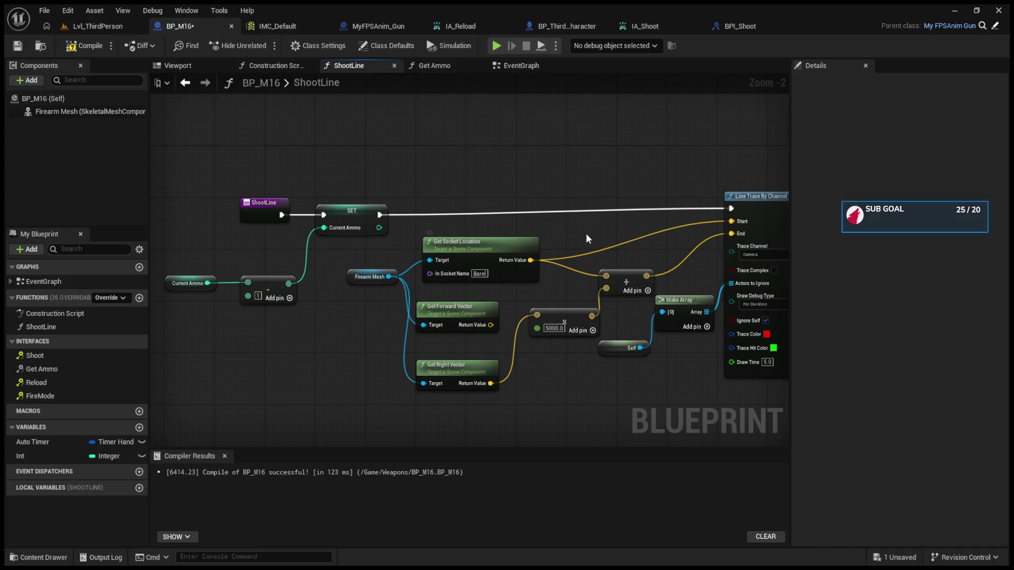
- Unlink Max Ammo from the Get Ammo return node and recompile BP_M16
left_click_drag(601, 232, 351, 247)
double_click(53, 373)
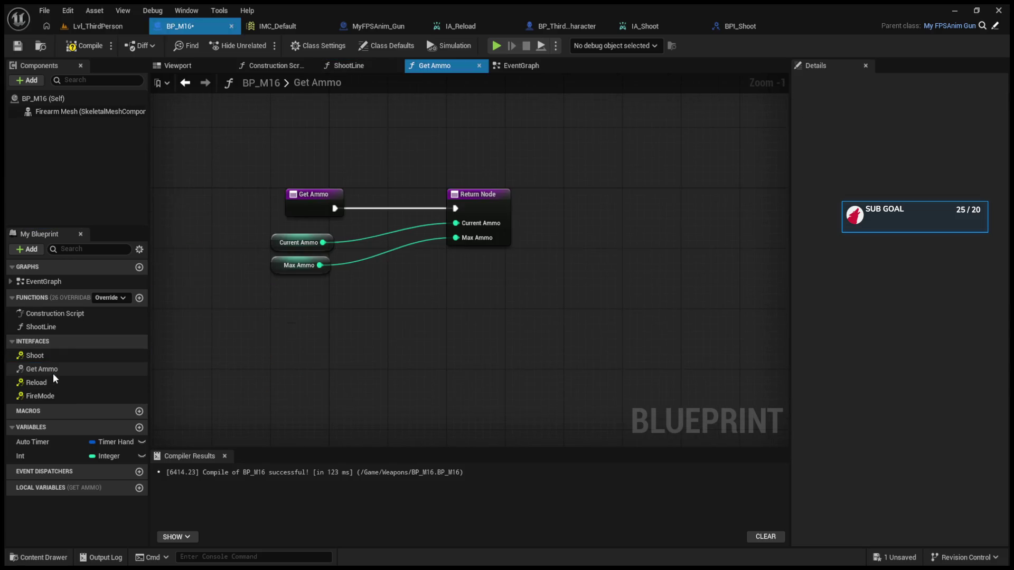
left_click(456, 238, "alt")
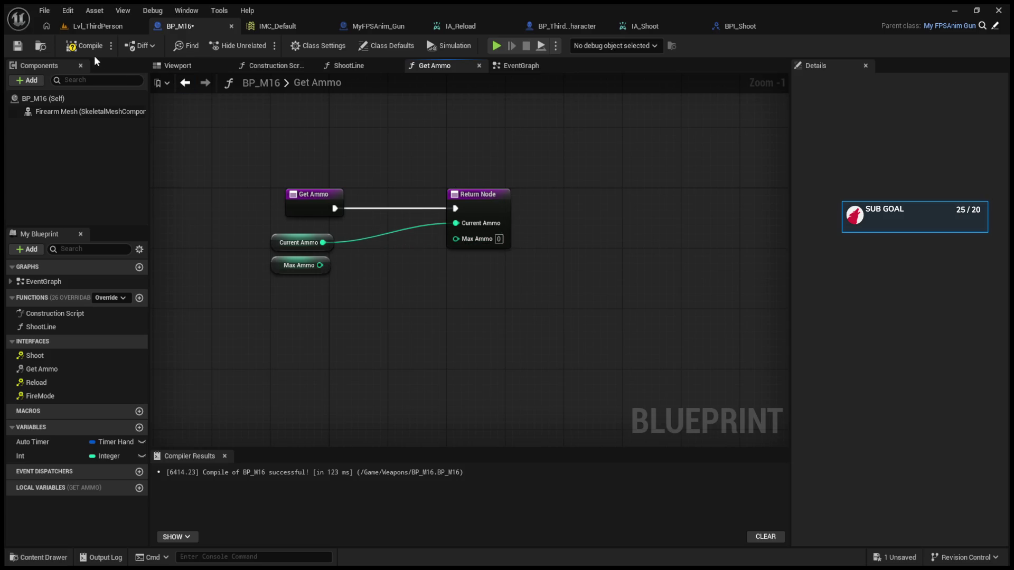
left_click(83, 46)
- Review BP_M16's fire-mode switch and Branch, then bring up BP_ThirdPersonCharacter's event graph
left_click(507, 66)
mouse_move(487, 141)
left_mouse_down()
mouse_move(543, 178)
mouse_move(688, 203)
left_mouse_up()
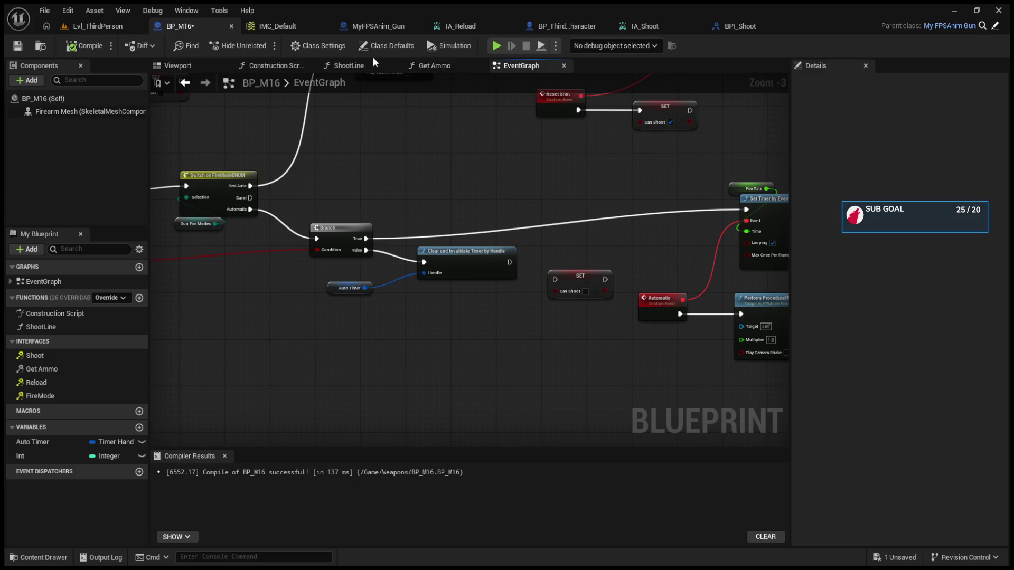
left_click(423, 67)
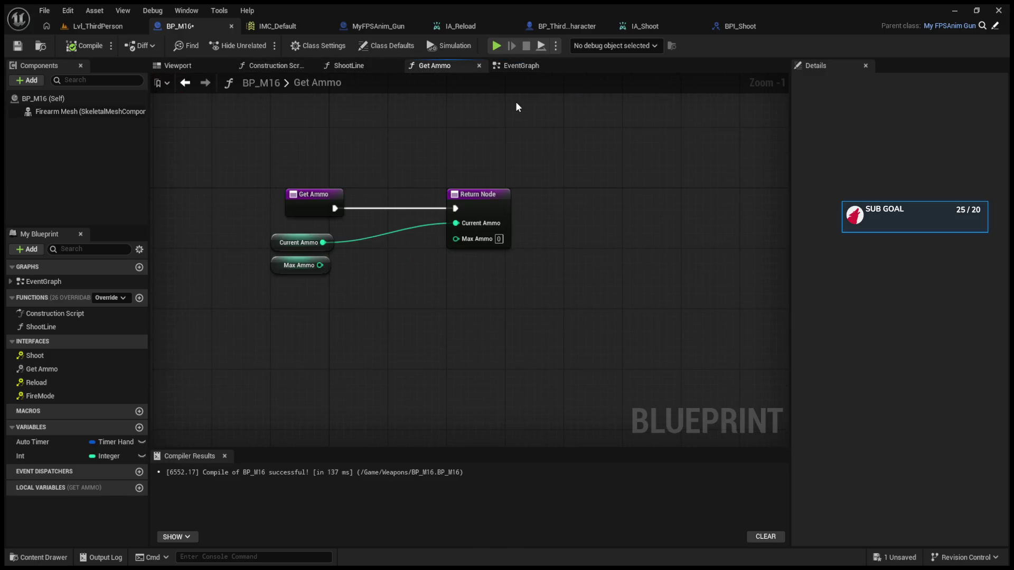
left_click(549, 26)
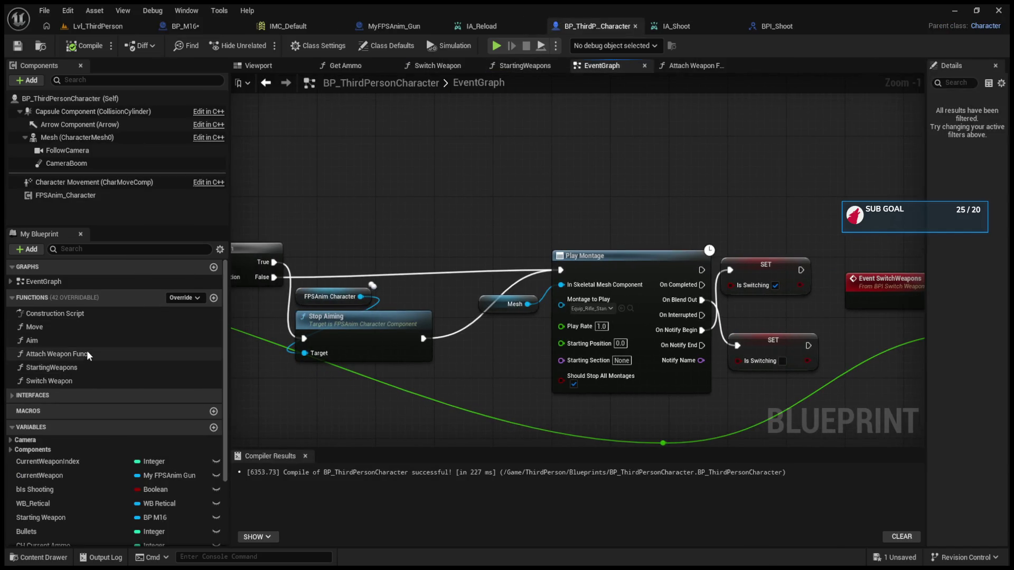
- Break the exec wire from the released Shoot call to SET CH Current Ammo
scroll(407, 290, "down", 4)
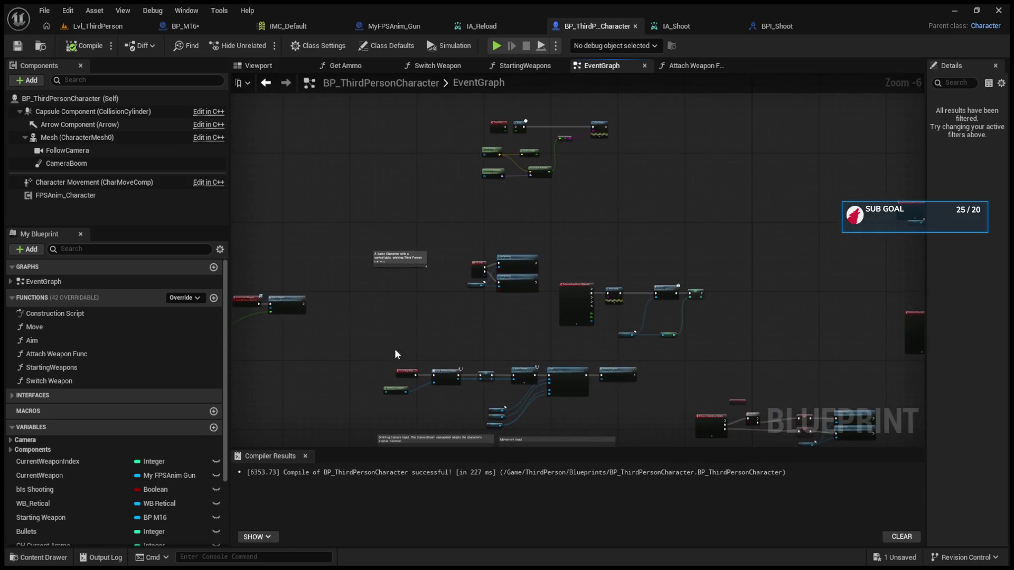
scroll(711, 347, "up", 3)
scroll(711, 347, "down", 3)
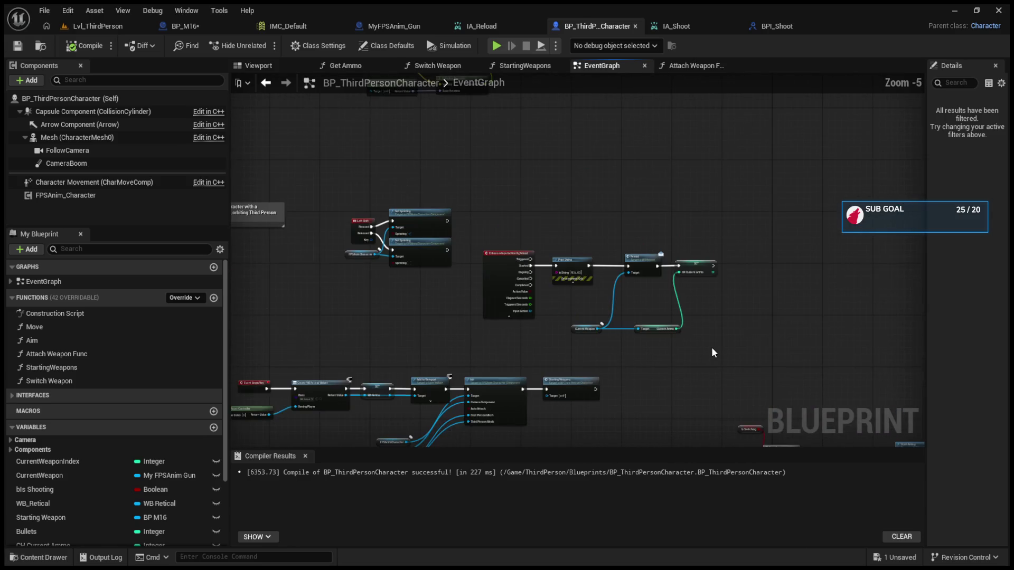
scroll(650, 305, "up", 3)
left_click_drag(582, 347, 778, 317)
scroll(778, 317, "down", 5)
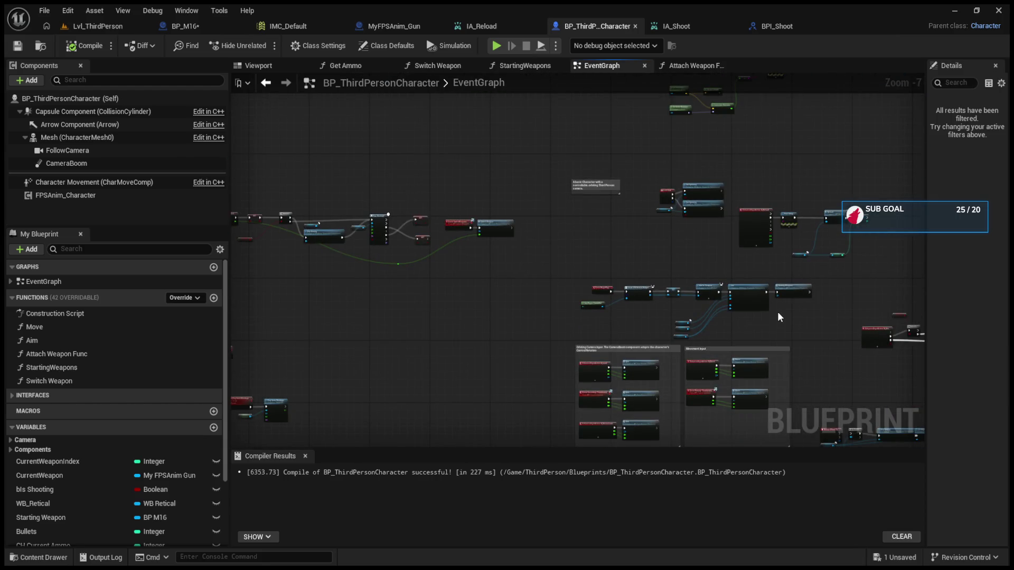
left_click_drag(778, 317, 613, 324)
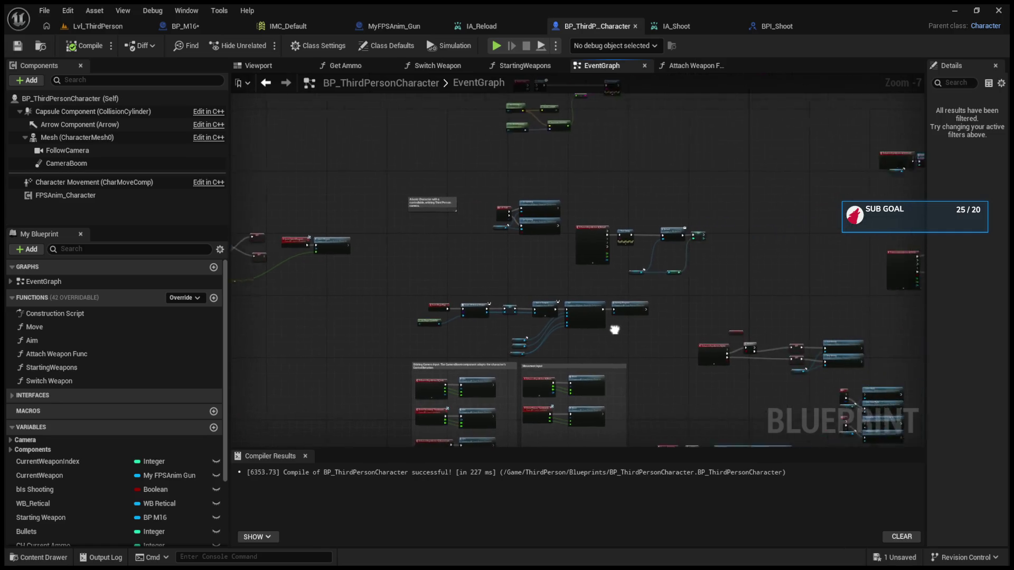
scroll(618, 311, "up", 3)
scroll(626, 330, "up", 3)
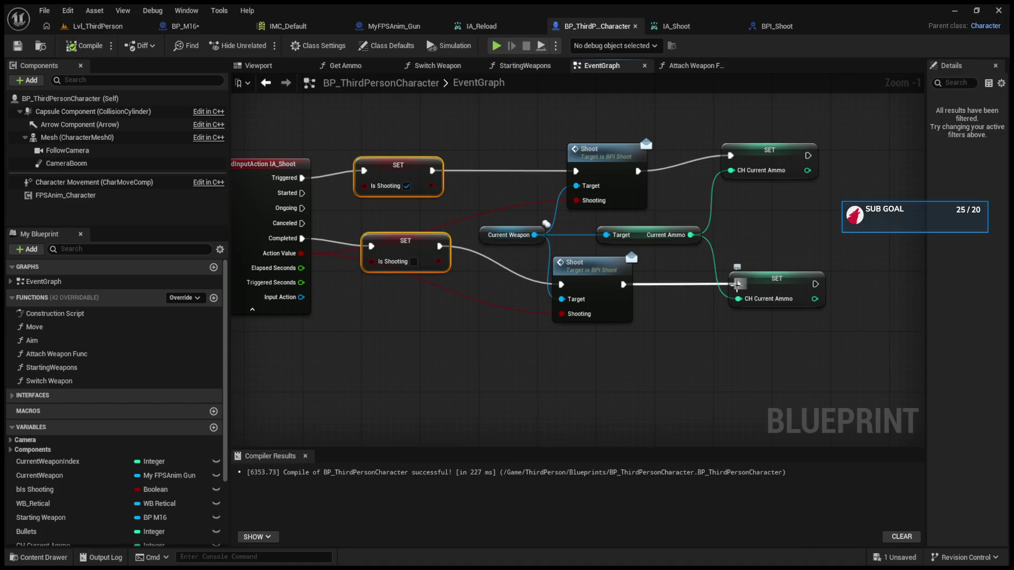
left_click(737, 284, "alt")
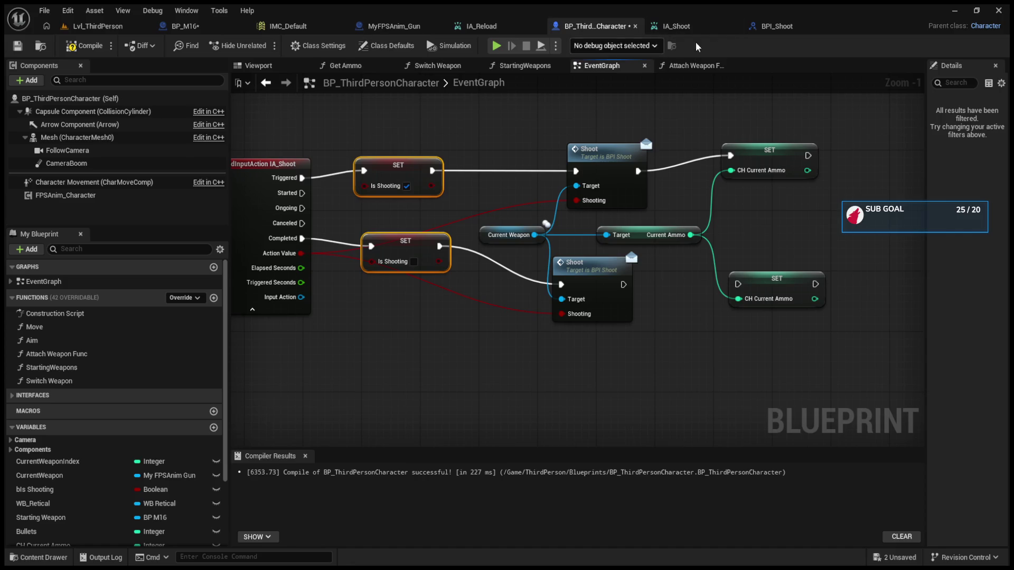
- Check the BPI_Shoot interface and IA_Shoot input action triggers
left_click(769, 27)
left_click(687, 25)
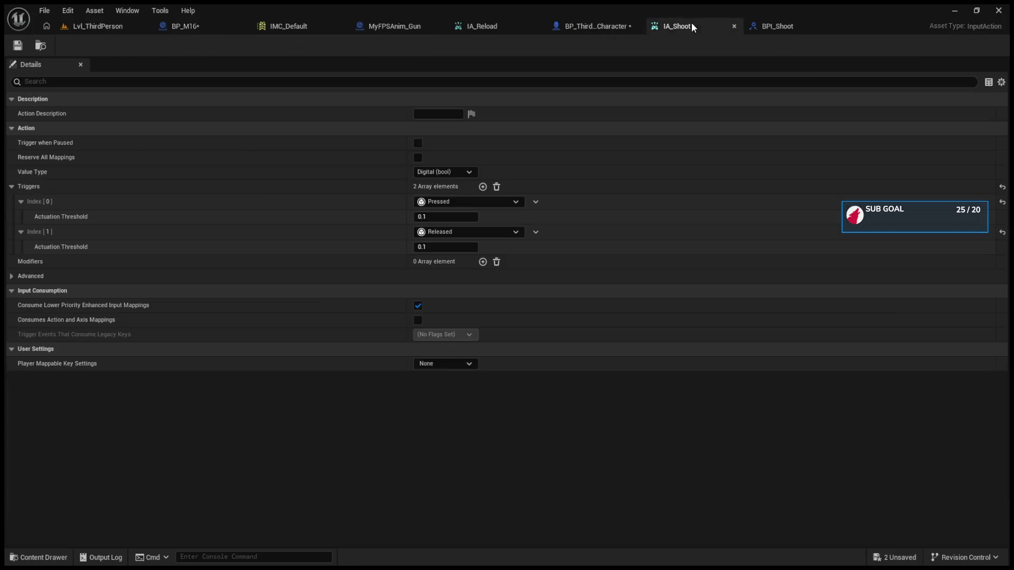
left_click(623, 26)
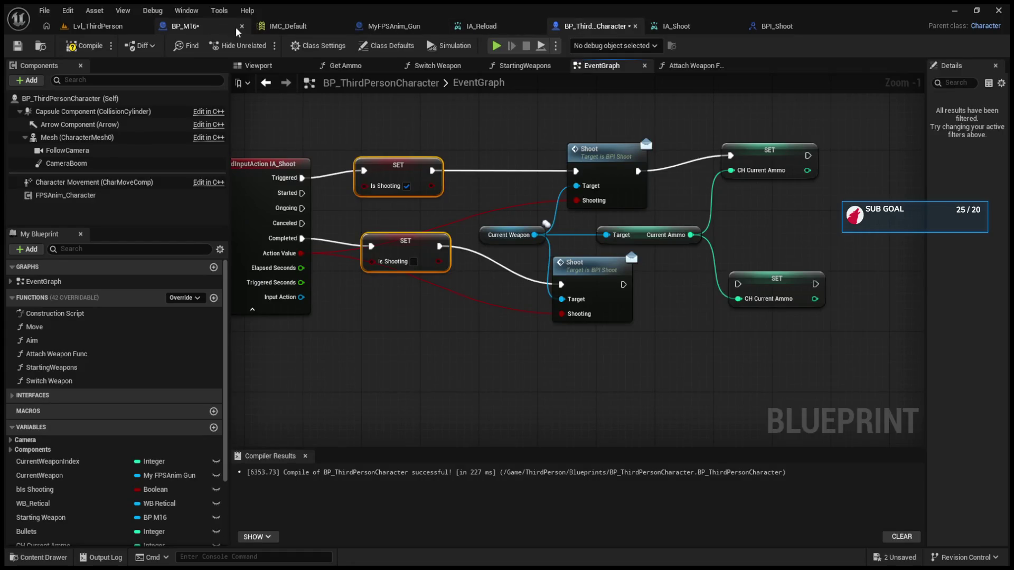
- Inspect the Current Ammo subtraction nodes in BP_M16's ShootLine function
left_click(236, 27)
left_click(352, 68)
left_click_drag(423, 190, 727, 190)
left_click(321, 230)
left_click_drag(272, 267, 443, 322)
scroll(415, 301, "up", 2)
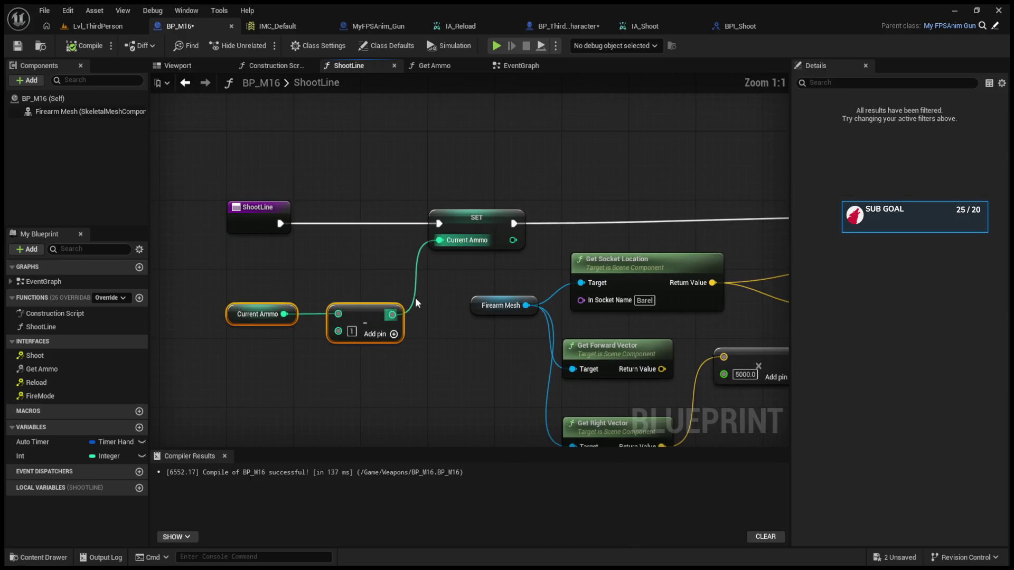
- Select the subtract, SET and trace setup nodes in ShootLine
left_click(416, 303)
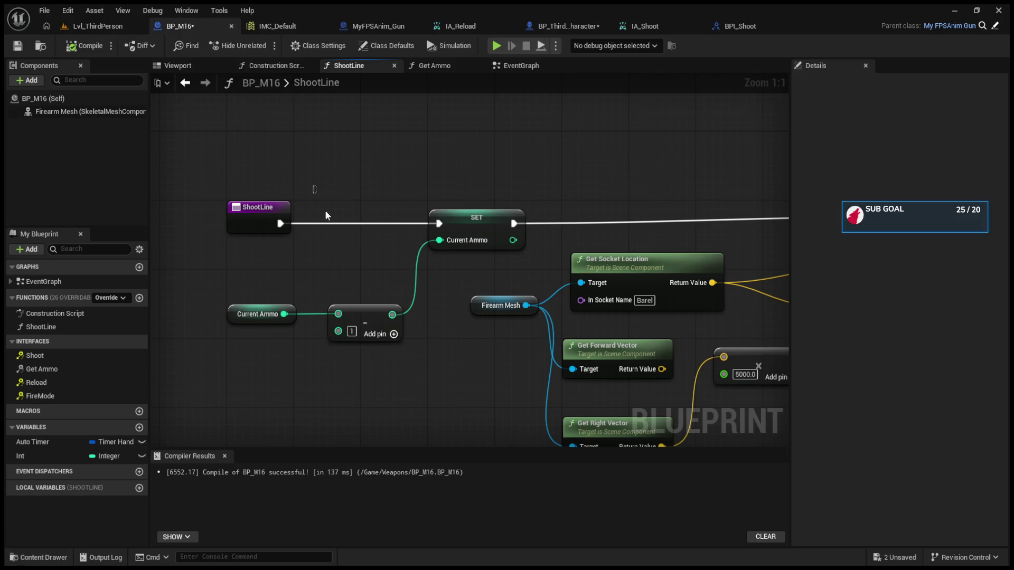
left_click_drag(322, 206, 448, 338)
left_click_drag(467, 380, 276, 361)
mouse_move(362, 227)
left_mouse_down()
mouse_move(730, 411)
mouse_move(766, 317)
mouse_move(766, 211)
mouse_move(580, 200)
left_mouse_up()
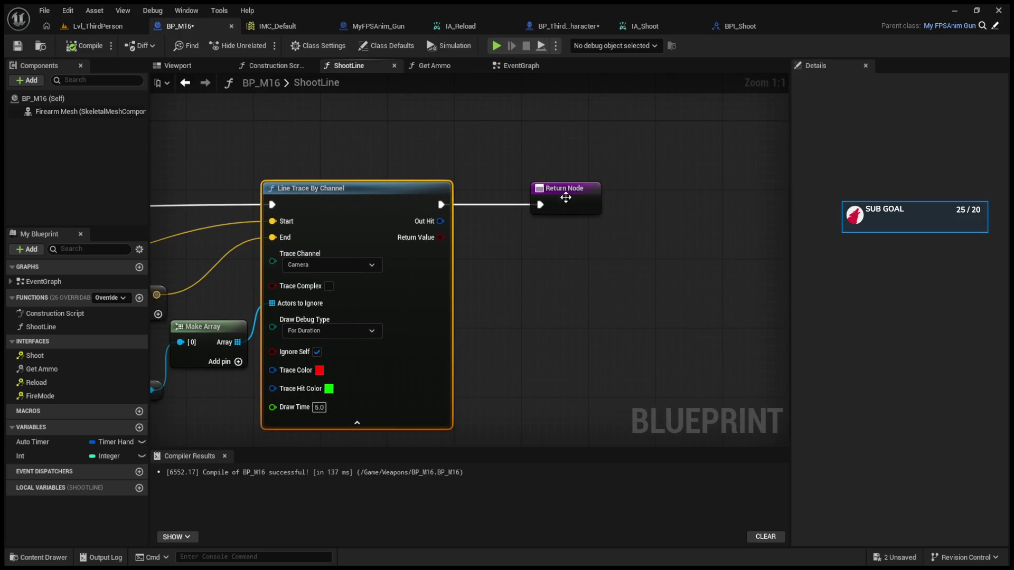
- Add a reroute point on the Branch-to-Set Timer exec wire and drag it to straighten the wire
left_click(511, 69)
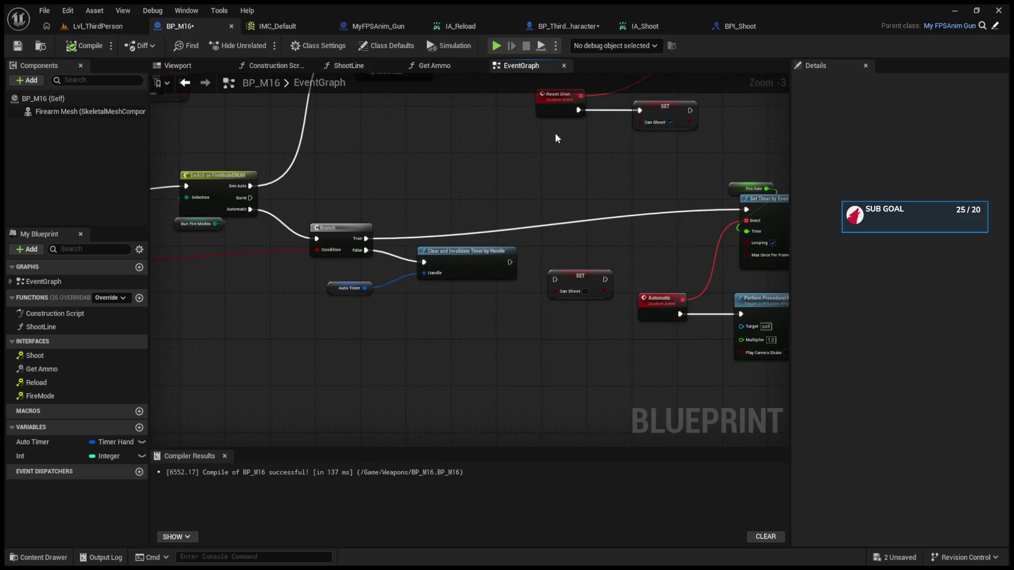
mouse_move(665, 211)
left_mouse_down()
mouse_move(574, 222)
mouse_move(564, 252)
left_mouse_up()
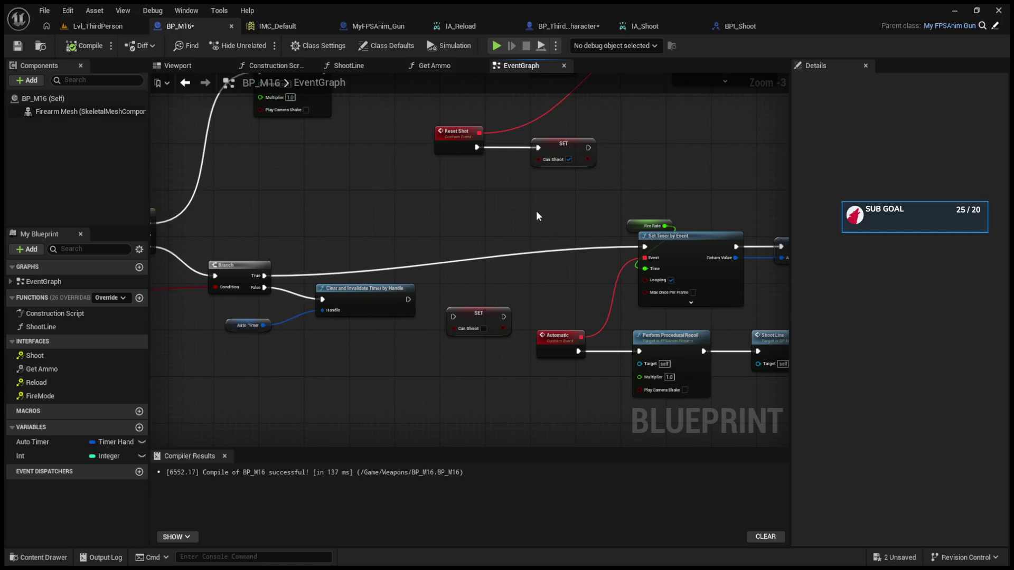
left_click_drag(536, 214, 362, 228)
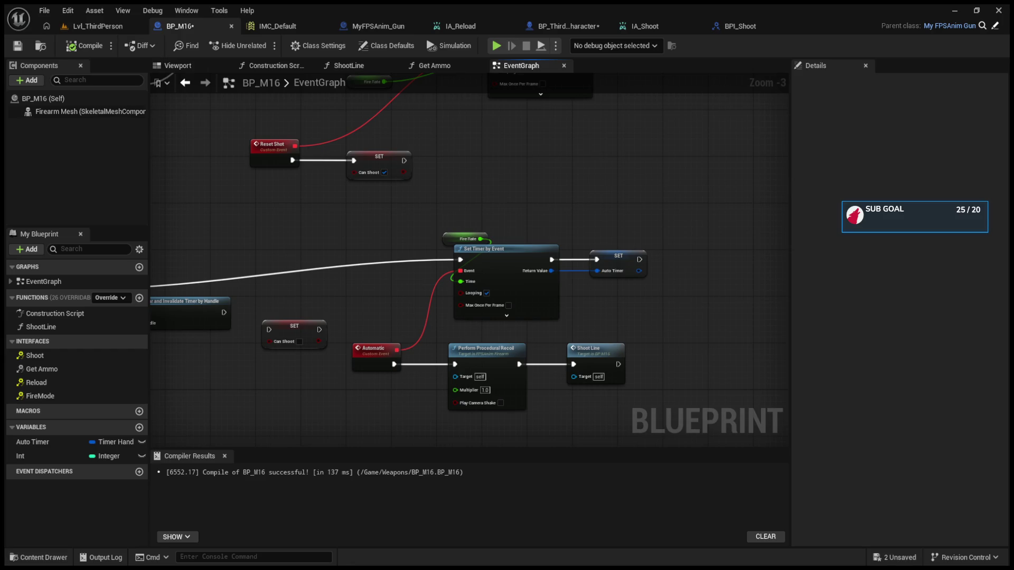
left_click_drag(646, 267, 704, 274)
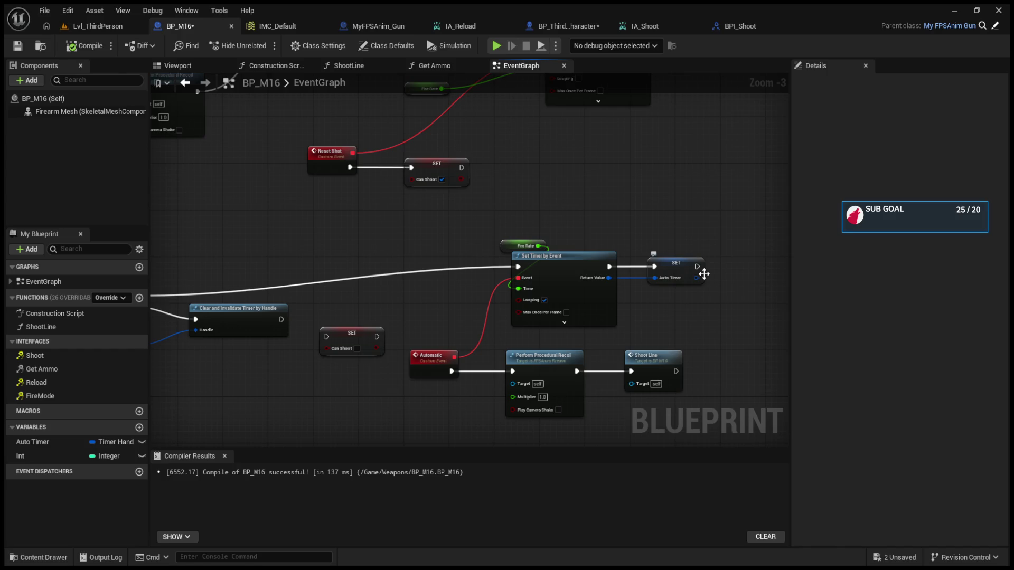
left_click_drag(704, 274, 831, 276)
double_click(450, 282)
left_click_drag(452, 284, 360, 271)
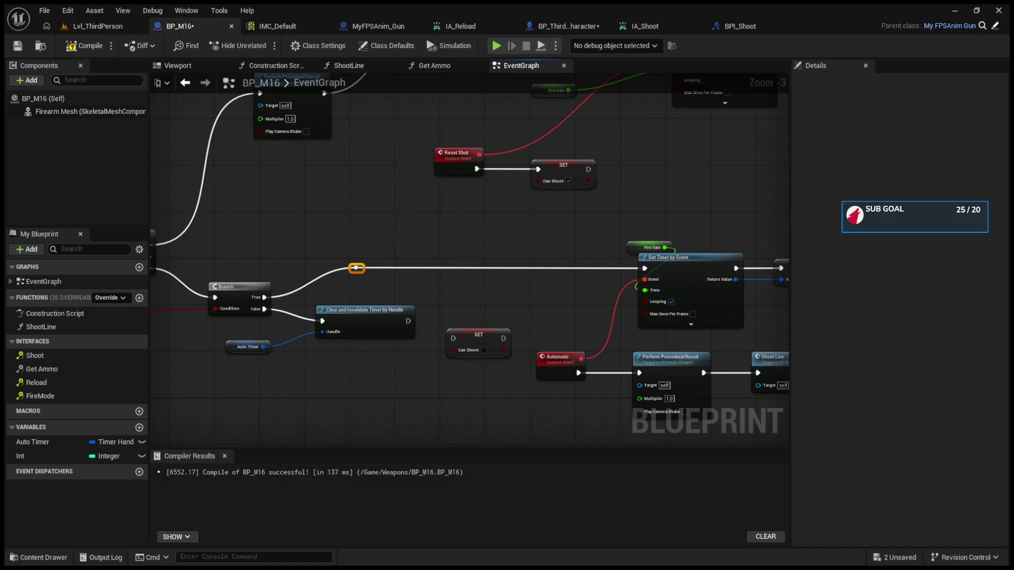
left_click_drag(491, 262, 559, 306)
scroll(569, 298, "down", 5)
scroll(569, 299, "up", 5)
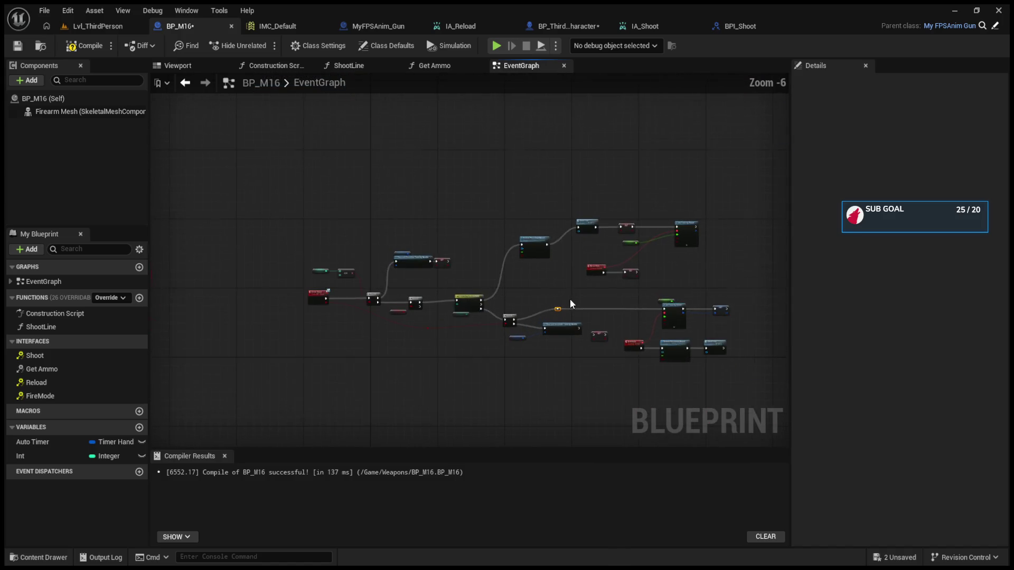
scroll(565, 295, "up", 2)
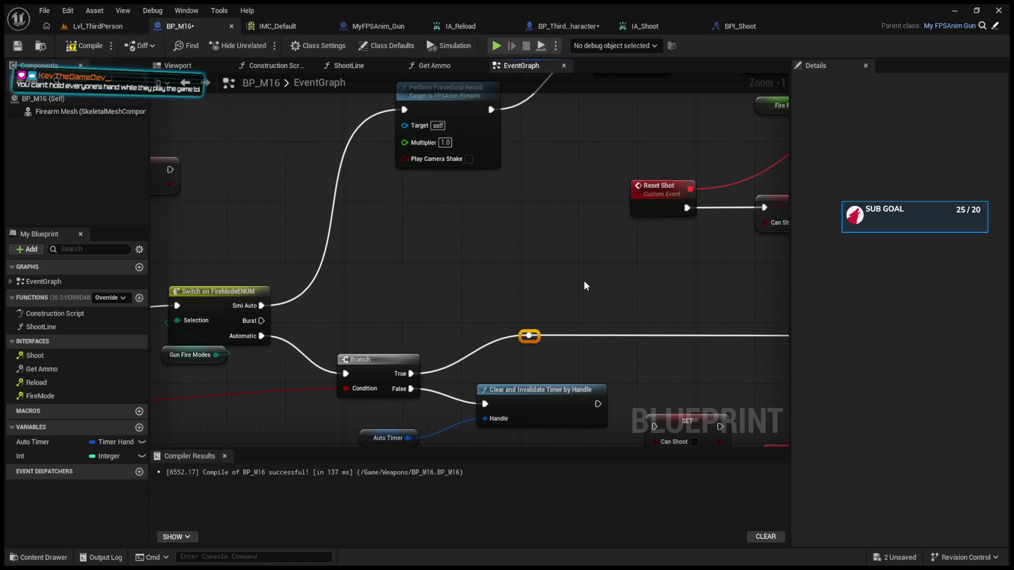
- Paste a Get Ammo node beside Shoot Line, wire Shoot Line's exec into it, and return to Lvl_ThirdPerson
key("ctrl+v")
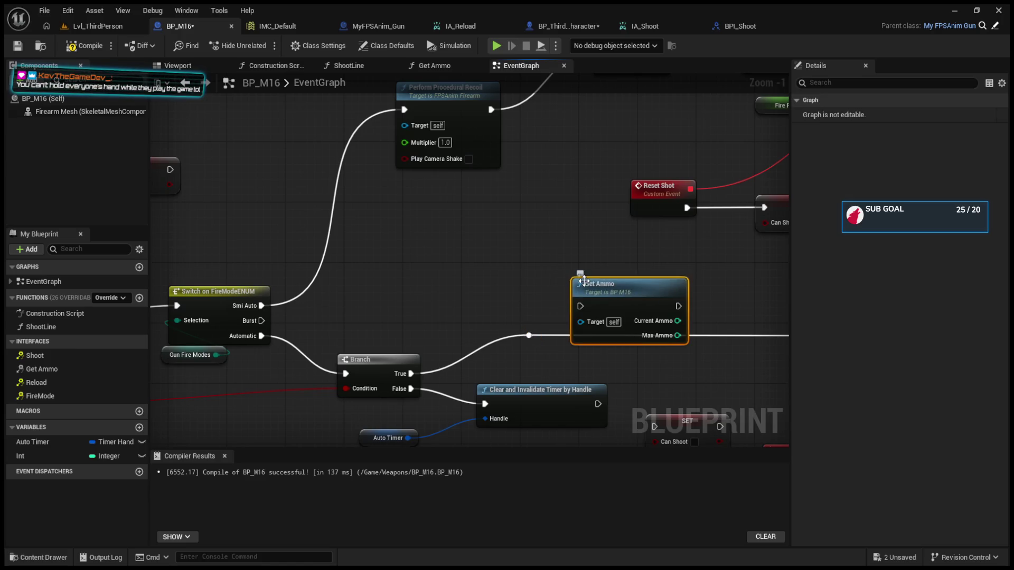
mouse_move(536, 316)
left_mouse_down()
mouse_move(557, 269)
mouse_move(667, 307)
mouse_move(618, 289)
mouse_move(564, 292)
left_mouse_up()
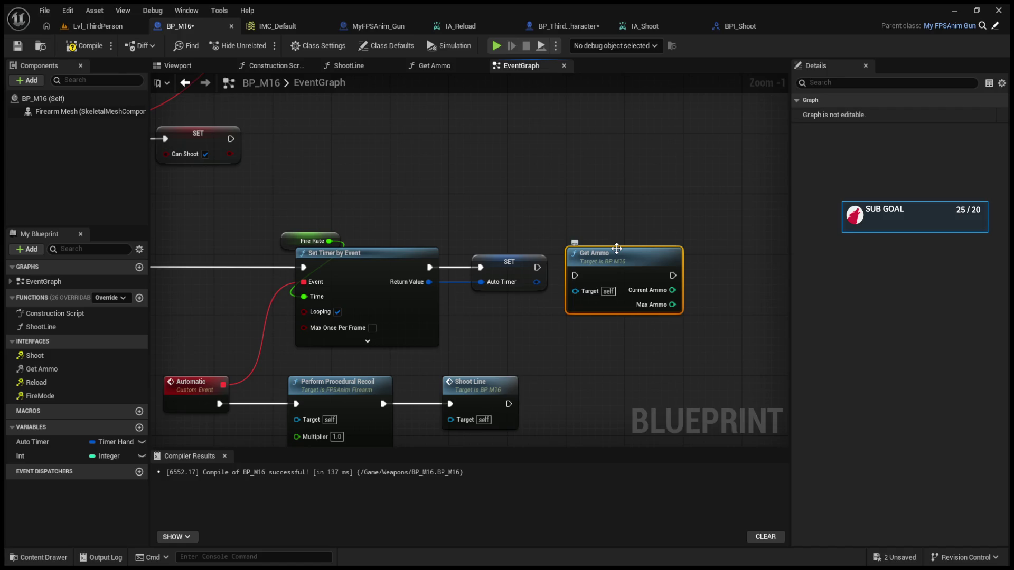
mouse_move(617, 248)
left_mouse_down()
mouse_move(616, 363)
mouse_move(602, 377)
left_mouse_up()
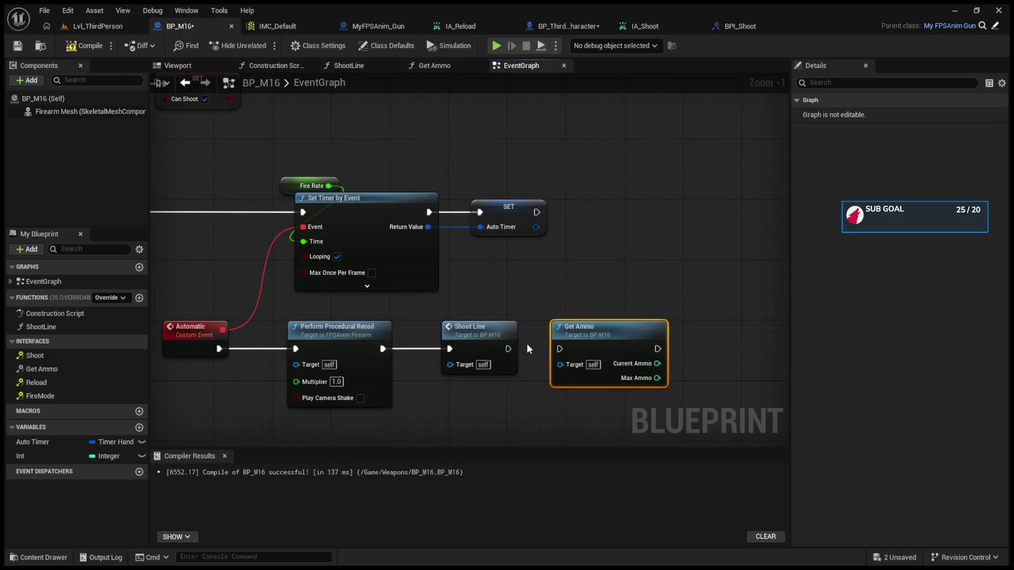
left_click(504, 348)
left_click_drag(506, 349, 563, 350)
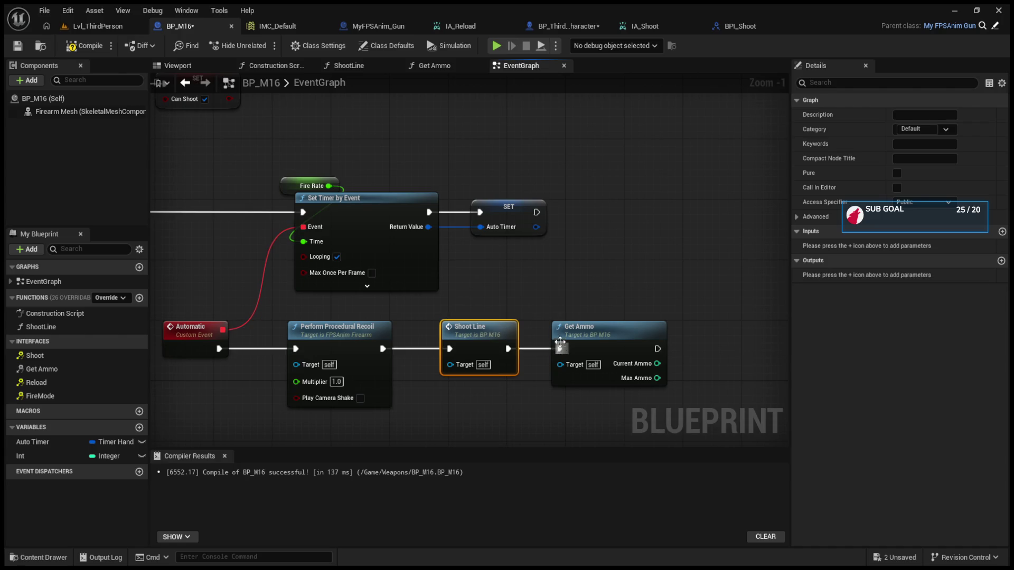
left_click(97, 27)
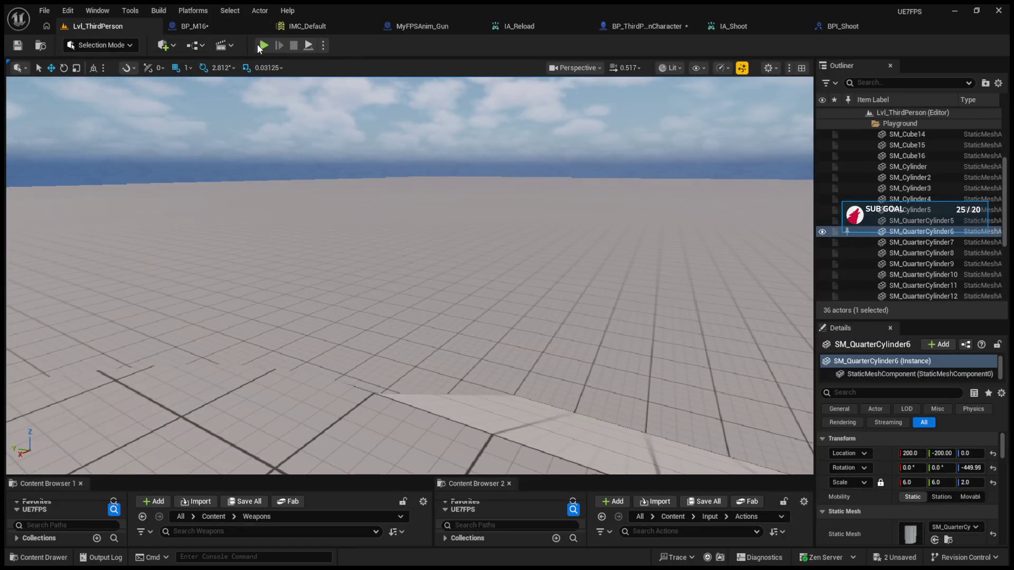